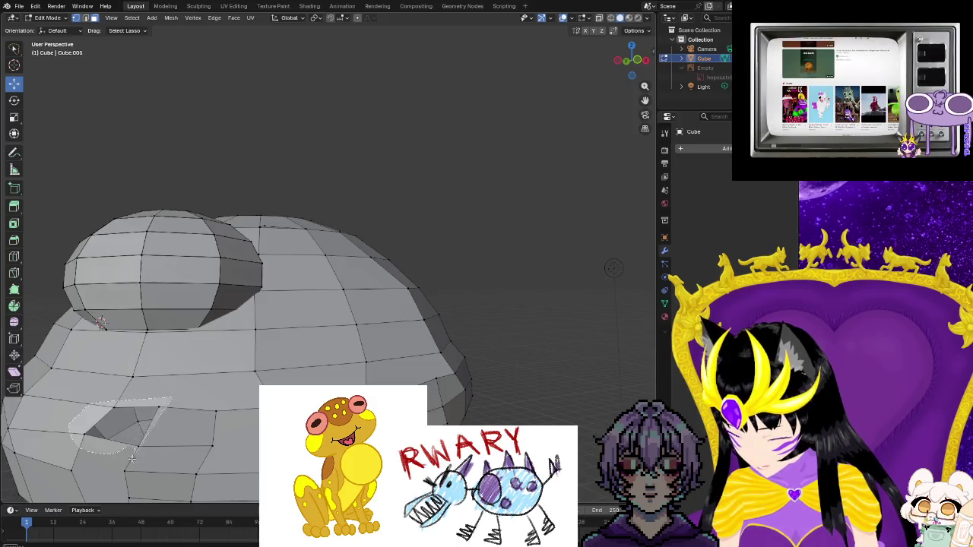
- Clear the selection, pick two adjacent faces beside the lower-front hole, and bring up the Vertex/Face menu
key(alt+a)
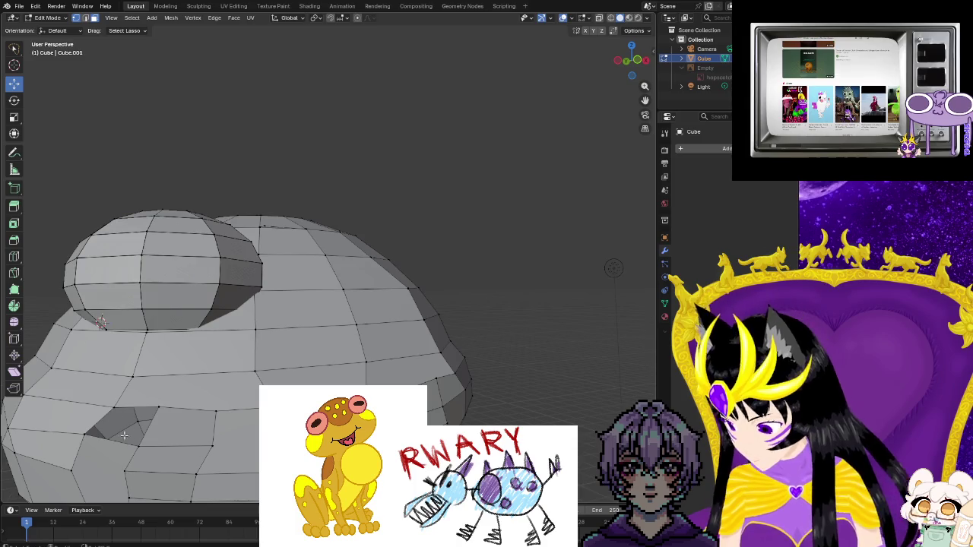
click(86, 432)
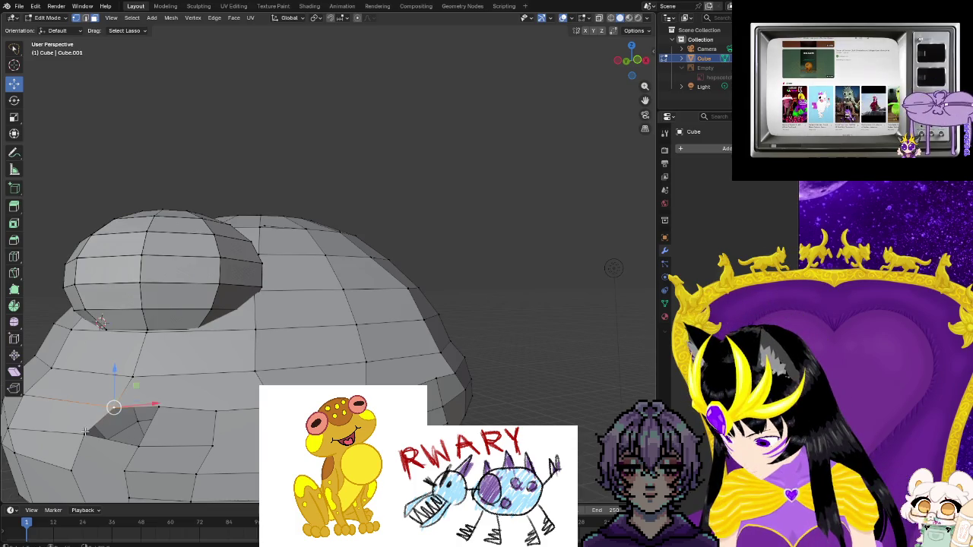
shift+click(137, 444)
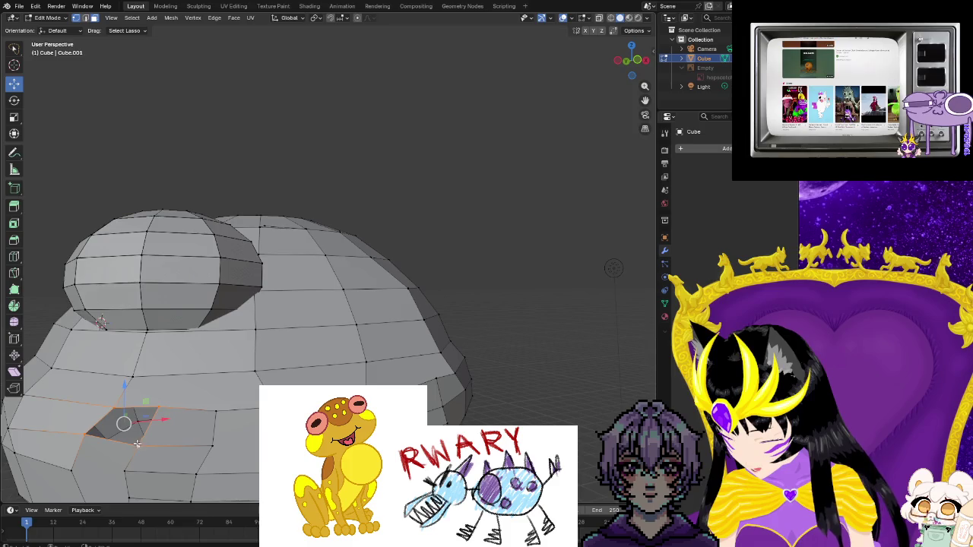
right_click(137, 444)
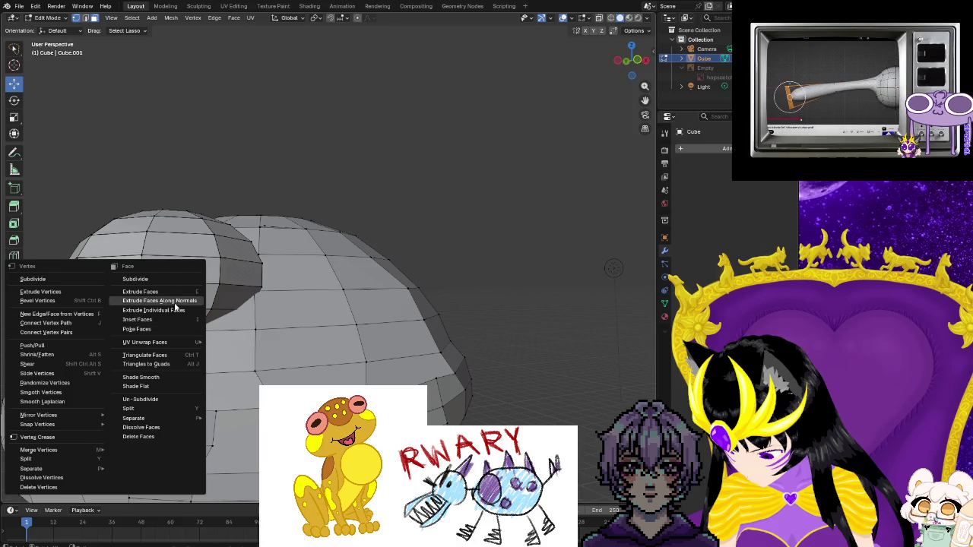
- Extrude the selected faces, then a lower body face, outward along their normals
click(175, 307)
click(170, 326)
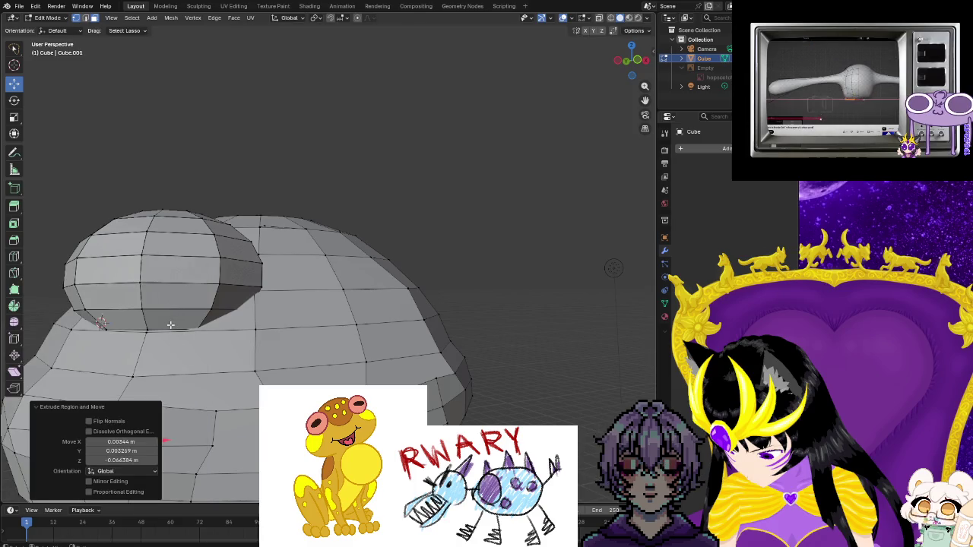
click(122, 418)
right_click(161, 352)
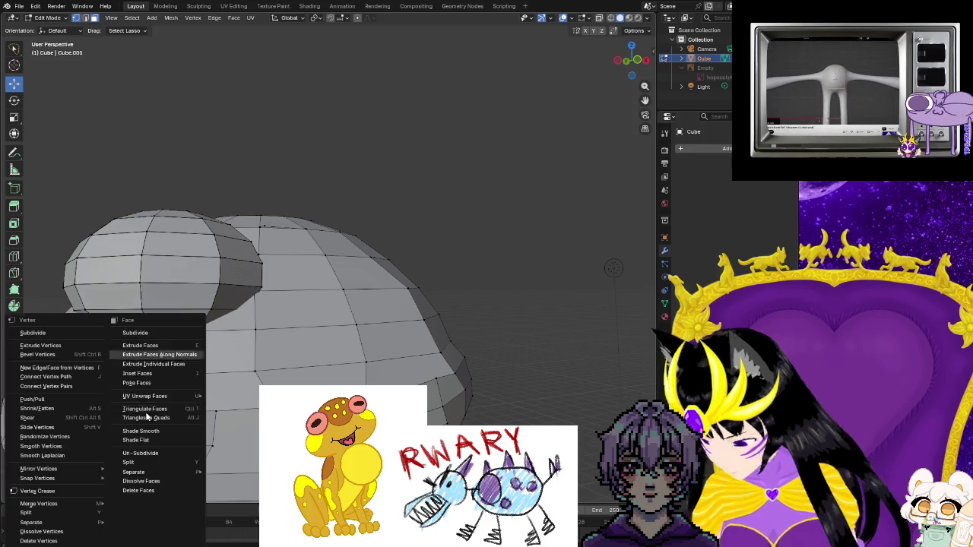
click(159, 347)
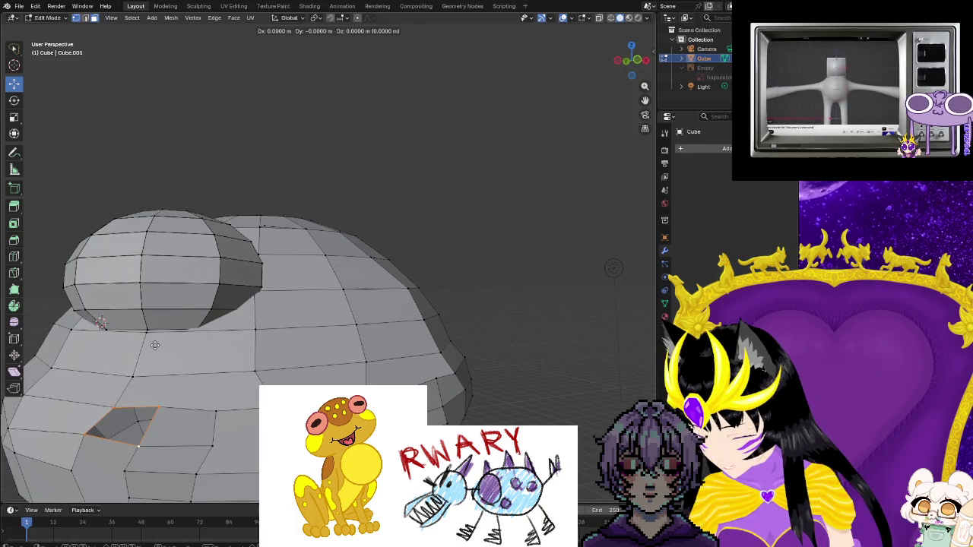
click(83, 388)
- Inset the face below the extrusion with about 0.045 m thickness
click(124, 415)
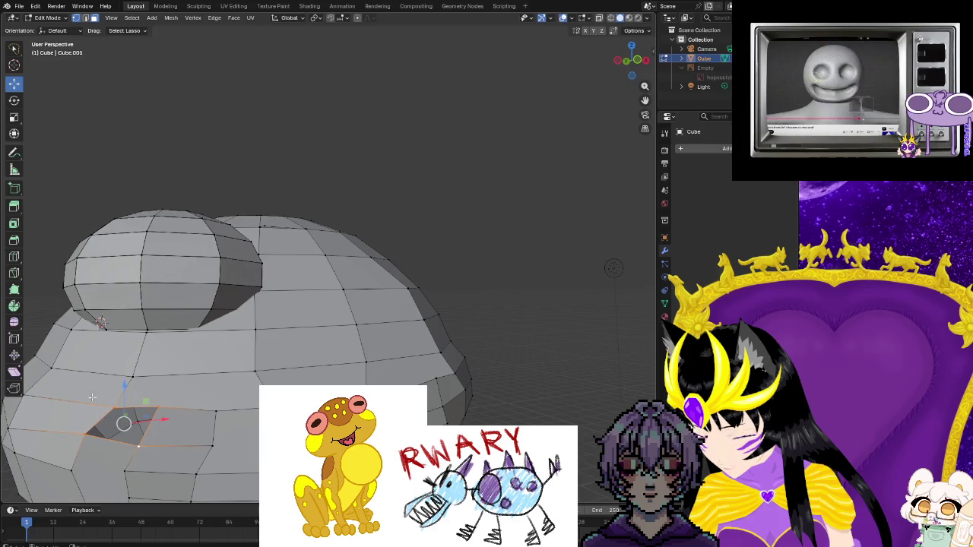
right_click(97, 400)
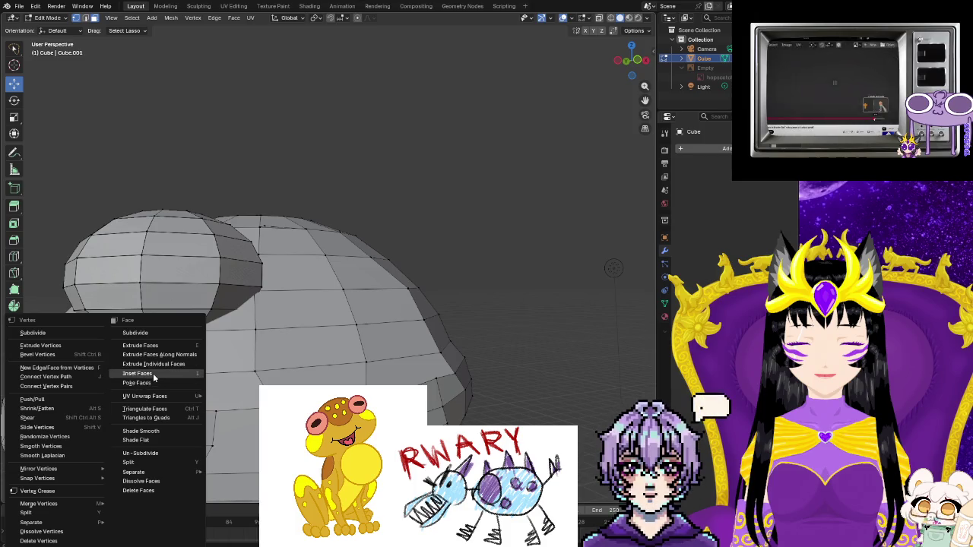
click(153, 373)
click(164, 387)
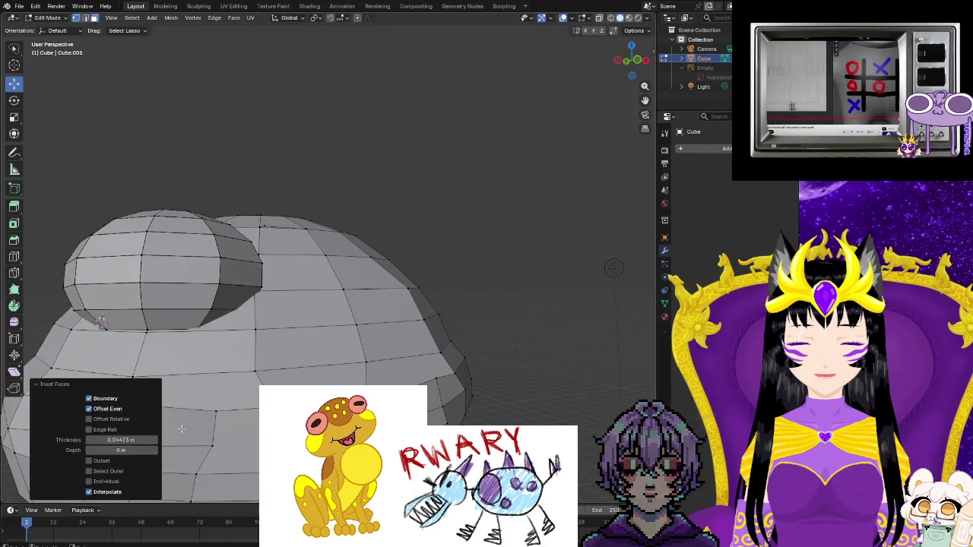
click(182, 427)
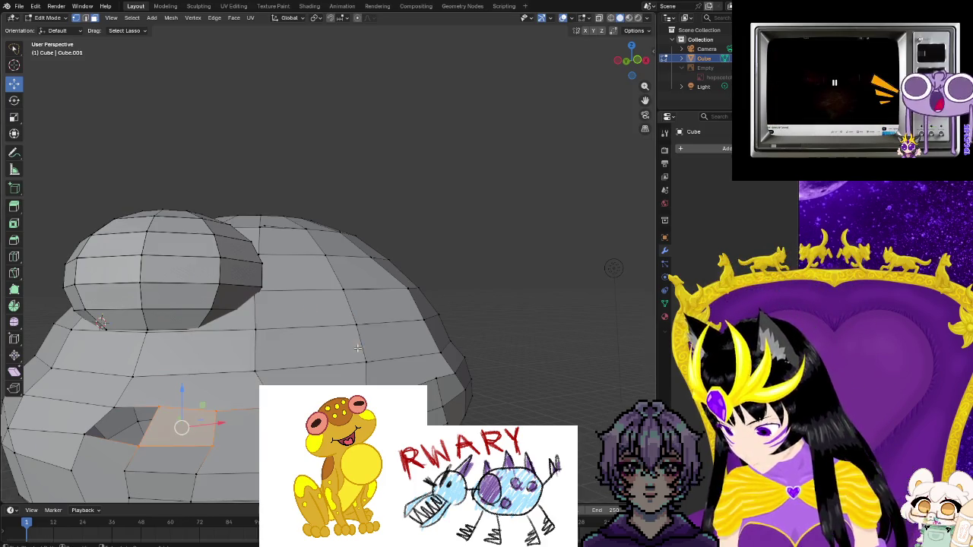
- Select the neighbouring face and zoom into the dome interior where it meets the body
click(124, 424)
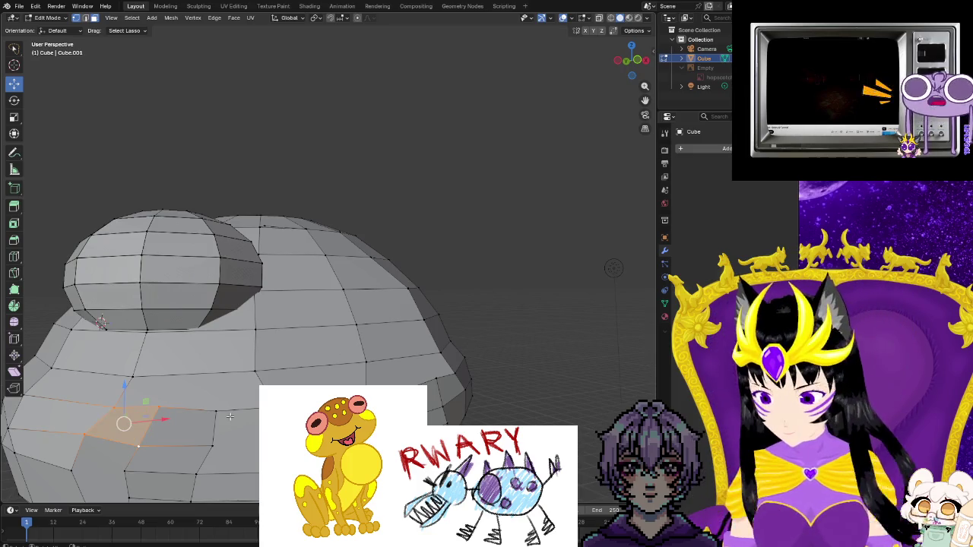
mouse_move(232, 441)
middle_down()
mouse_move(241, 400)
mouse_move(532, 327)
middle_up()
scroll(571, 311, up, 5)
scroll(570, 311, up, 3)
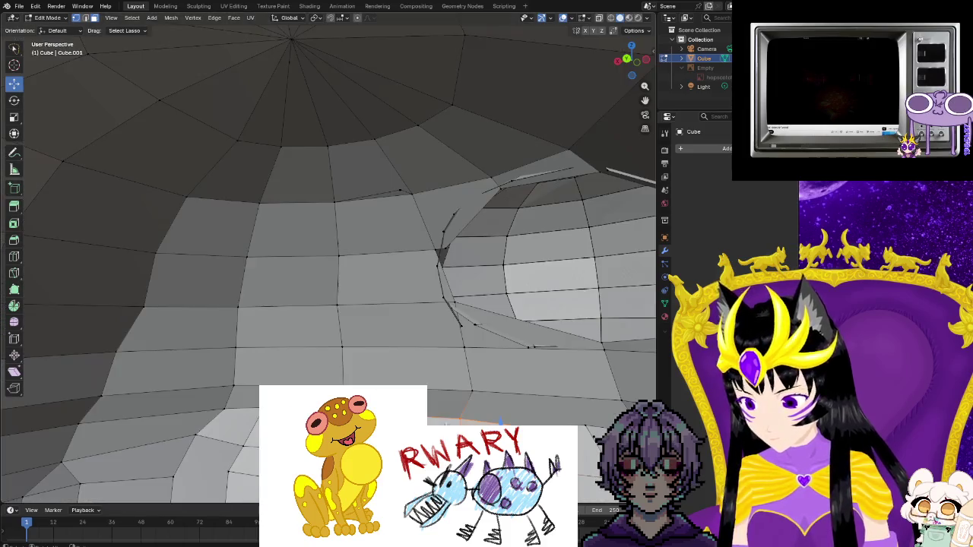
scroll(609, 327, up, 2)
scroll(637, 339, down, 2)
mouse_move(484, 417)
middle_down()
mouse_move(375, 413)
mouse_move(203, 227)
mouse_move(80, 380)
middle_up()
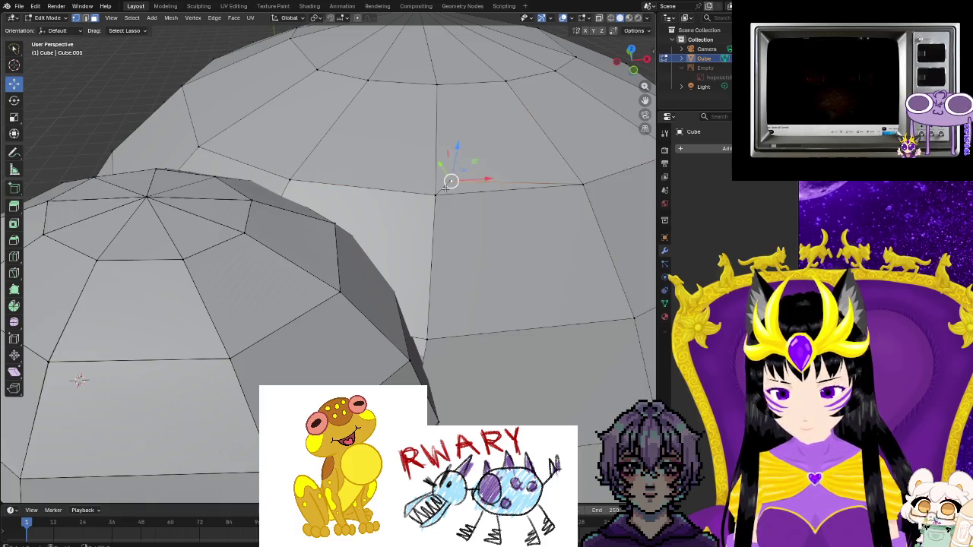
- Dissolve two stray vertices around the eye dome's rim
right_click(499, 182)
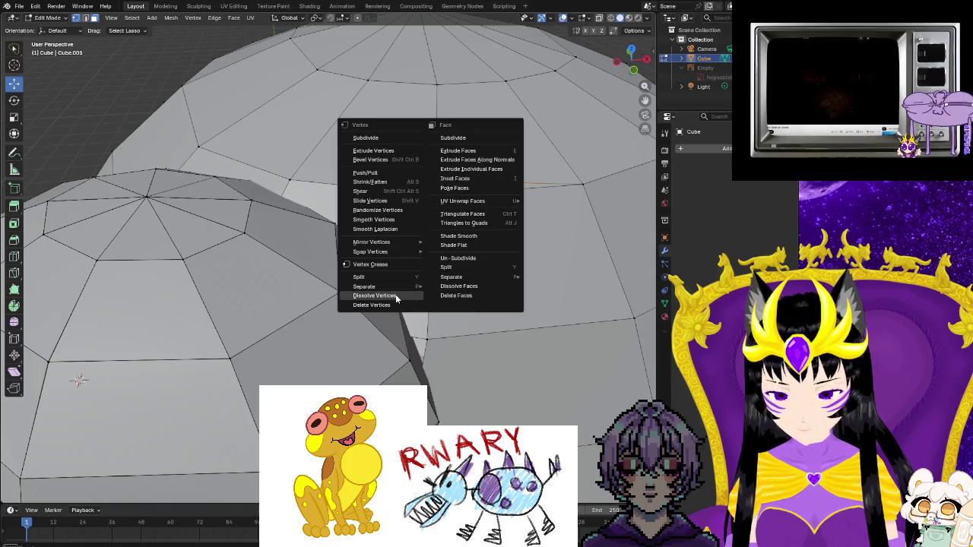
click(374, 295)
middle_drag(374, 295, 469, 237)
right_click(469, 260)
click(467, 261)
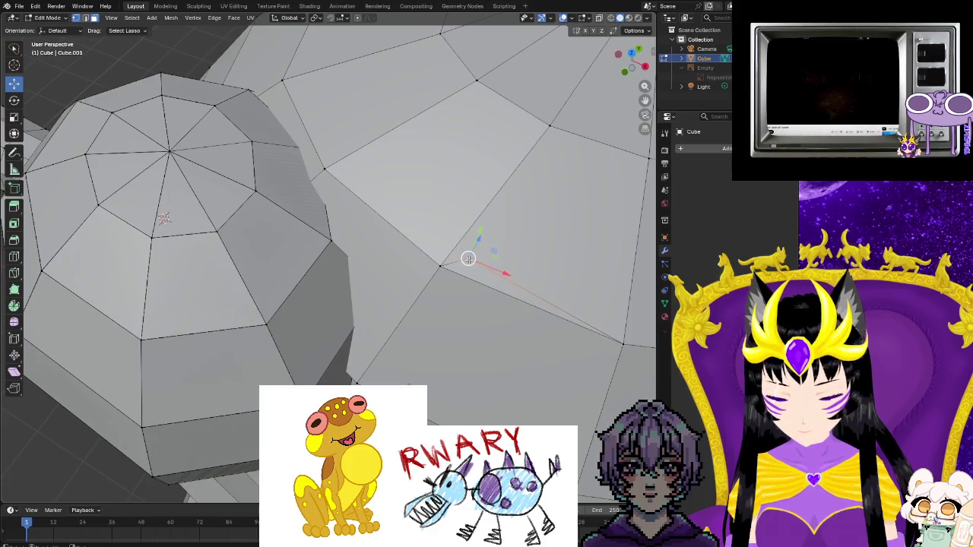
scroll(472, 261, down, 3)
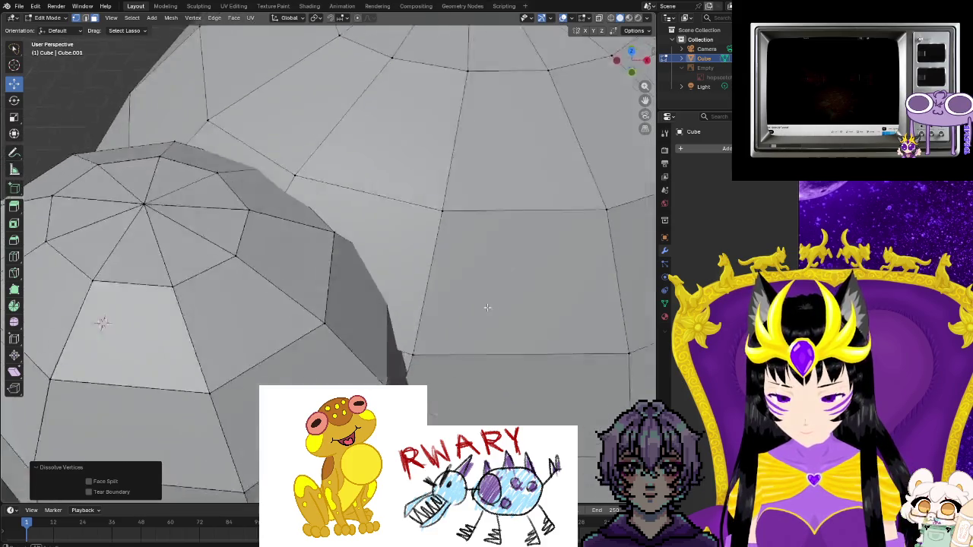
mouse_move(472, 261)
middle_down()
mouse_move(505, 292)
mouse_move(548, 210)
middle_up()
scroll(505, 292, down, 2)
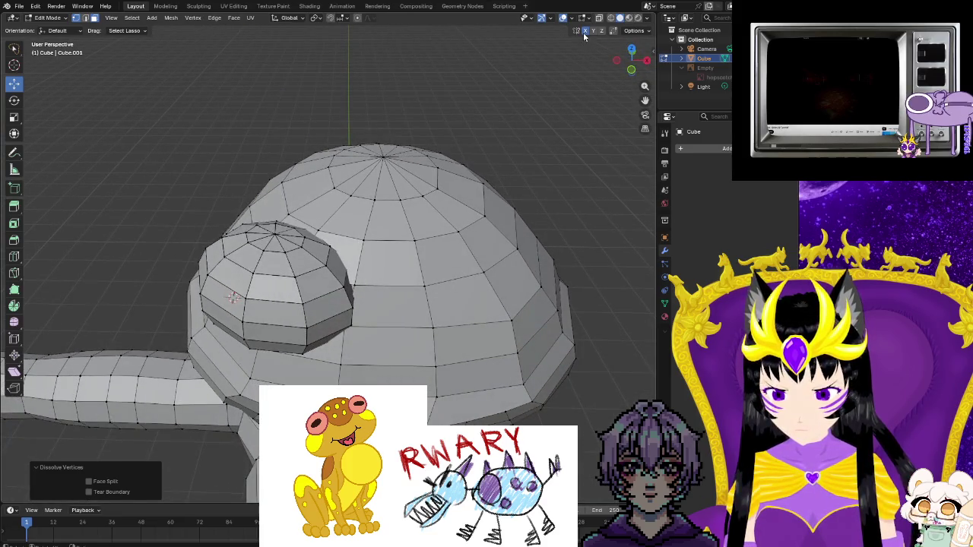
- Look through the body opening and dissolve another stray vertex on the eye rim
middle_drag(457, 296, 583, 311)
scroll(583, 311, up, 4)
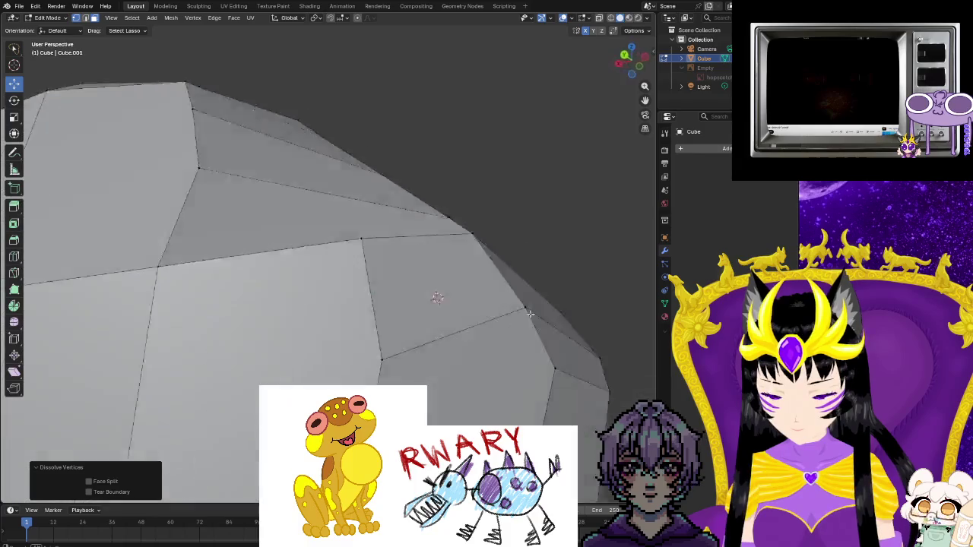
scroll(583, 311, up, 2)
scroll(583, 311, down, 4)
middle_drag(413, 326, 511, 401)
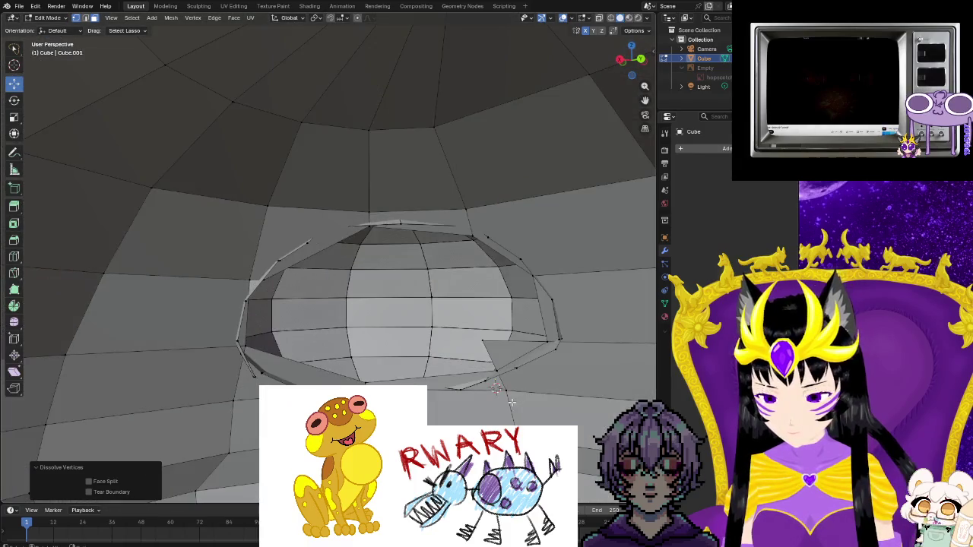
scroll(511, 401, up, 1)
click(535, 361)
right_click(535, 359)
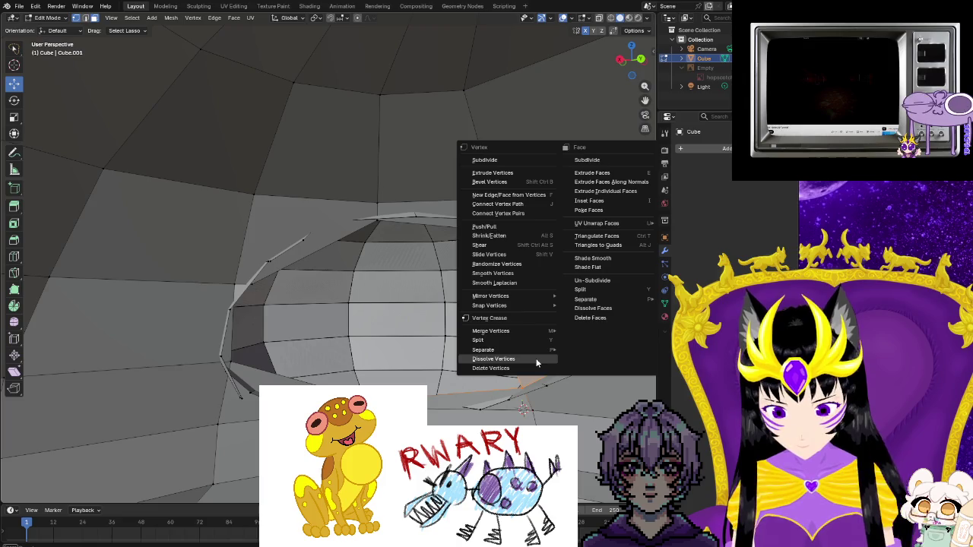
click(533, 362)
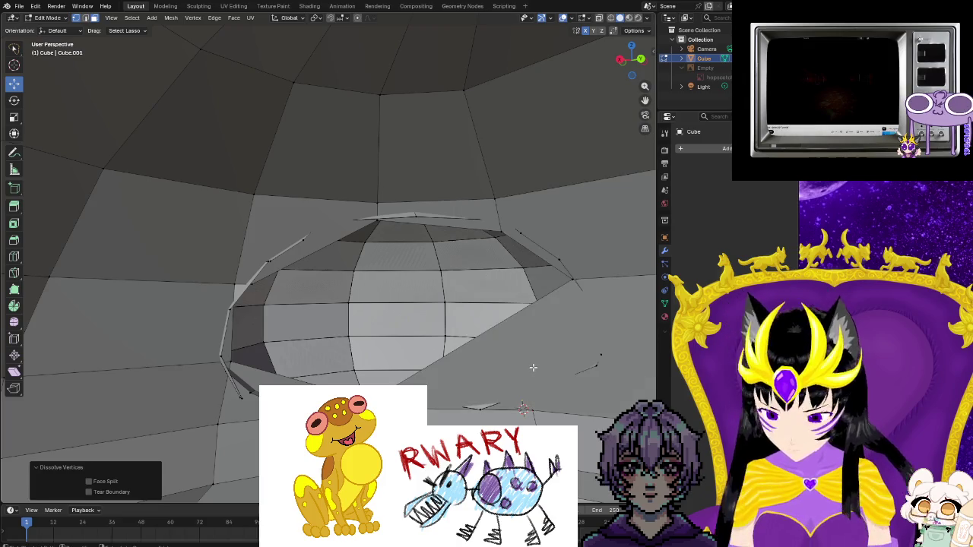
- Delete the leftover vertices near the rim and inspect the hole from the lower left
click(533, 368)
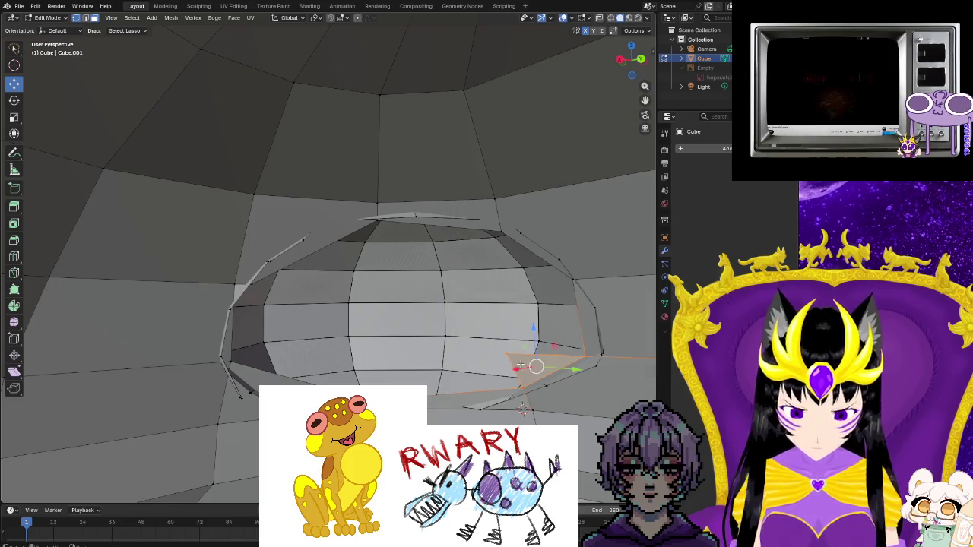
right_click(520, 366)
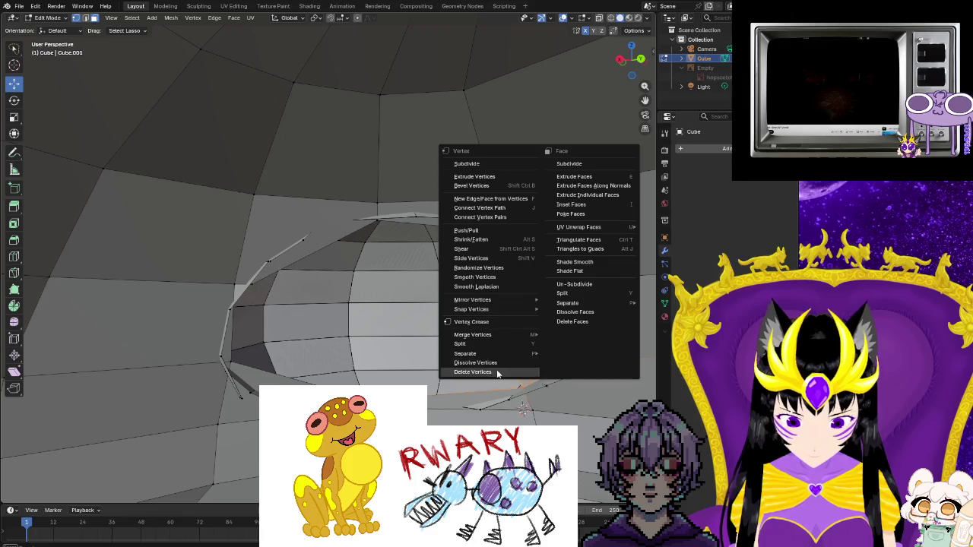
click(560, 322)
mouse_move(549, 335)
middle_down()
mouse_move(359, 350)
mouse_move(510, 324)
mouse_move(495, 343)
mouse_move(433, 366)
middle_up()
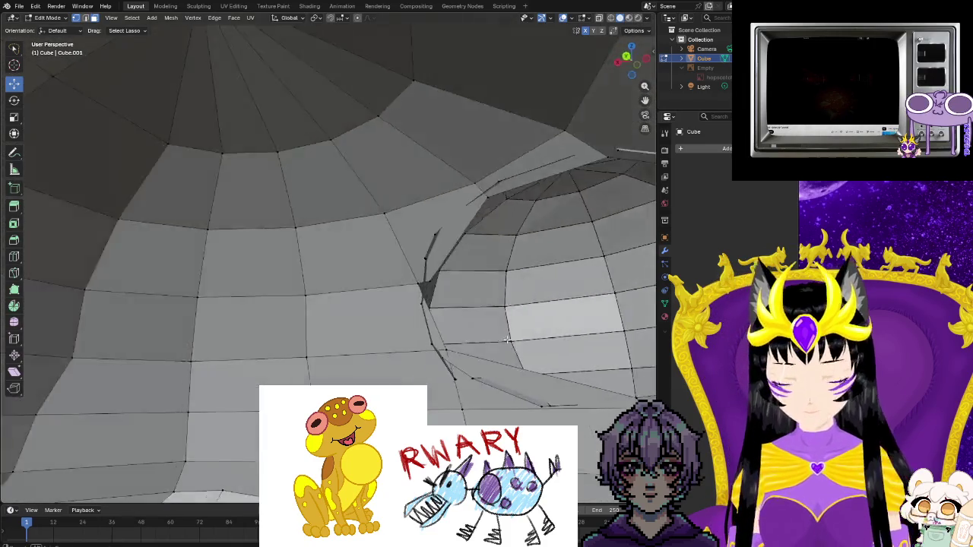
scroll(433, 365, up, 3)
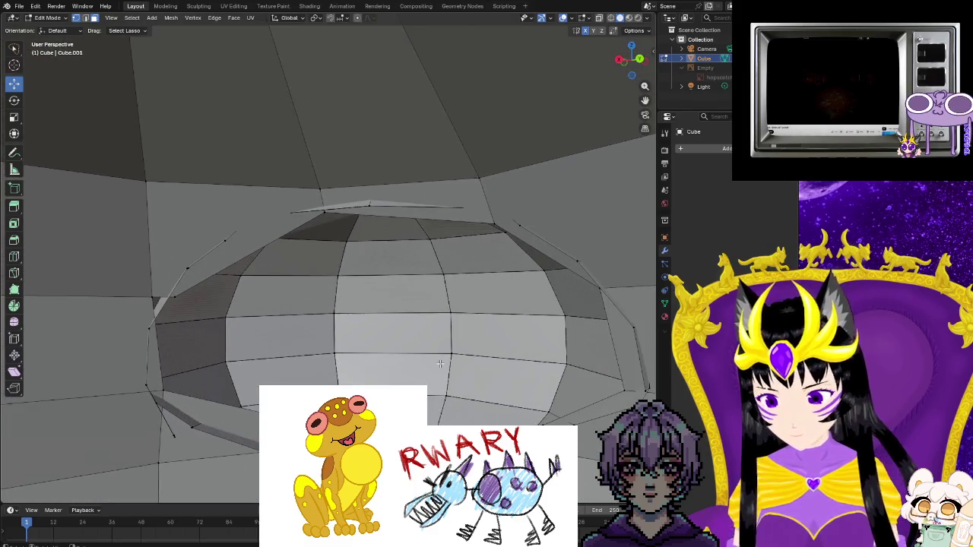
scroll(440, 364, up, 1)
mouse_move(440, 364)
middle_down()
mouse_move(337, 382)
mouse_move(346, 376)
middle_up()
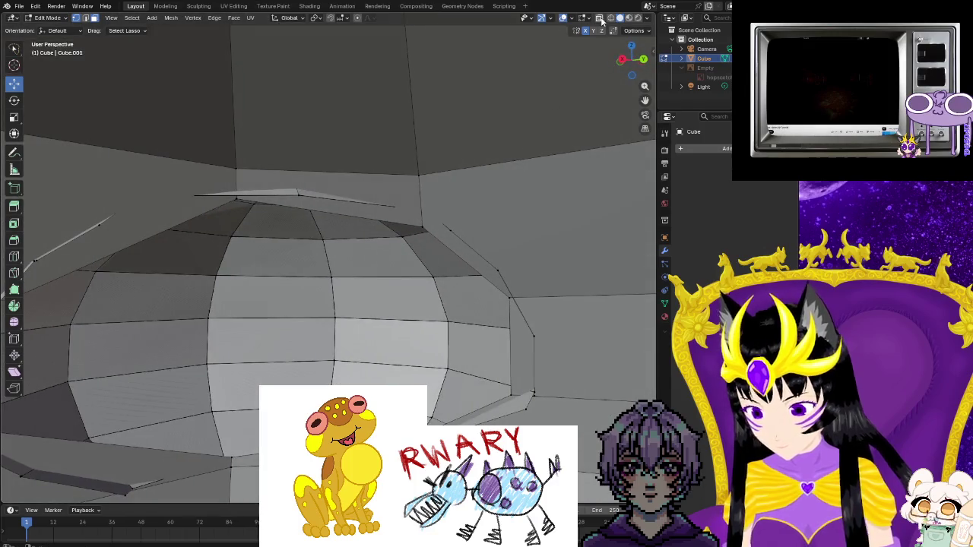
- Turn on X-ray and orbit around the head dome to reveal hidden edges
click(600, 18)
mouse_move(423, 256)
middle_down()
mouse_move(431, 282)
mouse_move(288, 315)
mouse_move(498, 358)
mouse_move(246, 246)
mouse_move(282, 348)
mouse_move(171, 381)
middle_up()
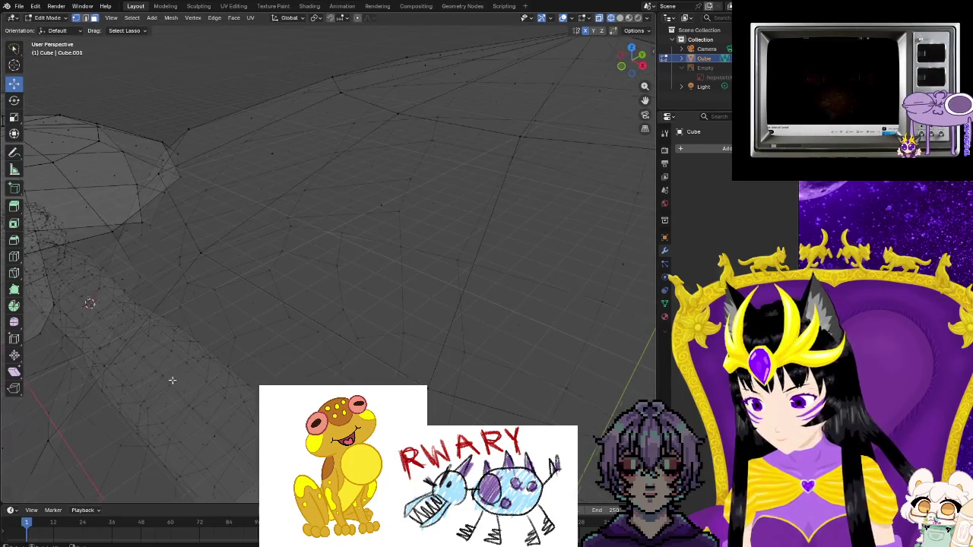
scroll(171, 380, down, 5)
scroll(171, 380, down, 3)
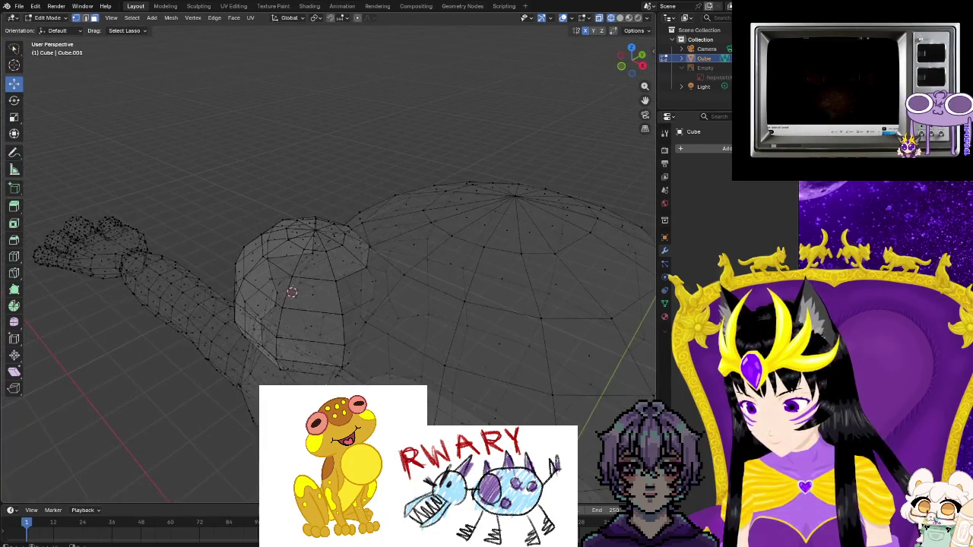
scroll(265, 314, up, 3)
scroll(265, 315, up, 2)
mouse_move(456, 387)
middle_down()
mouse_move(430, 369)
mouse_move(465, 334)
middle_up()
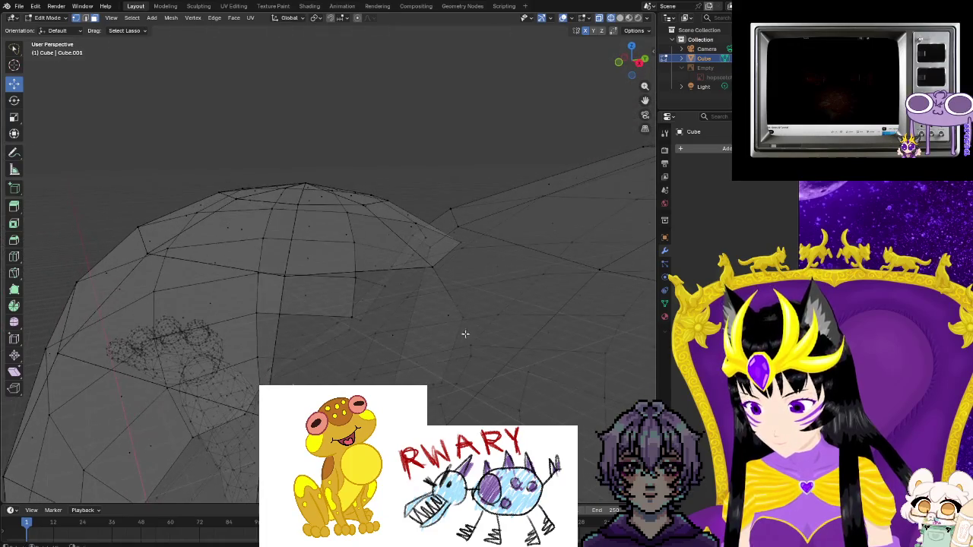
mouse_move(460, 242)
middle_down()
mouse_move(474, 342)
mouse_move(380, 328)
middle_up()
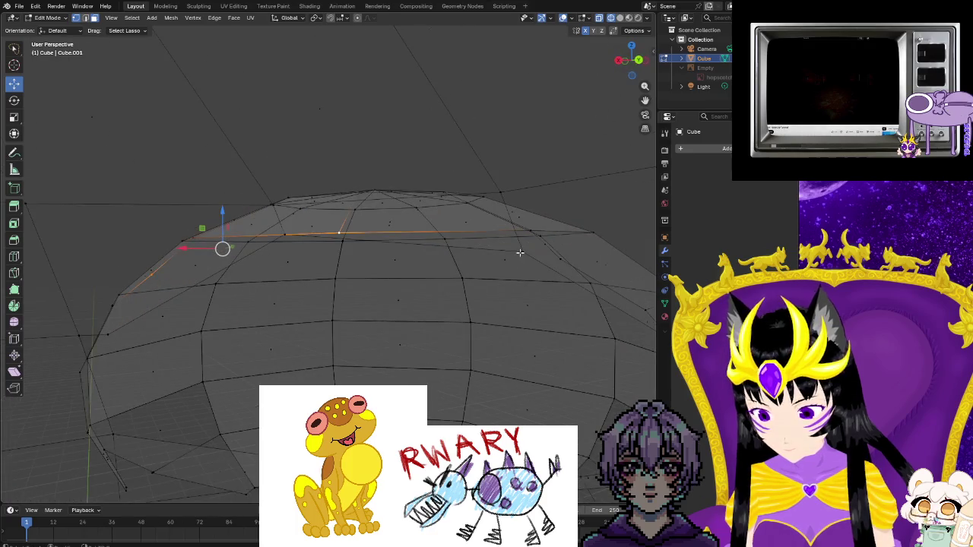
- Turn off X-ray, return to solid shading, and orbit around the eye dome
click(599, 17)
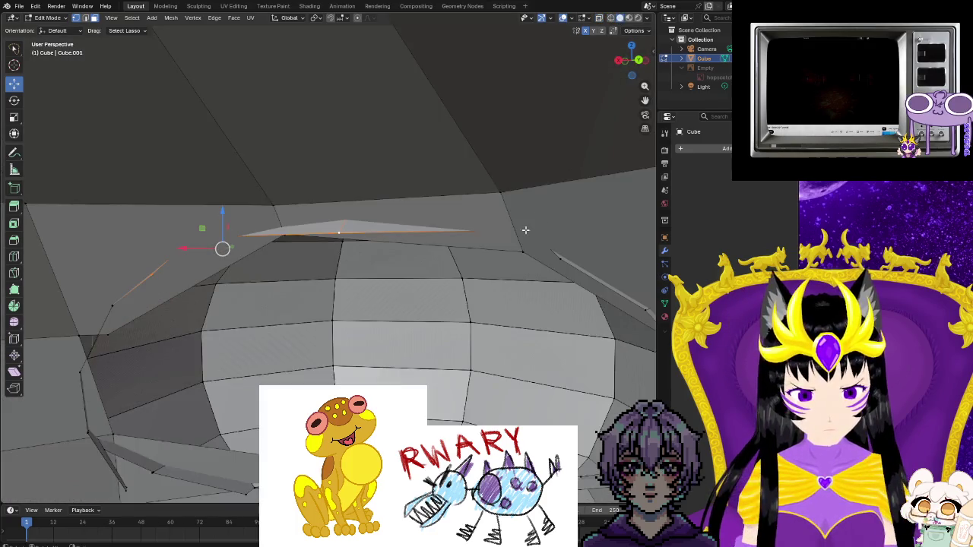
shift+click(524, 252)
mouse_move(575, 299)
middle_down()
mouse_move(580, 308)
mouse_move(565, 250)
mouse_move(445, 189)
mouse_move(502, 229)
middle_up()
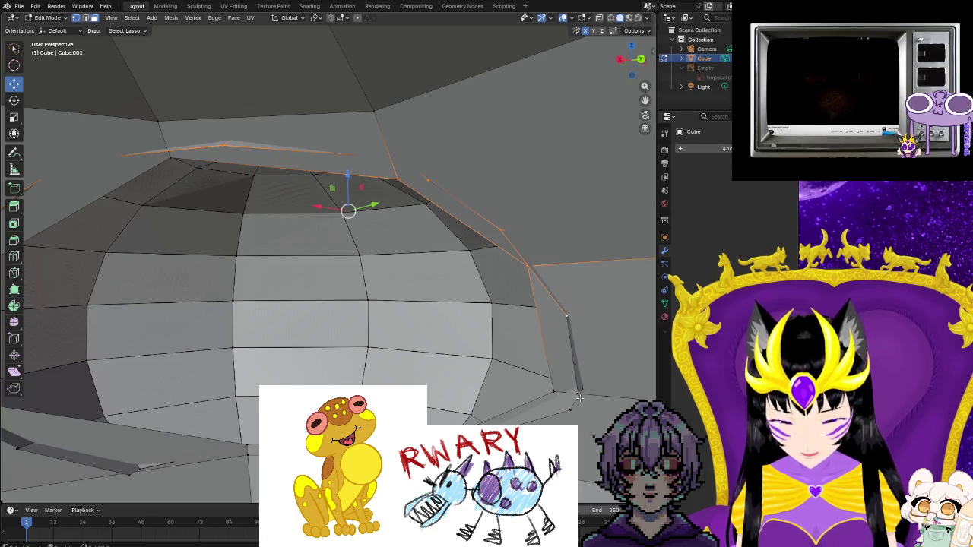
mouse_move(579, 393)
middle_down()
mouse_move(554, 401)
mouse_move(499, 386)
mouse_move(491, 354)
middle_up()
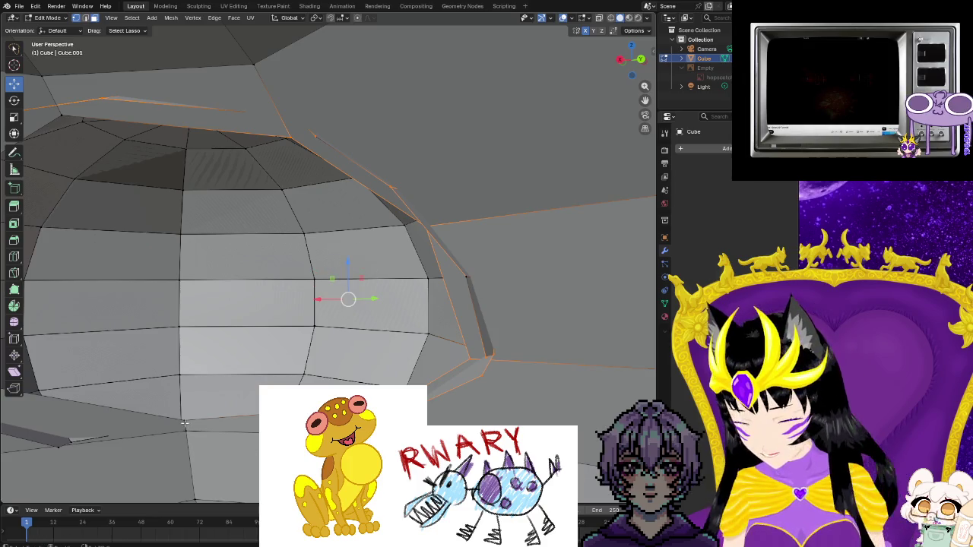
middle_drag(128, 406, 582, 423)
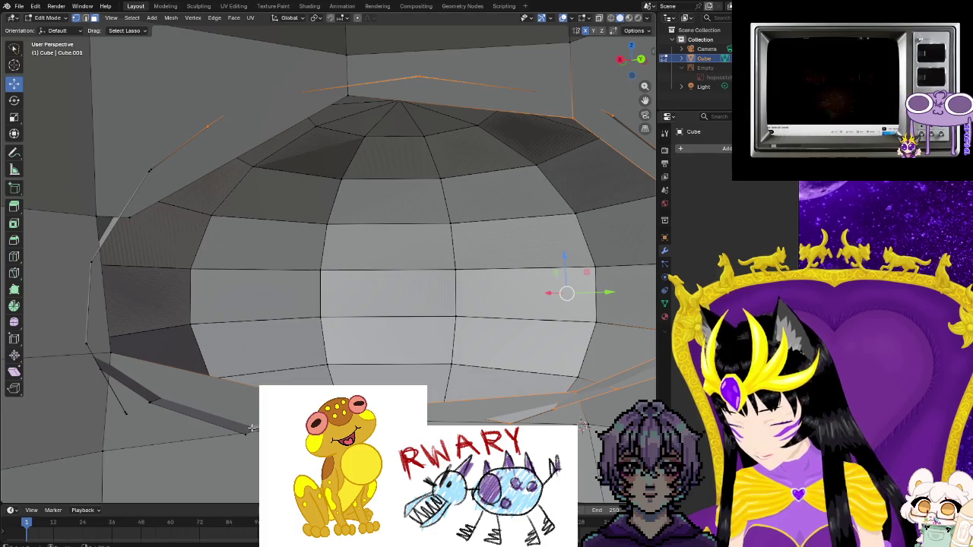
- Inspect the gap under the eye rim and the selected edge loop from close angles
middle_drag(152, 403, 129, 410)
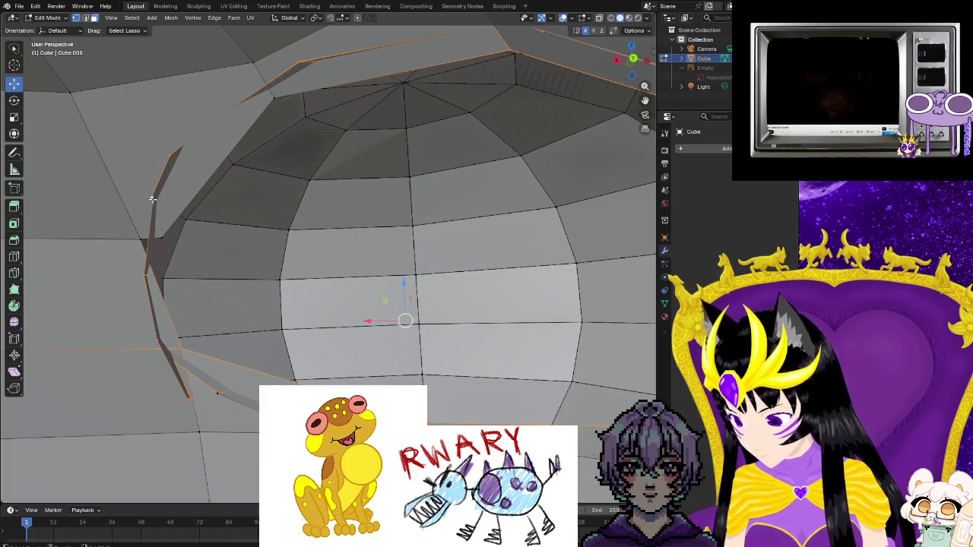
shift+middle_drag(141, 228, 194, 268)
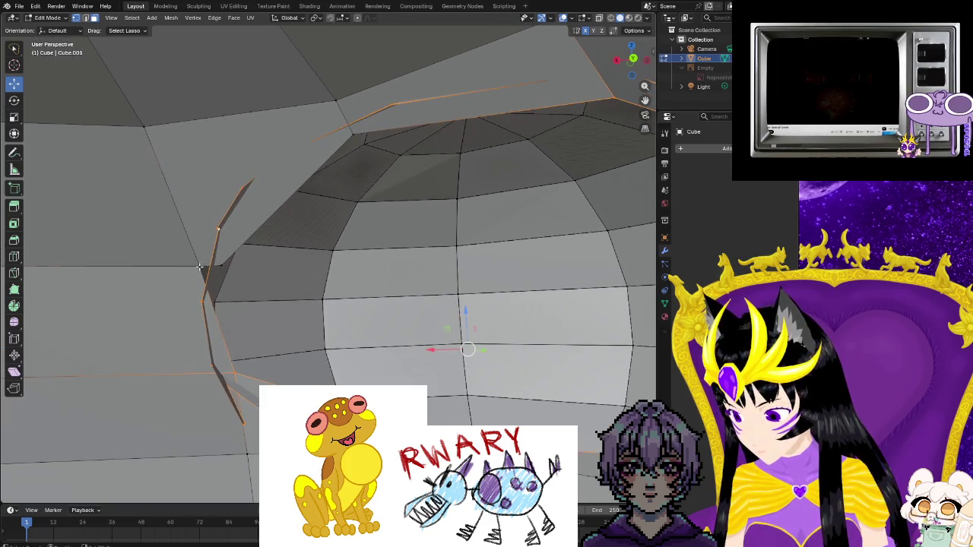
mouse_move(258, 335)
middle_down()
mouse_move(319, 304)
mouse_move(355, 12)
middle_up()
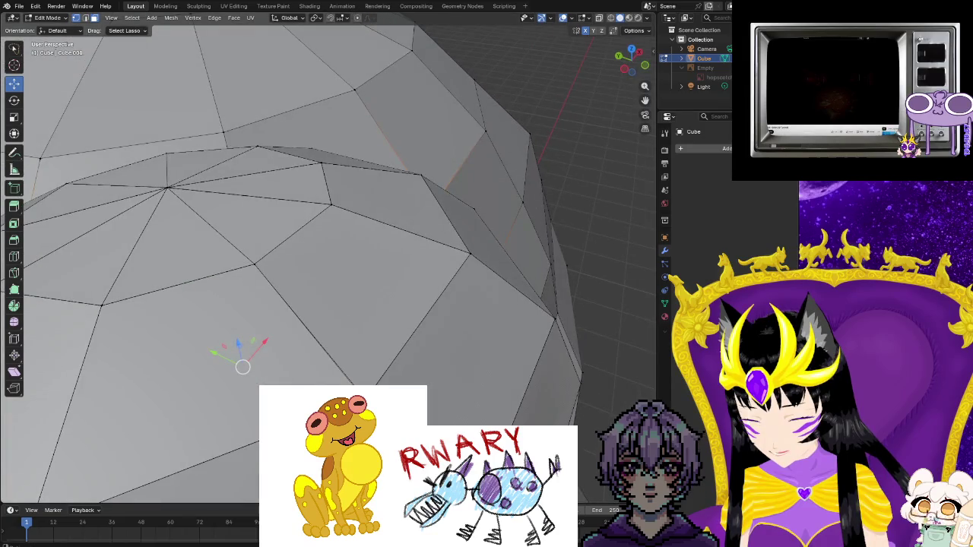
mouse_move(388, 36)
middle_down()
mouse_move(372, 220)
mouse_move(397, 108)
mouse_move(476, 208)
mouse_move(540, 199)
mouse_move(448, 212)
middle_up()
mouse_move(365, 137)
middle_down()
mouse_move(378, 224)
mouse_move(397, 235)
mouse_move(438, 210)
middle_up()
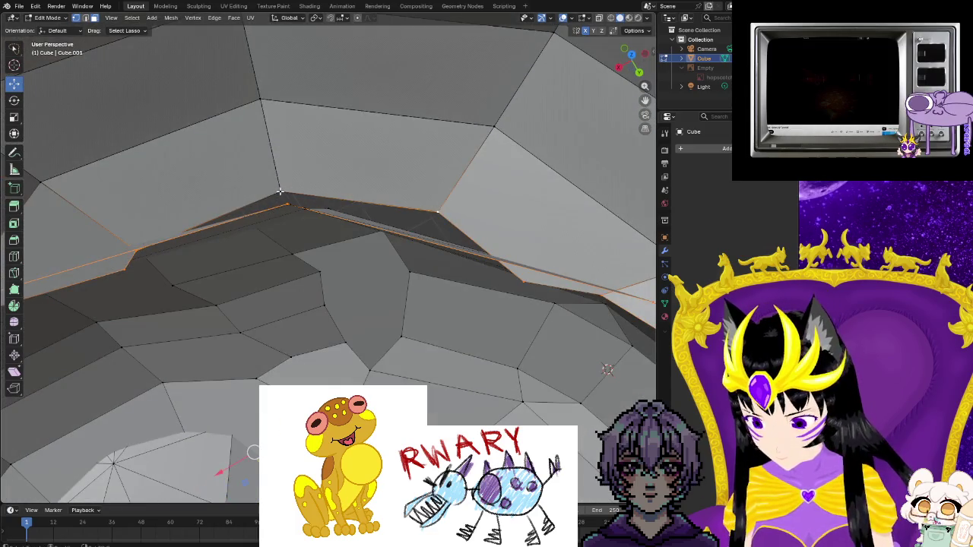
mouse_move(323, 184)
middle_down()
mouse_move(304, 230)
mouse_move(321, 163)
middle_up()
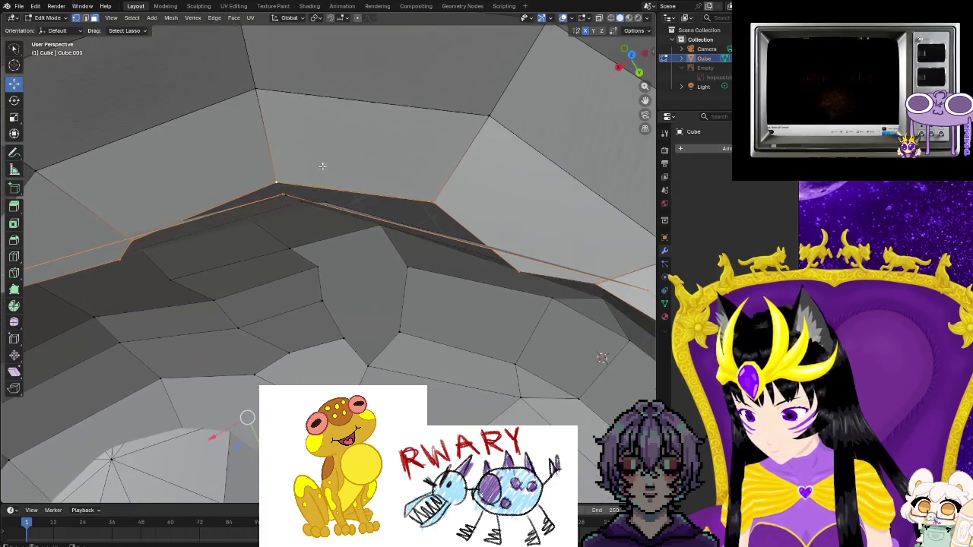
- Run Bridge Edge Loops from the F3 search and check the new faces around the rim
right_click(326, 165)
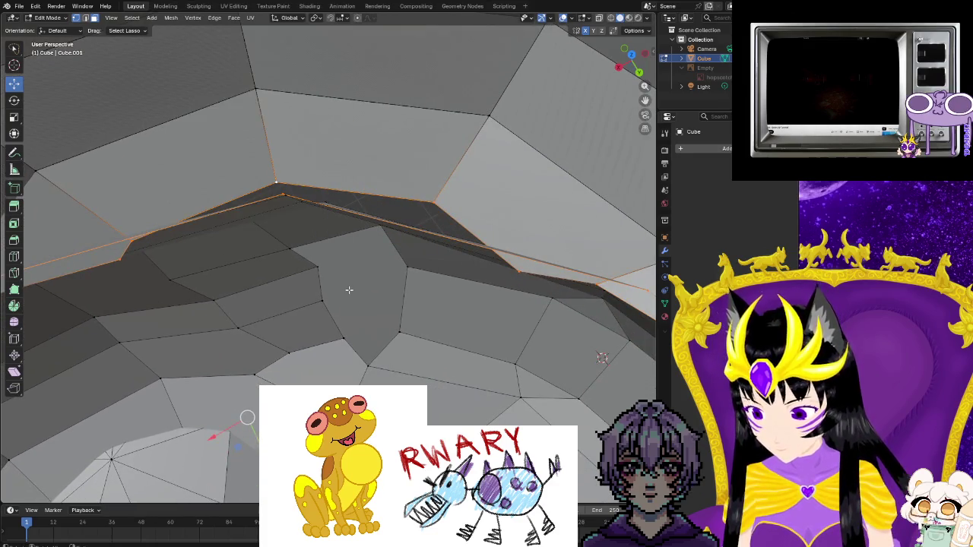
key(F3)
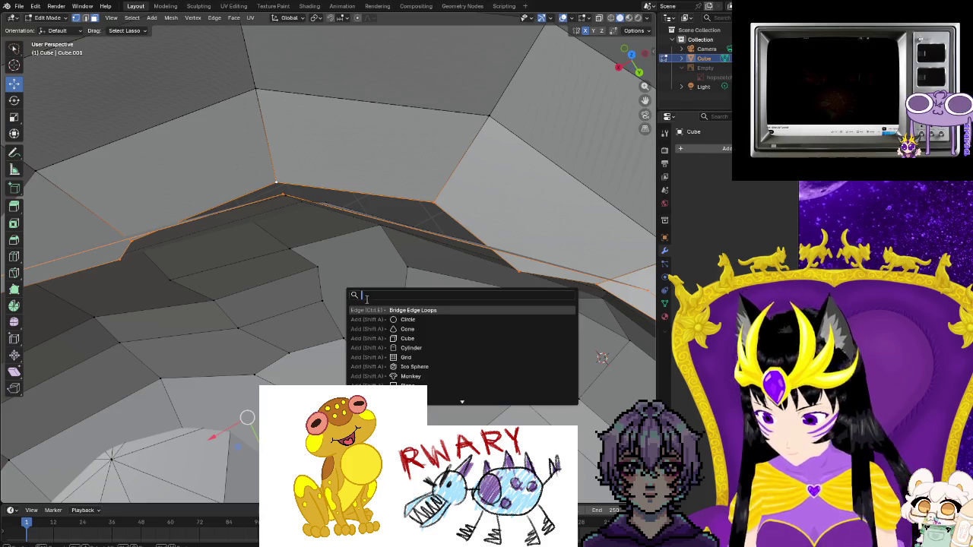
click(405, 310)
middle_drag(409, 307, 382, 170)
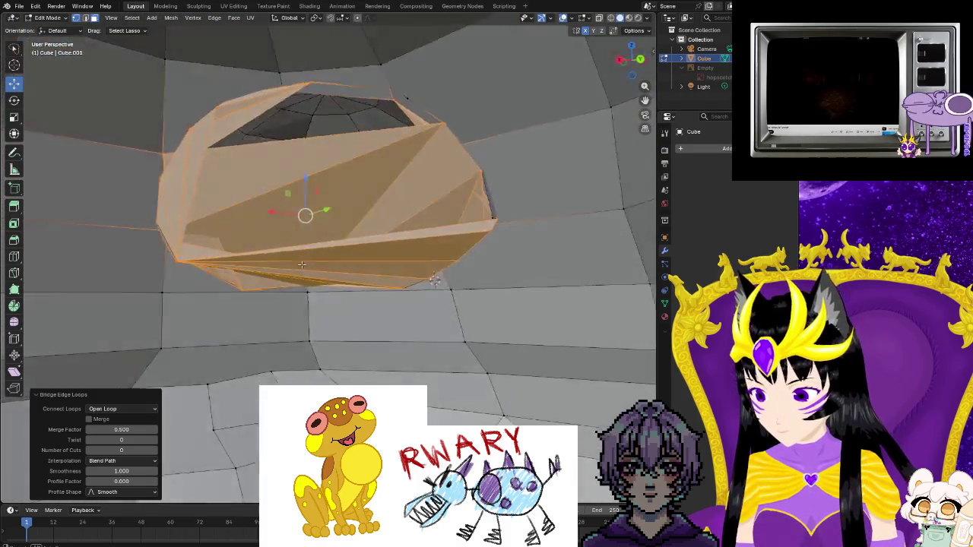
mouse_move(382, 170)
middle_down()
mouse_move(274, 260)
mouse_move(406, 304)
mouse_move(485, 246)
mouse_move(97, 293)
middle_up()
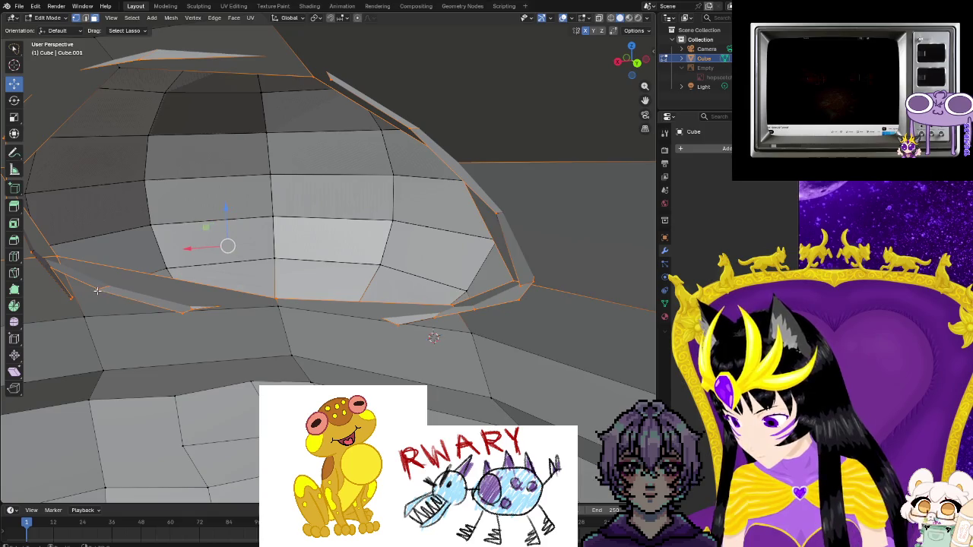
middle_drag(477, 207, 500, 273)
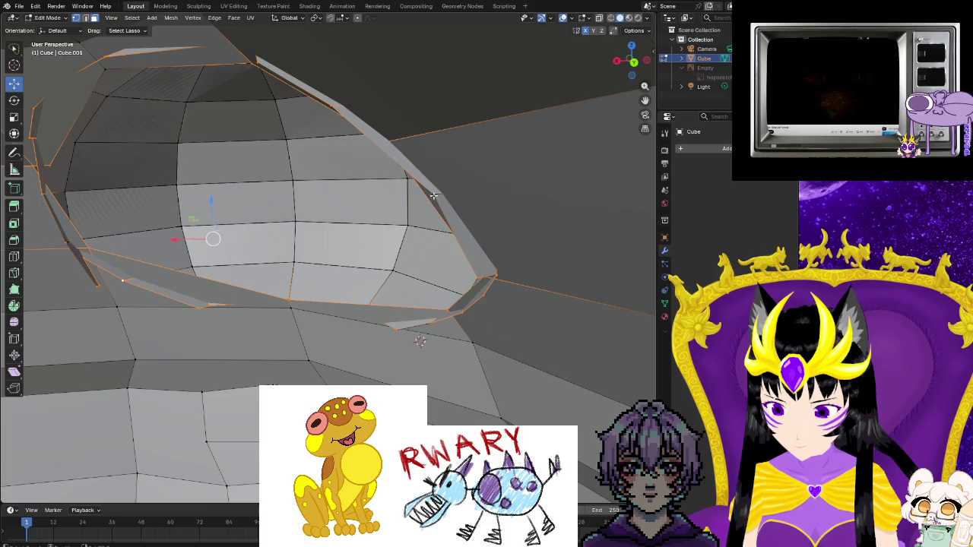
- Select the small and large faces at the rim gap, returning to lasso selection
mouse_move(449, 231)
middle_down()
mouse_move(478, 281)
mouse_move(510, 277)
middle_up()
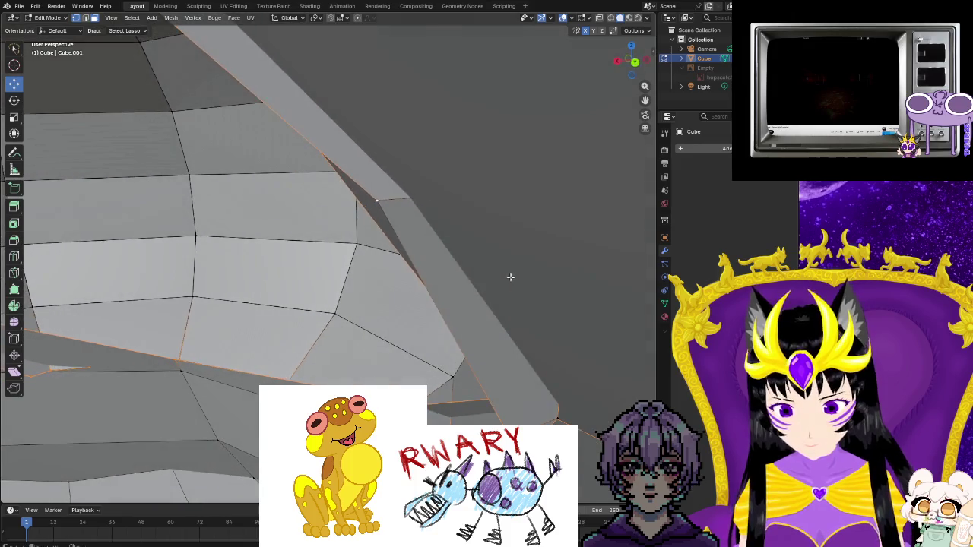
click(380, 217)
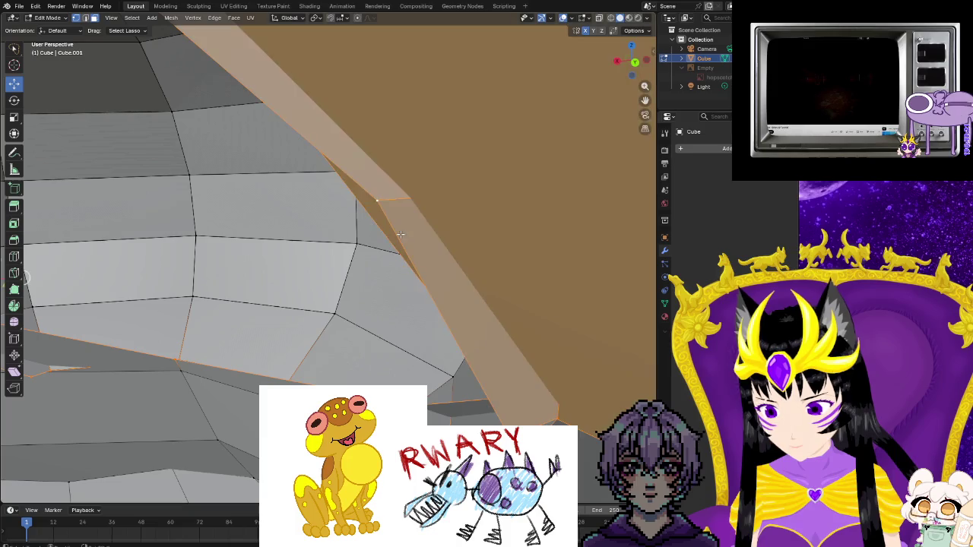
click(381, 256)
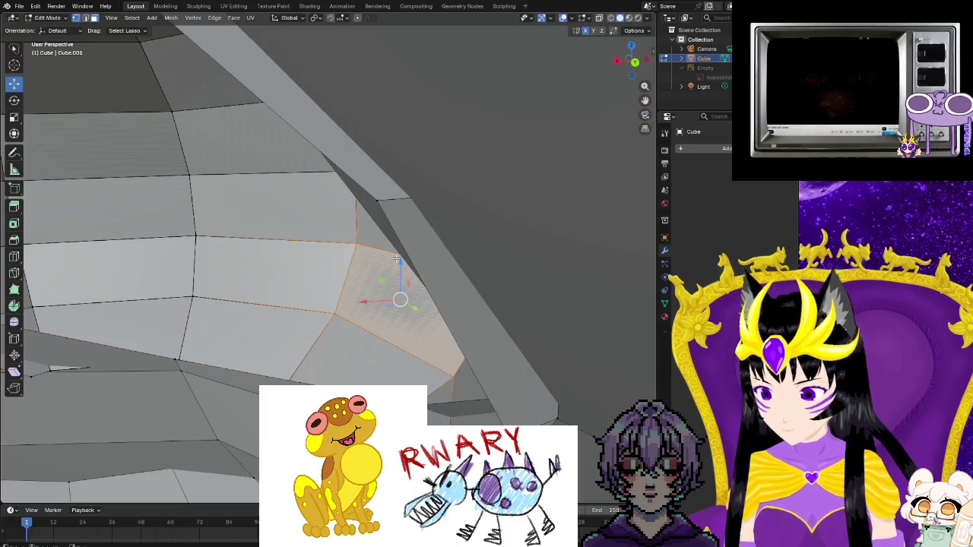
click(399, 265)
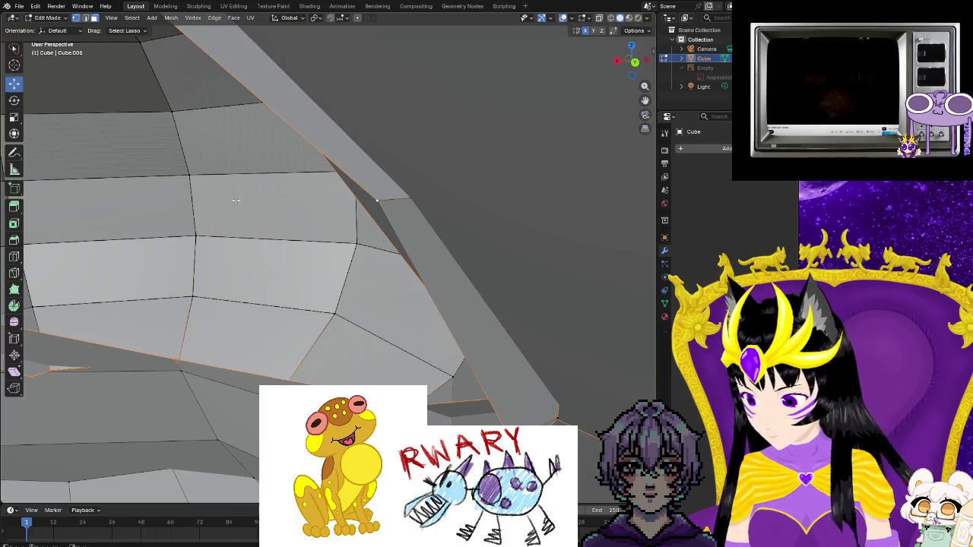
click(17, 73)
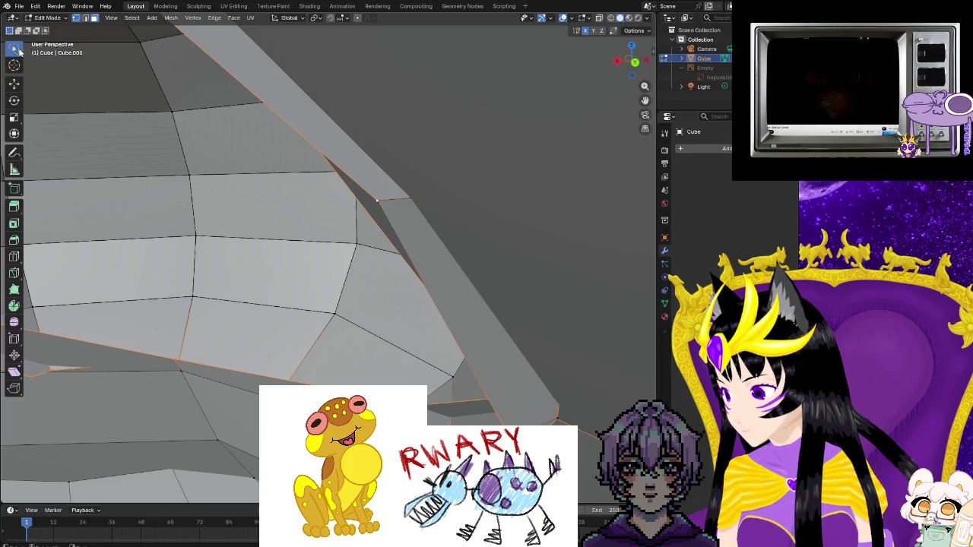
click(16, 53)
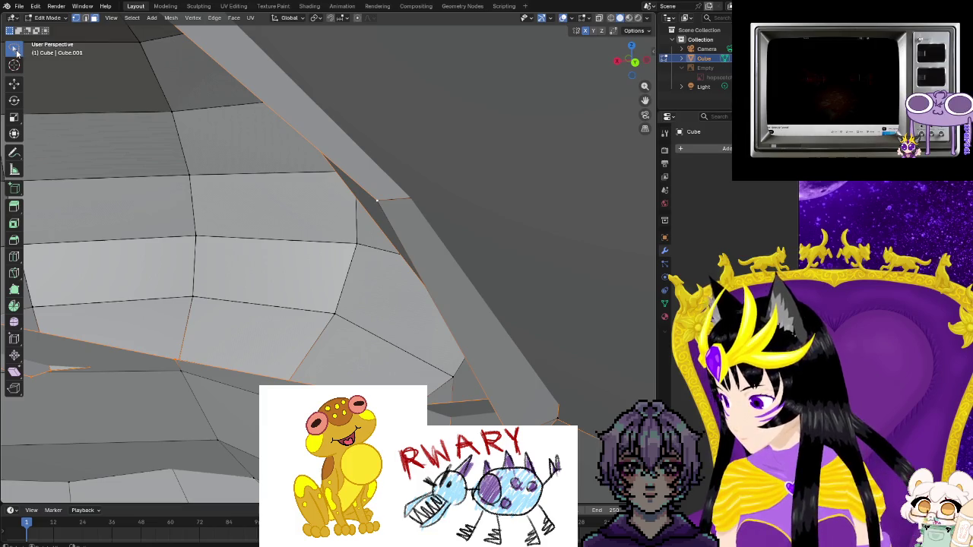
right_click(16, 53)
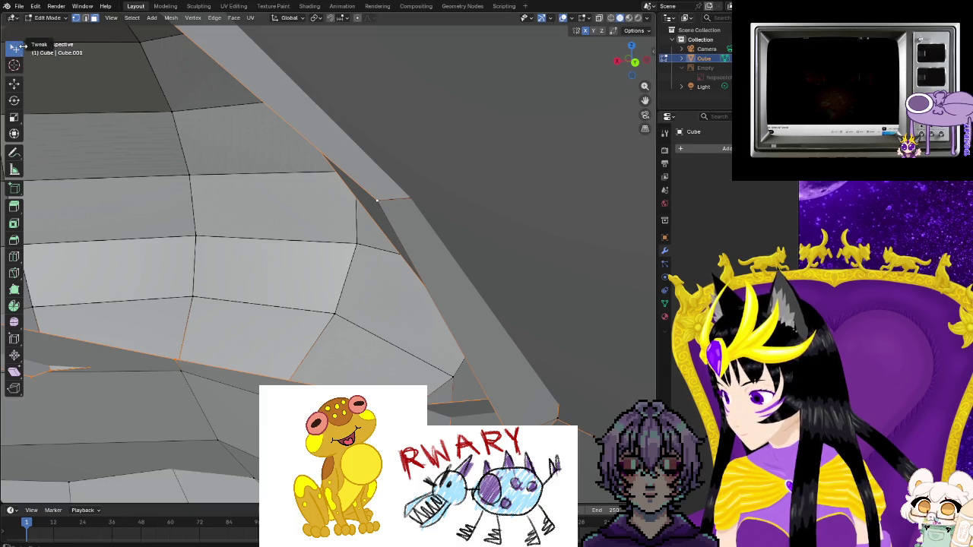
- Try extruding the long upper strip face's end edge, then undo it
shift+click(389, 205)
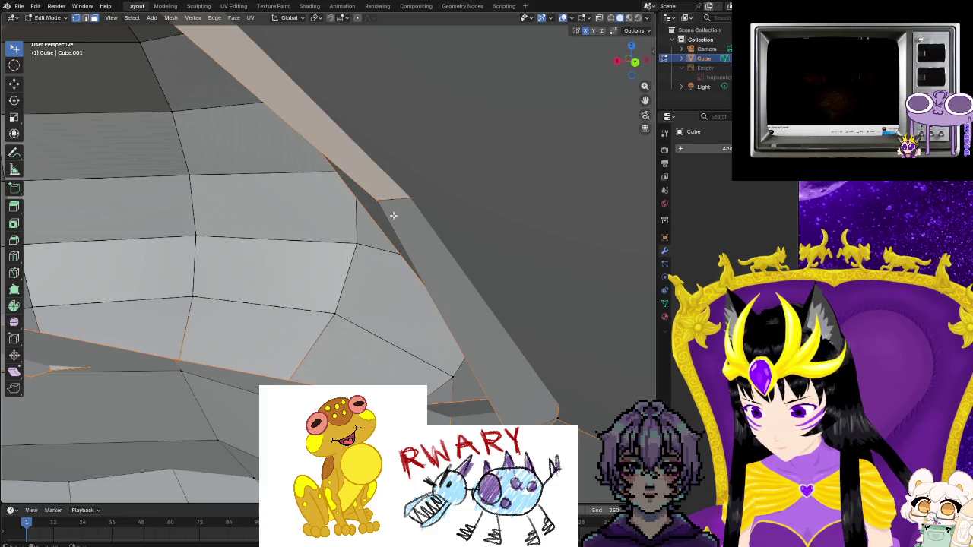
key(e)
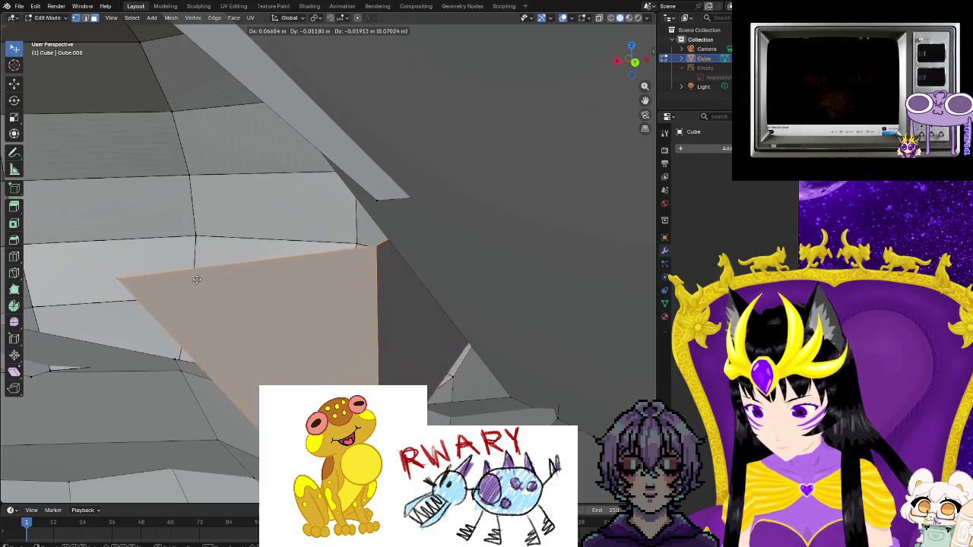
click(112, 267)
key(ctrl+z)
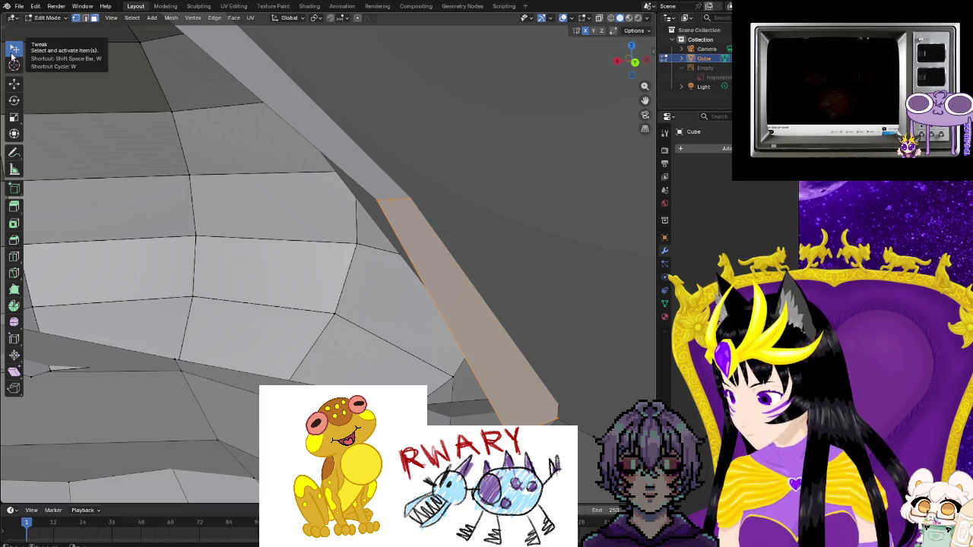
- Select the top-left face and the diagonal strip loop, undoing the extra large face
click(55, 76)
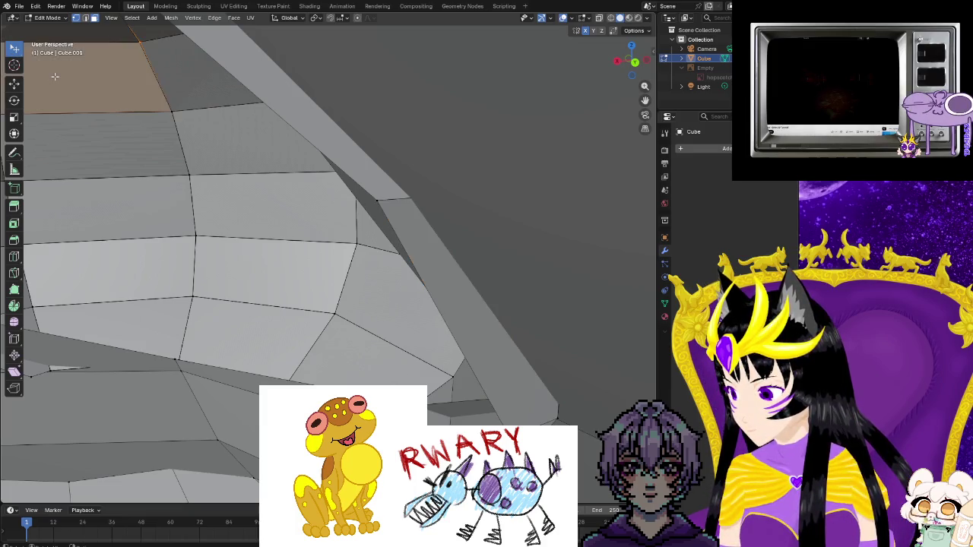
alt+click(311, 204)
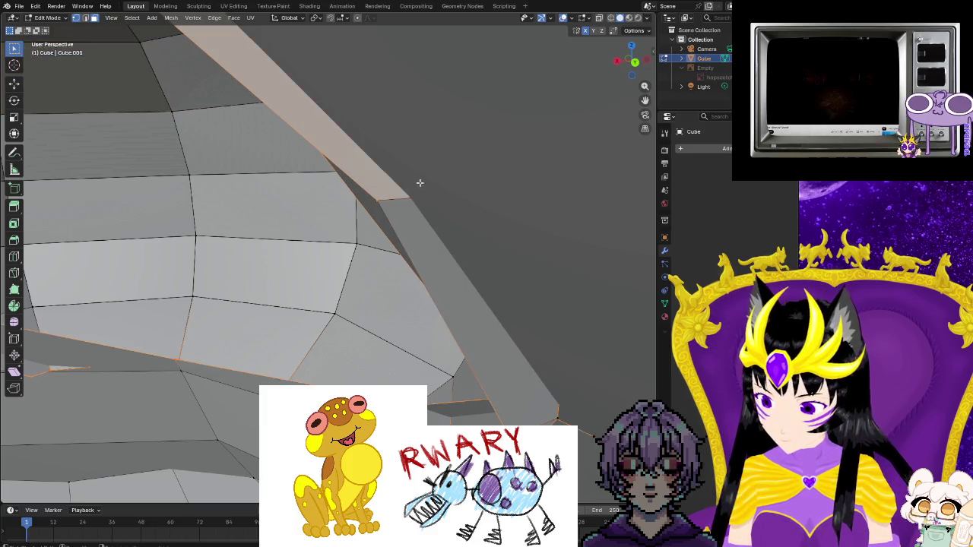
shift+drag(373, 191, 391, 212)
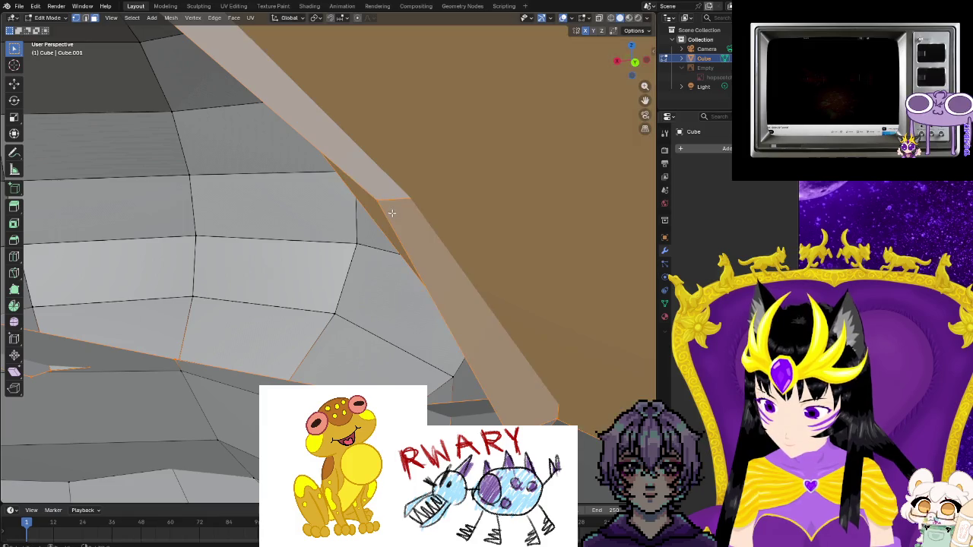
key(ctrl+z)
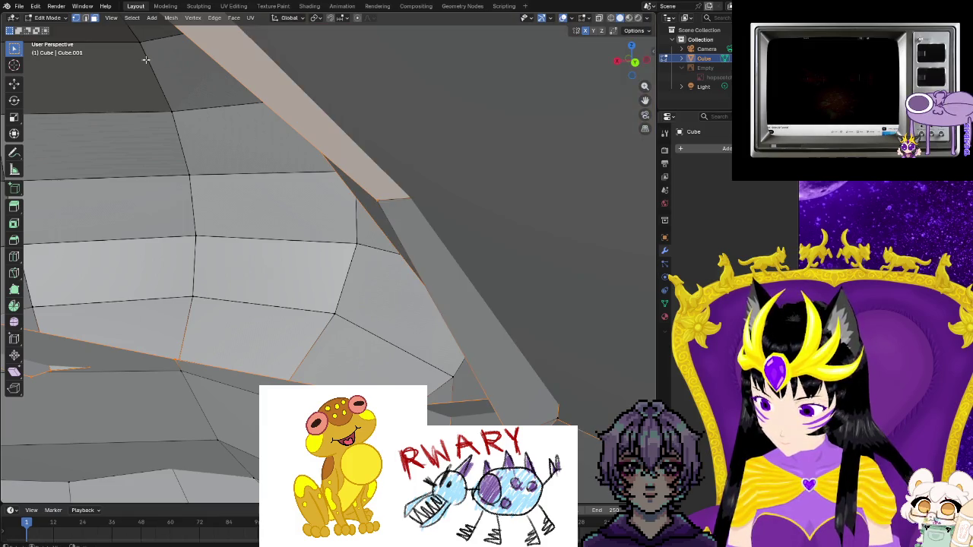
click(94, 17)
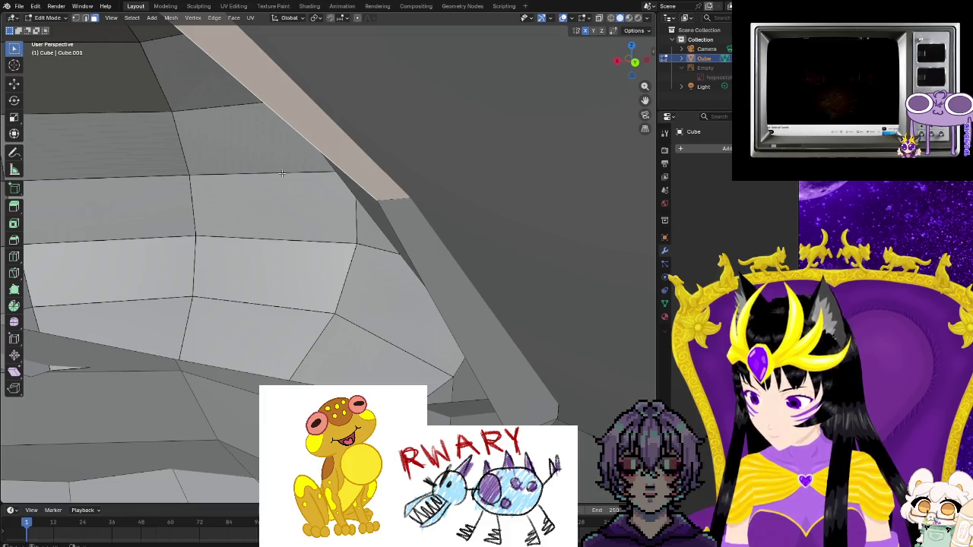
key(ctrl+z)
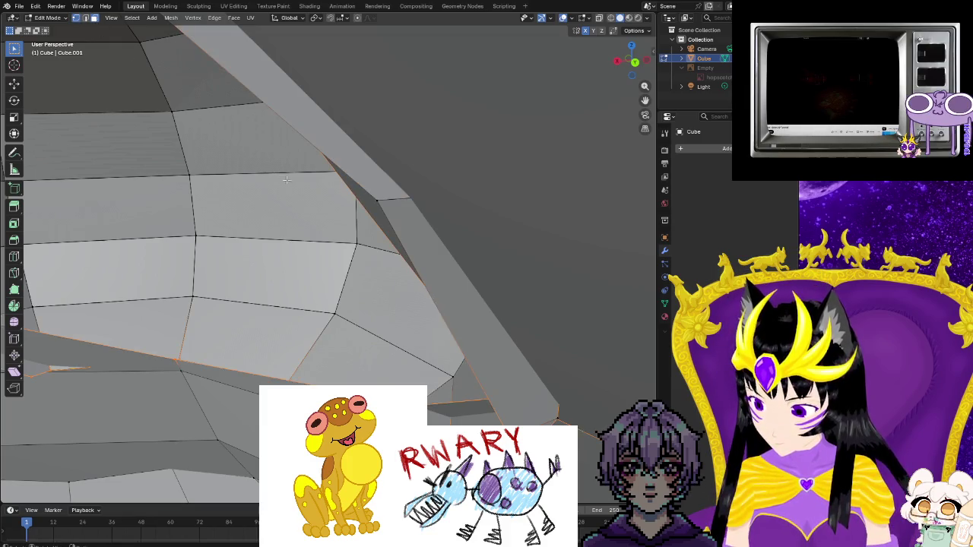
- Reselect the large faces beside the rim, then select the vertex loop around the eye opening
drag(390, 212, 390, 213)
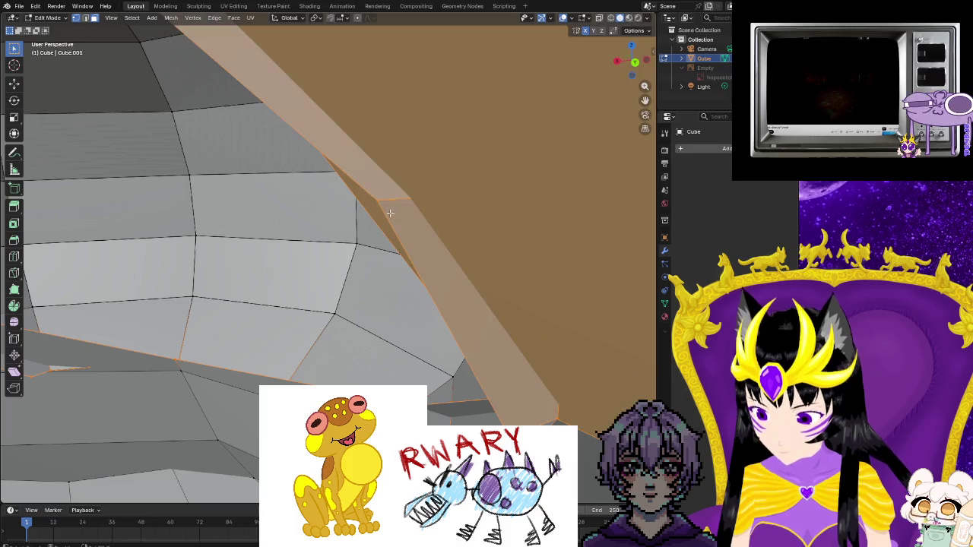
key(ctrl+z)
click(95, 21)
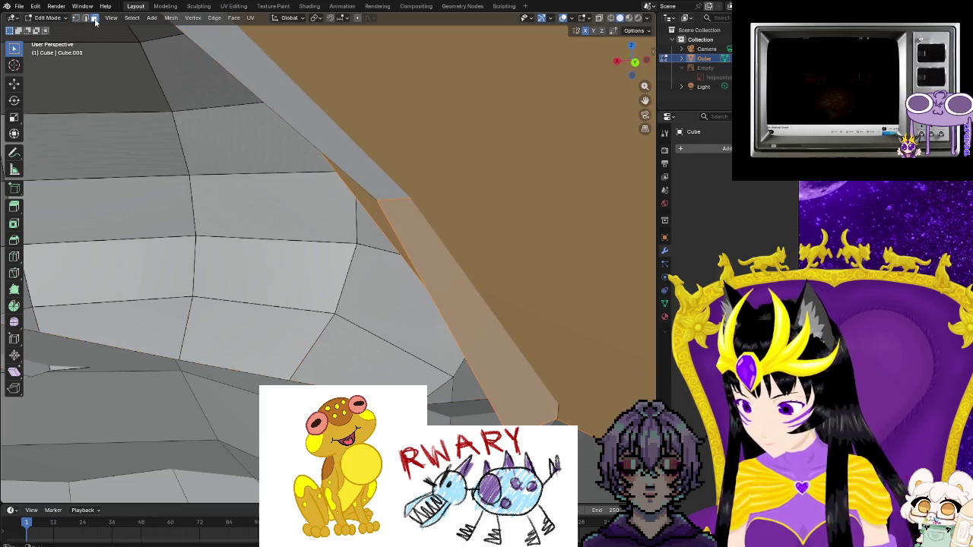
middle_drag(255, 303, 256, 303)
key(1)
alt+click(151, 133)
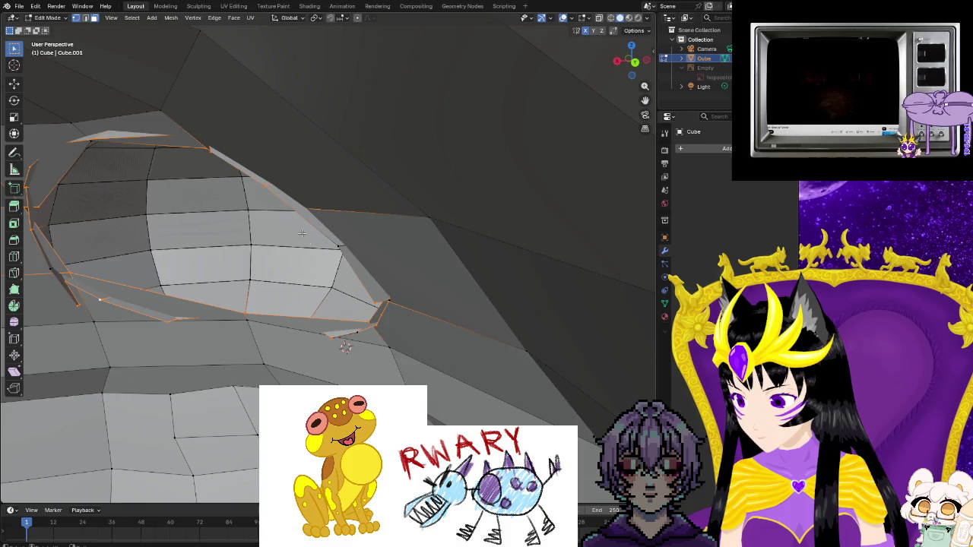
- Zoom in on the inner faces and select the long diagonal edge
scroll(302, 234, up, 2)
scroll(311, 243, up, 2)
scroll(335, 266, up, 3)
scroll(272, 300, up, 2)
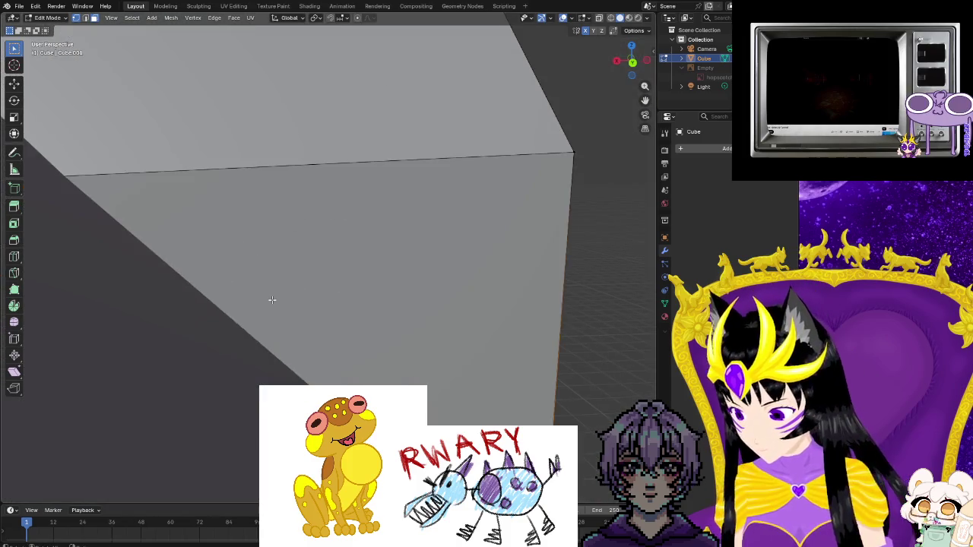
scroll(278, 301, up, 2)
scroll(304, 306, up, 2)
scroll(329, 311, up, 1)
middle_drag(354, 306, 393, 266)
click(403, 295)
middle_drag(415, 327, 476, 341)
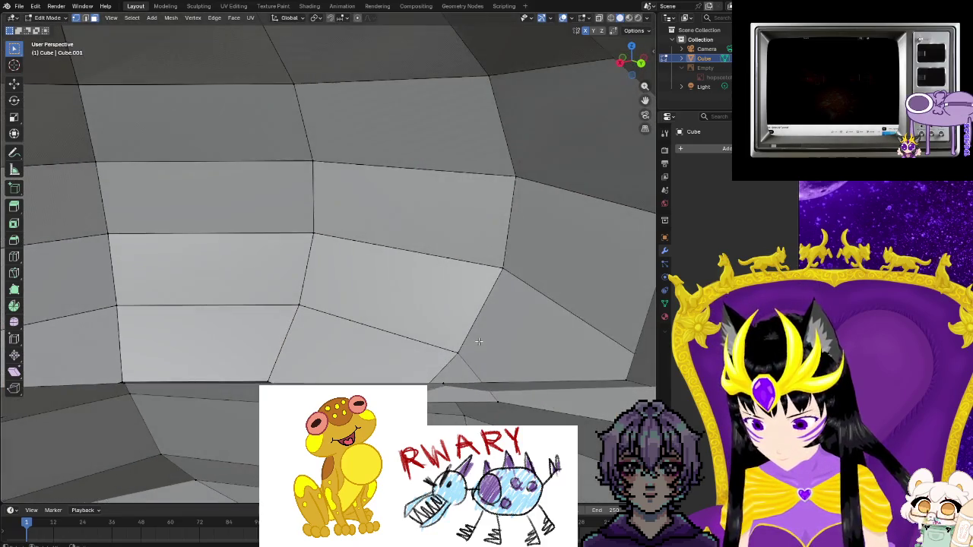
scroll(478, 341, up, 2)
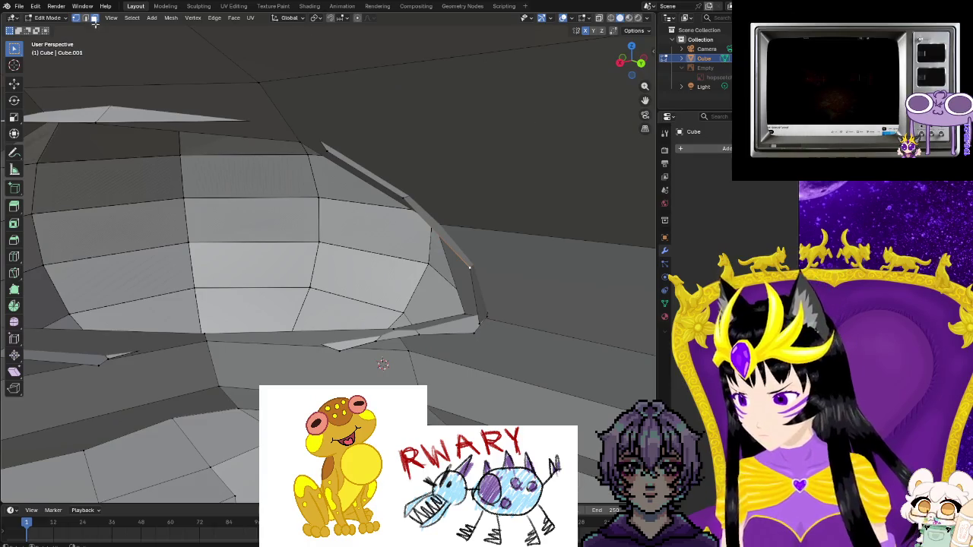
- Box-select the eye dome faces and surrounding rim faces in several passes
click(441, 262)
middle_drag(484, 332, 482, 345)
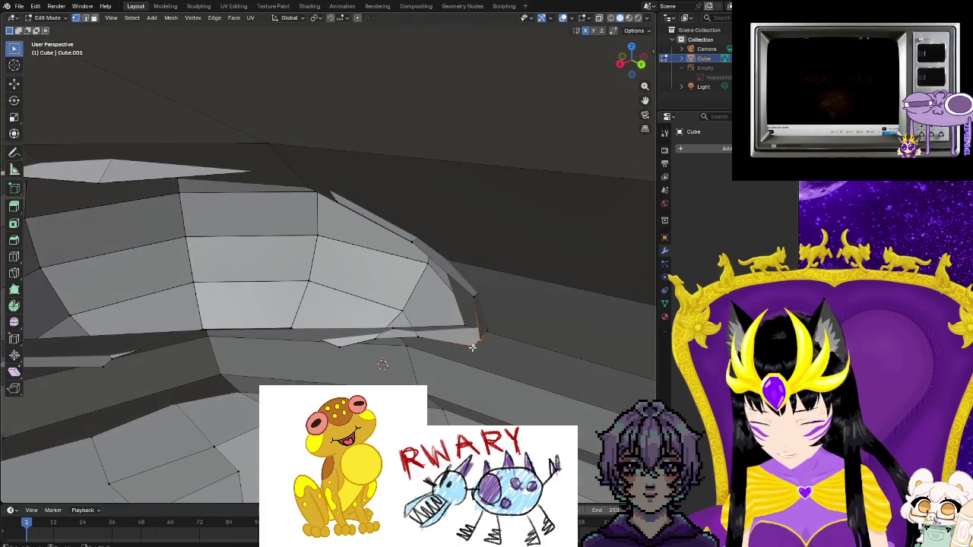
drag(507, 357, 26, 163)
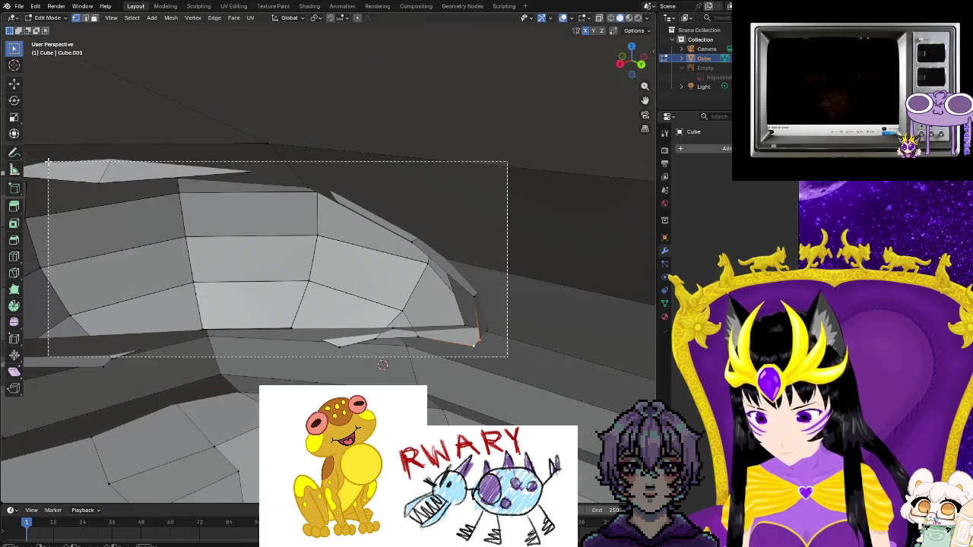
mouse_move(26, 163)
middle_down()
mouse_move(225, 244)
mouse_move(330, 114)
middle_up()
shift+drag(339, 104, 66, 357)
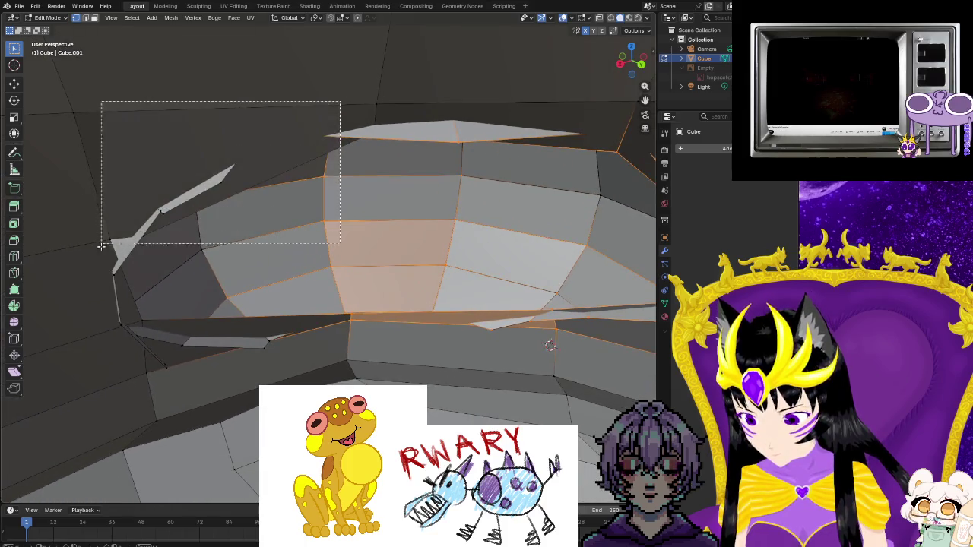
middle_drag(191, 363, 186, 307)
drag(187, 307, 220, 336)
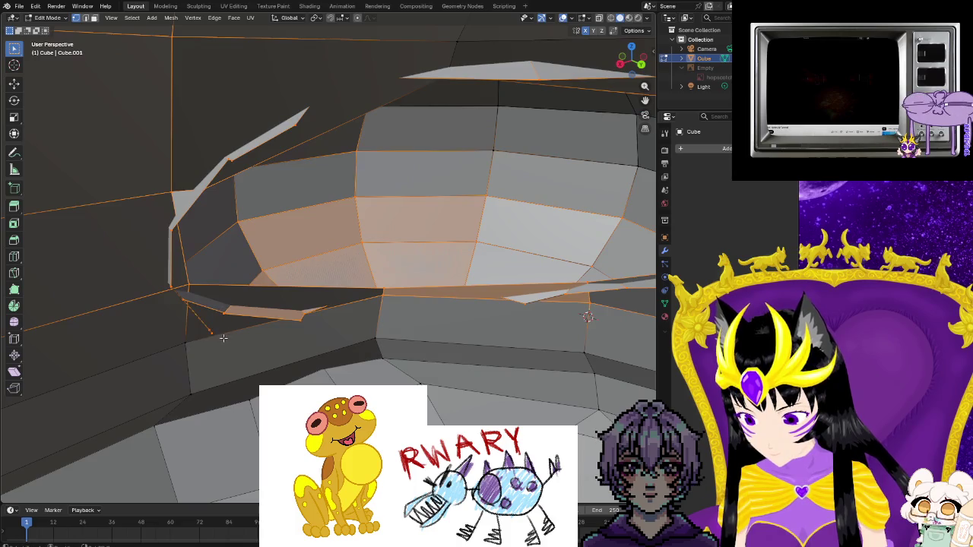
- Inspect the selected dome faces from front, top and low angles, then clear the selection
middle_drag(221, 336, 355, 293)
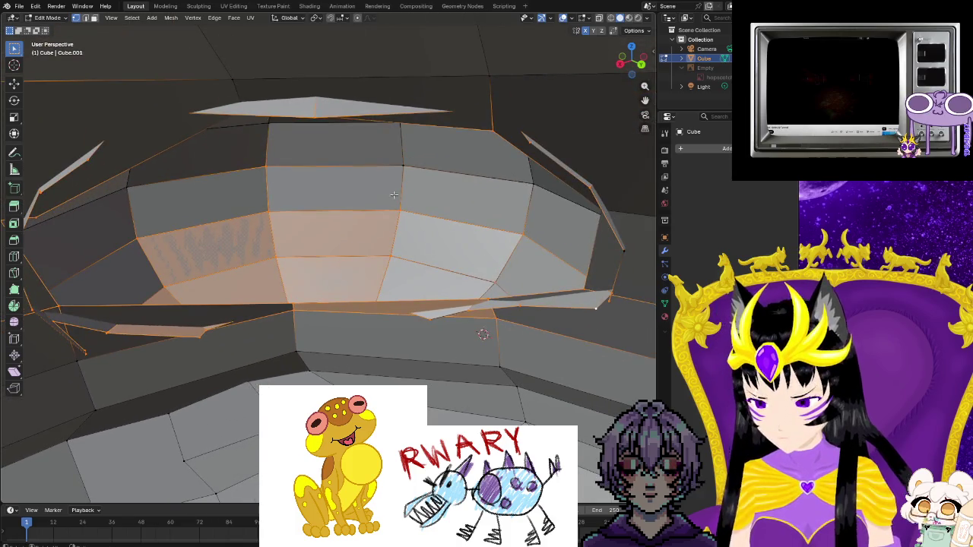
middle_drag(401, 253, 366, 269)
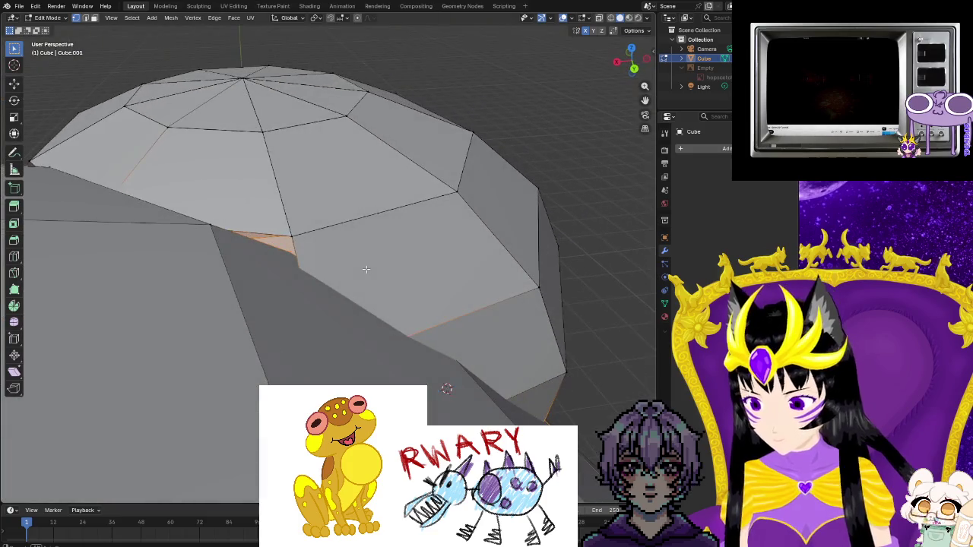
middle_drag(288, 302, 587, 207)
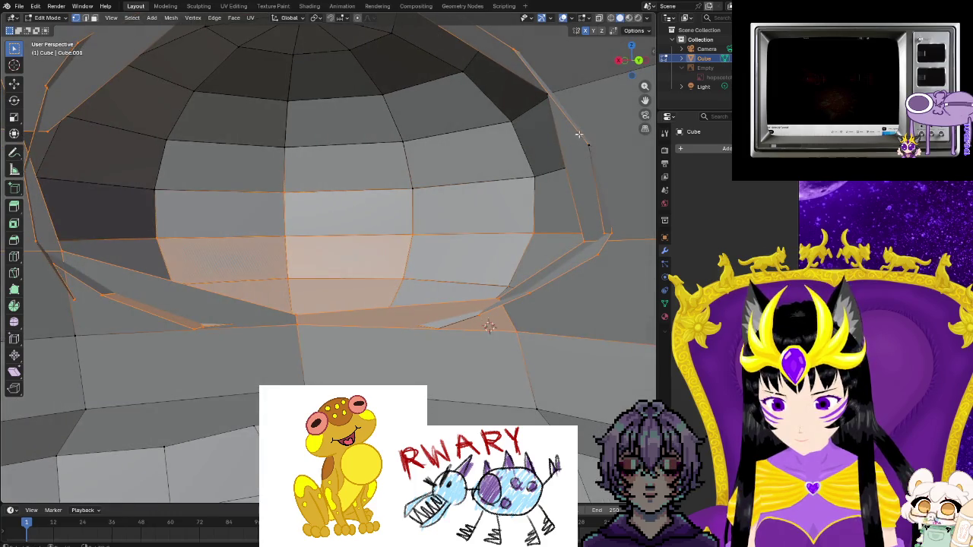
mouse_move(601, 166)
middle_down()
mouse_move(575, 185)
mouse_move(456, 357)
mouse_move(354, 282)
mouse_move(335, 284)
mouse_move(389, 299)
mouse_move(300, 309)
mouse_move(326, 337)
mouse_move(301, 248)
mouse_move(272, 382)
mouse_move(334, 371)
middle_up()
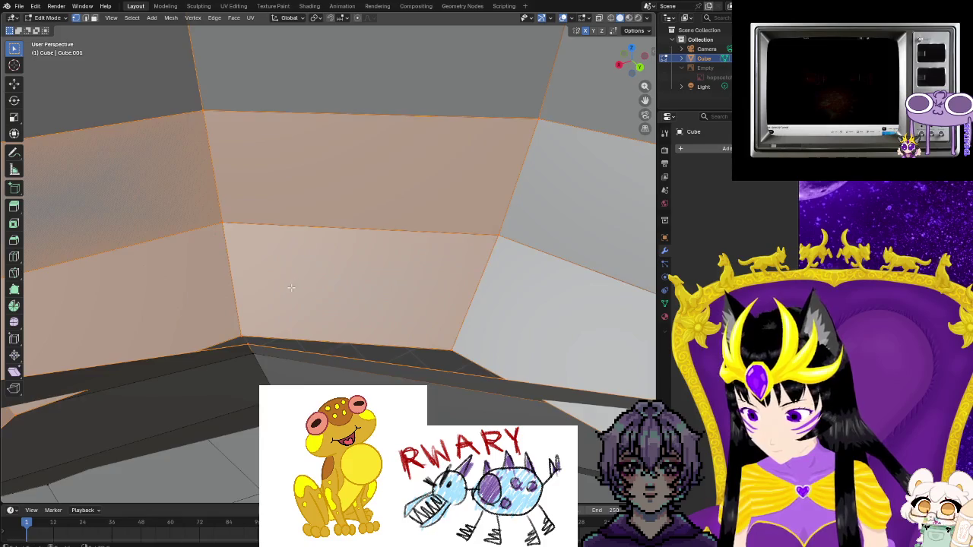
click(347, 220)
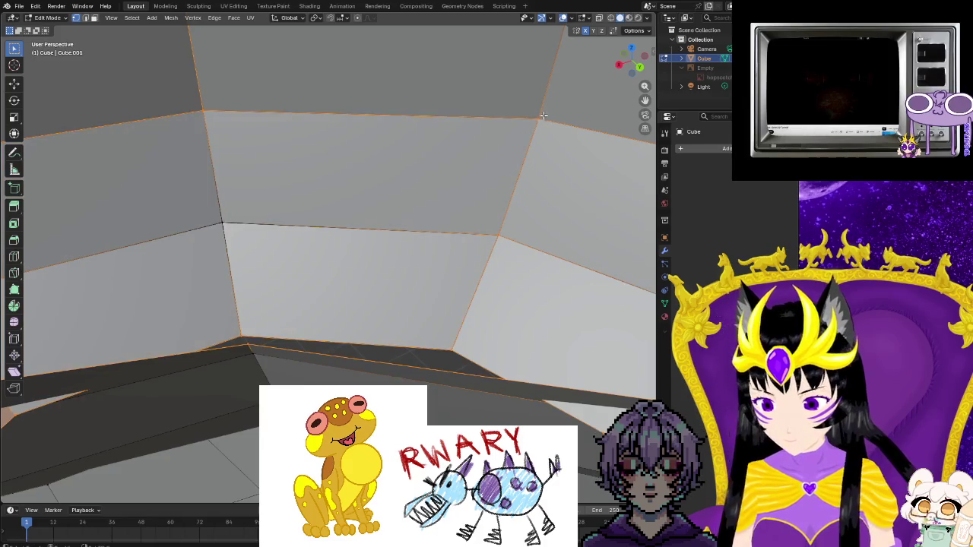
- Pick the rim edges near the upper face, then zoom out and look into the eye dome
middle_drag(190, 192, 126, 190)
middle_drag(140, 226, 276, 245)
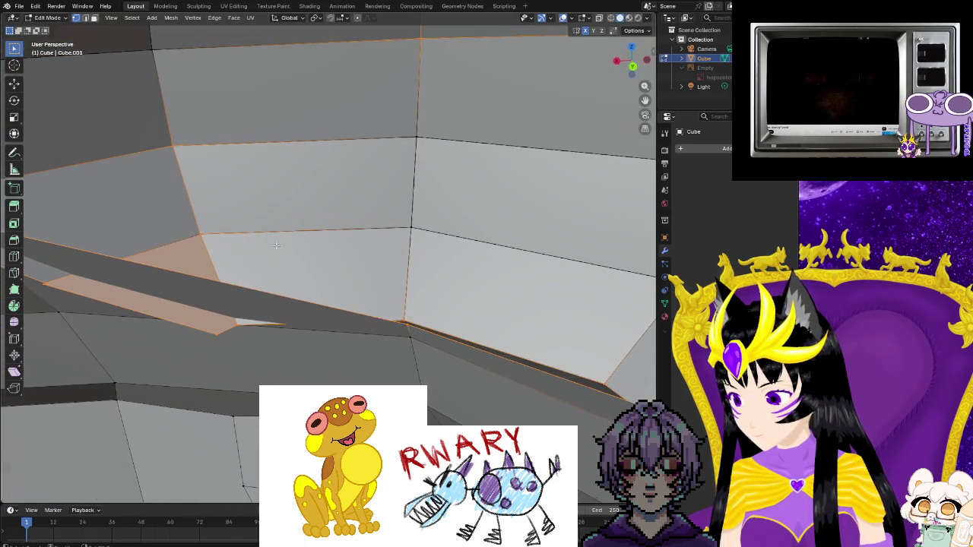
click(177, 171)
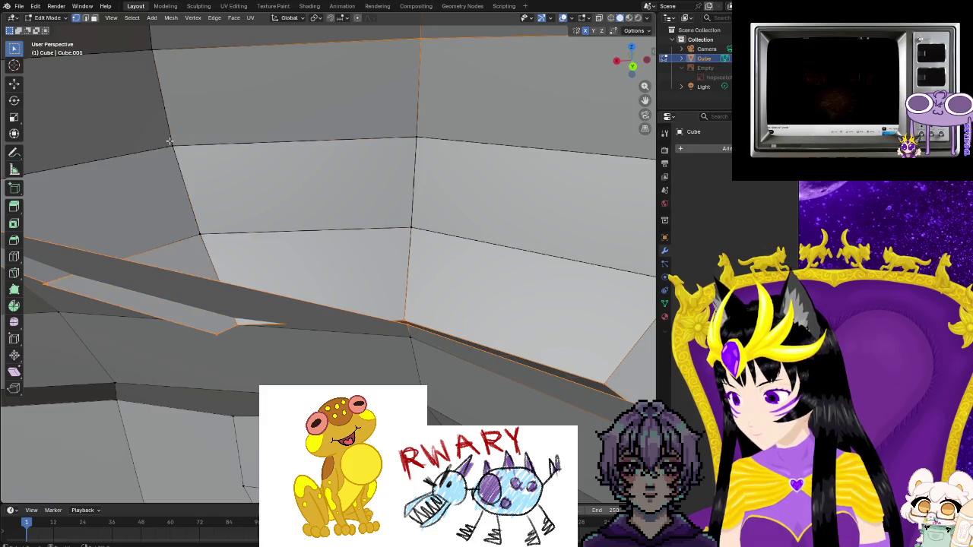
scroll(411, 106, down, 1)
scroll(387, 182, down, 1)
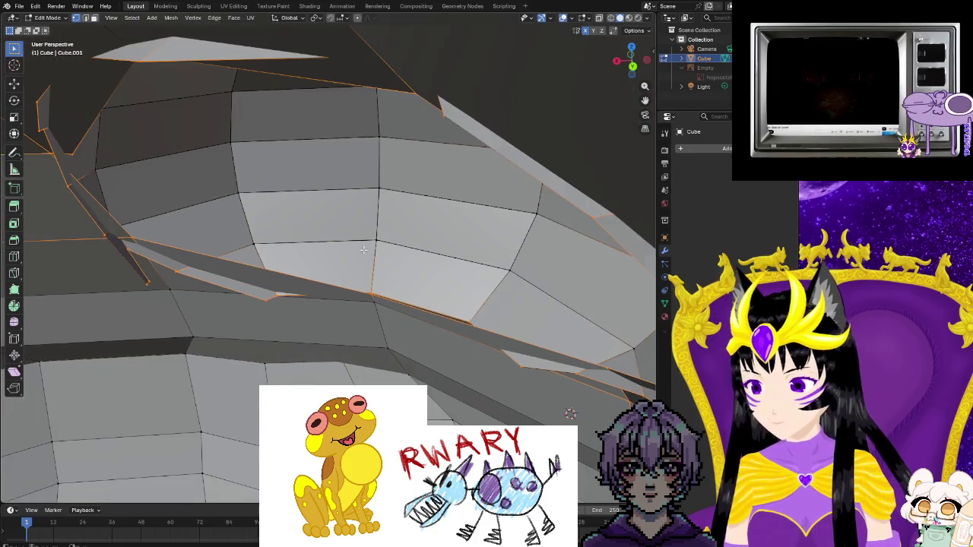
scroll(365, 251, down, 1)
middle_drag(365, 251, 409, 216)
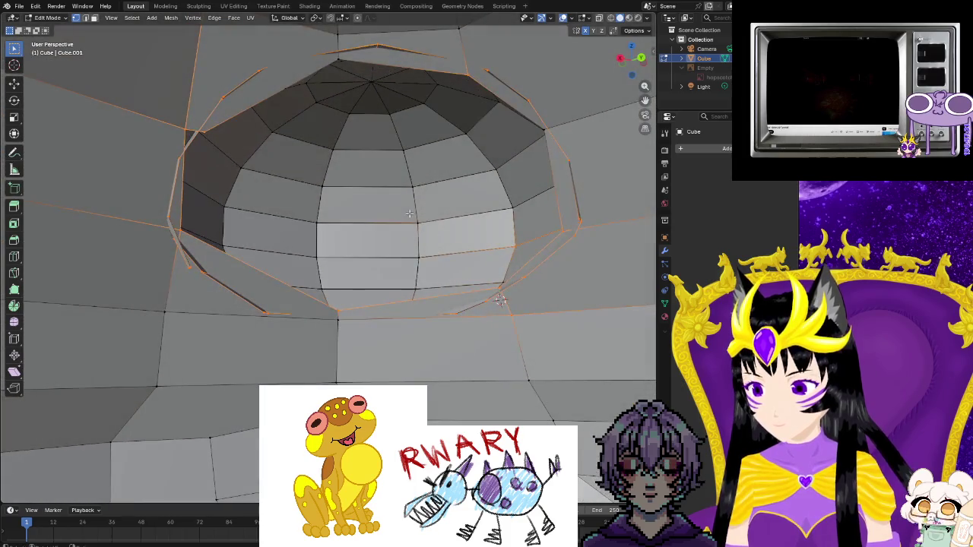
right_click(409, 217)
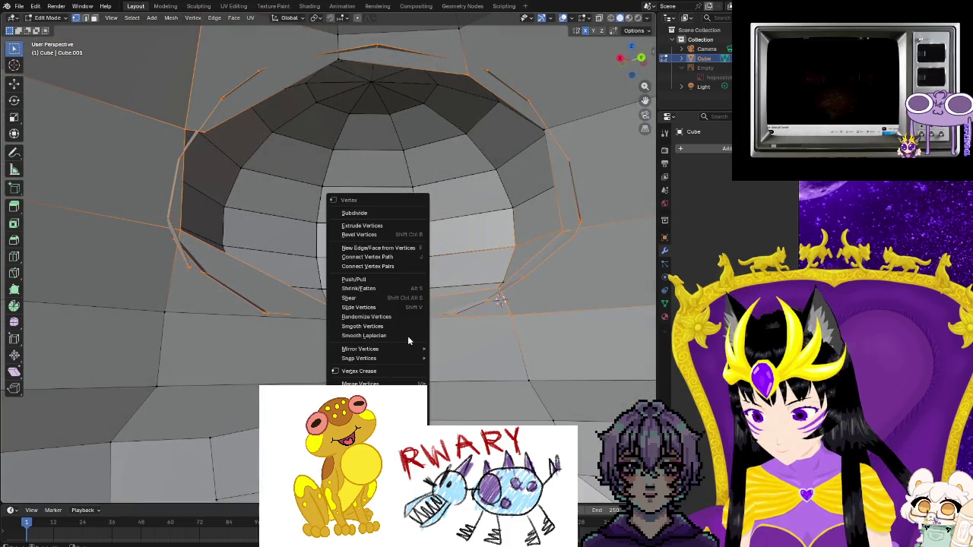
key(F3)
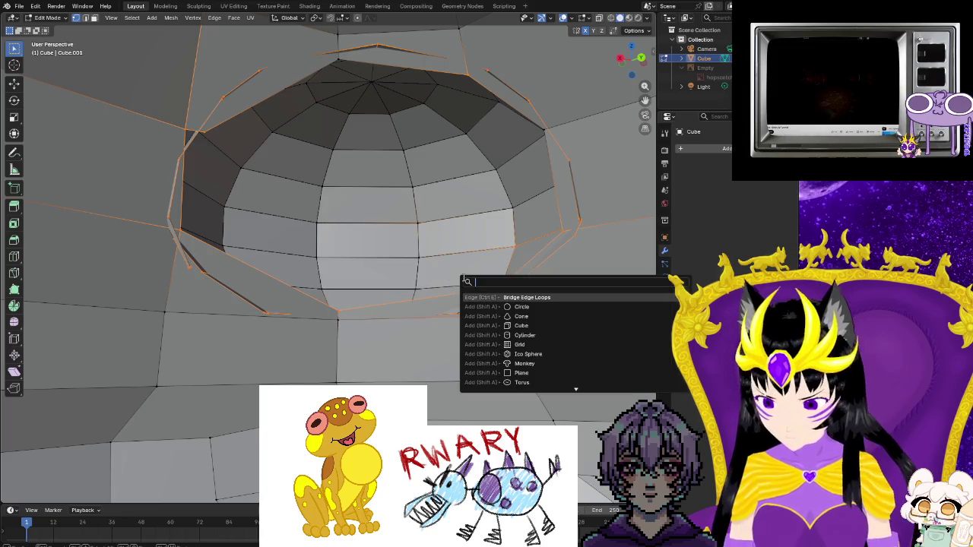
click(526, 297)
mouse_move(532, 308)
middle_down()
mouse_move(561, 318)
mouse_move(507, 330)
middle_up()
key(alt+a)
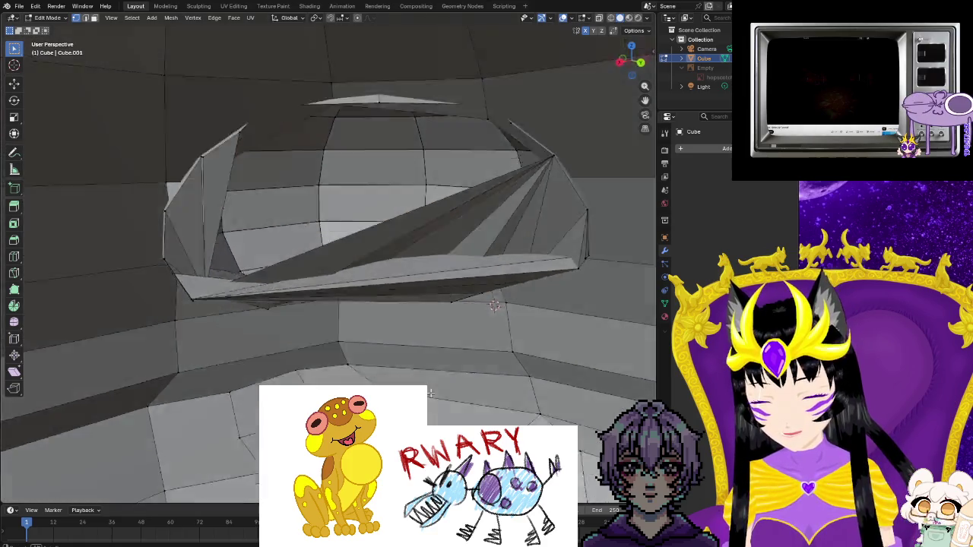
mouse_move(426, 380)
middle_down()
mouse_move(538, 417)
mouse_move(409, 365)
middle_up()
scroll(409, 365, up, 4)
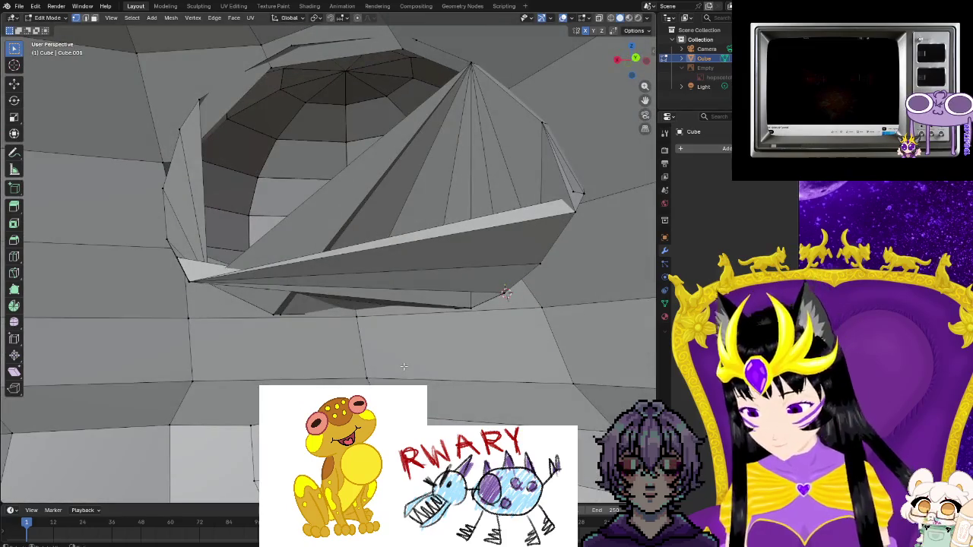
key(ctrl+z)
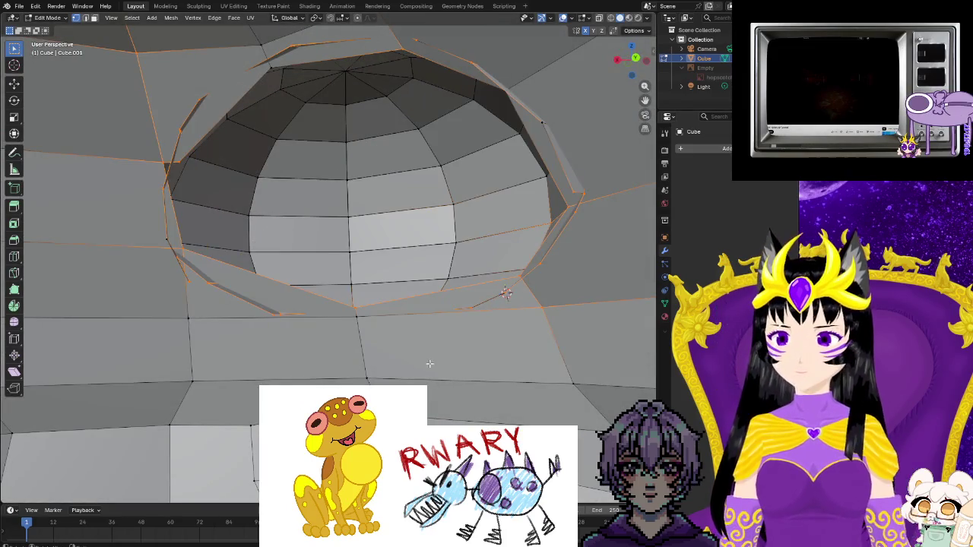
middle_drag(409, 365, 382, 377)
mouse_move(163, 330)
middle_down()
mouse_move(190, 289)
mouse_move(123, 287)
mouse_move(256, 331)
middle_up()
key(alt+a)
- Move a rim vertex up and to the left to reshape the faces beside the eye rim
scroll(123, 287, up, 2)
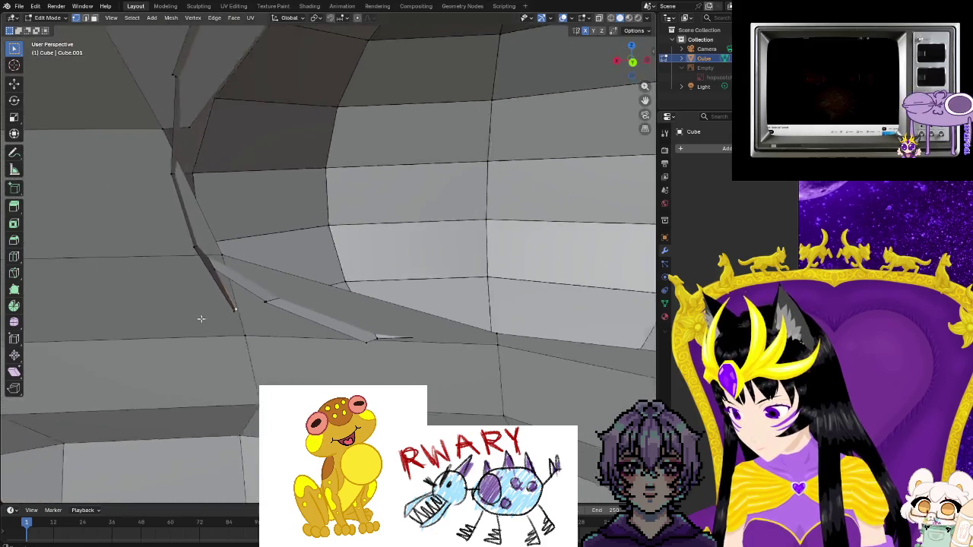
key(g)
click(259, 321)
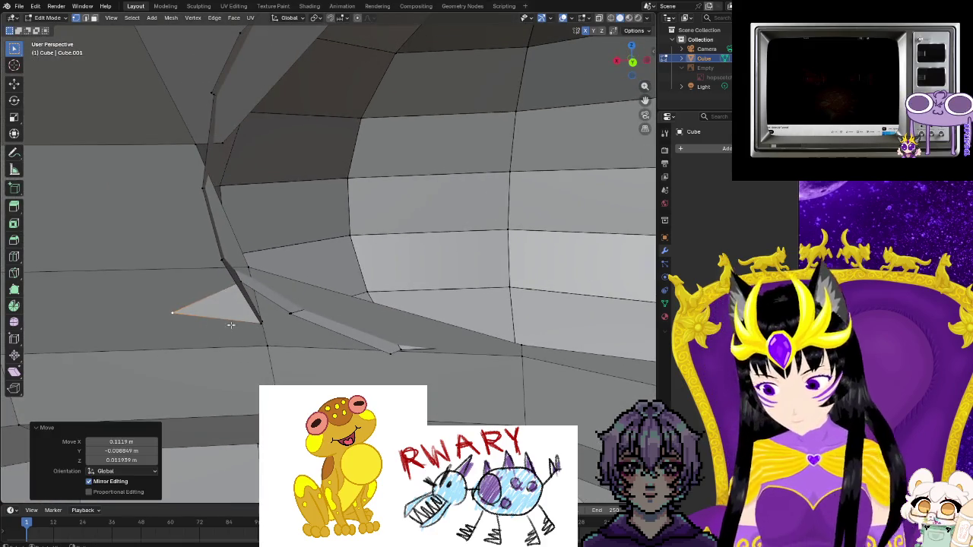
key(g)
click(172, 291)
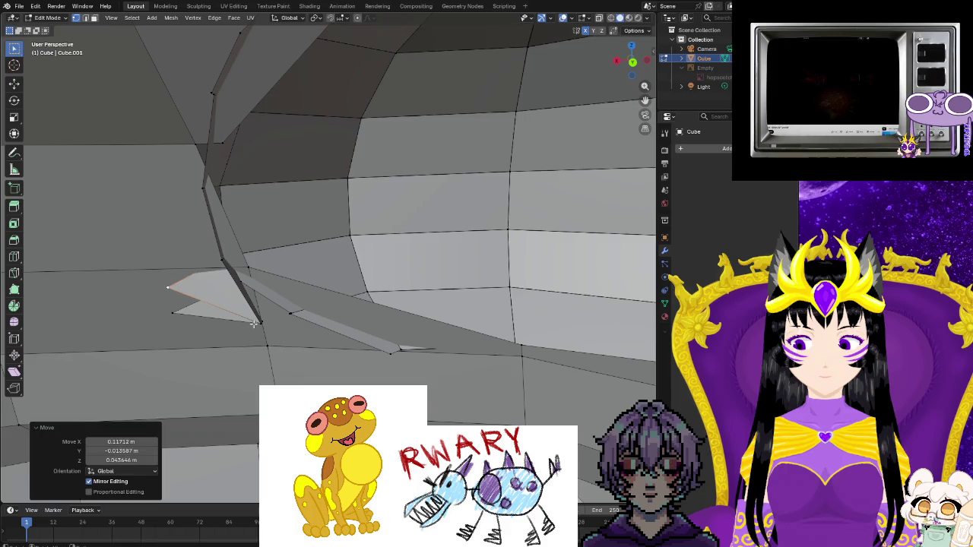
key(g)
click(200, 294)
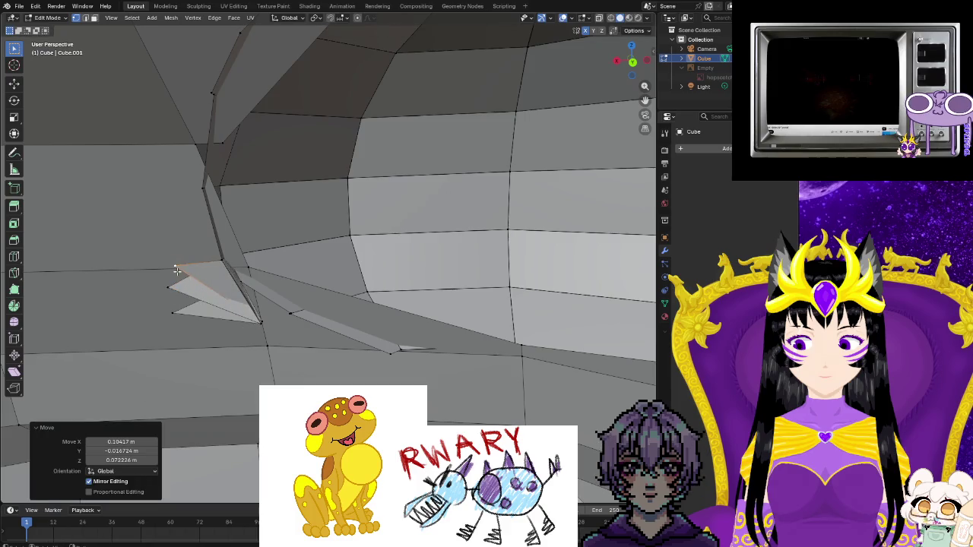
shift+click(197, 271)
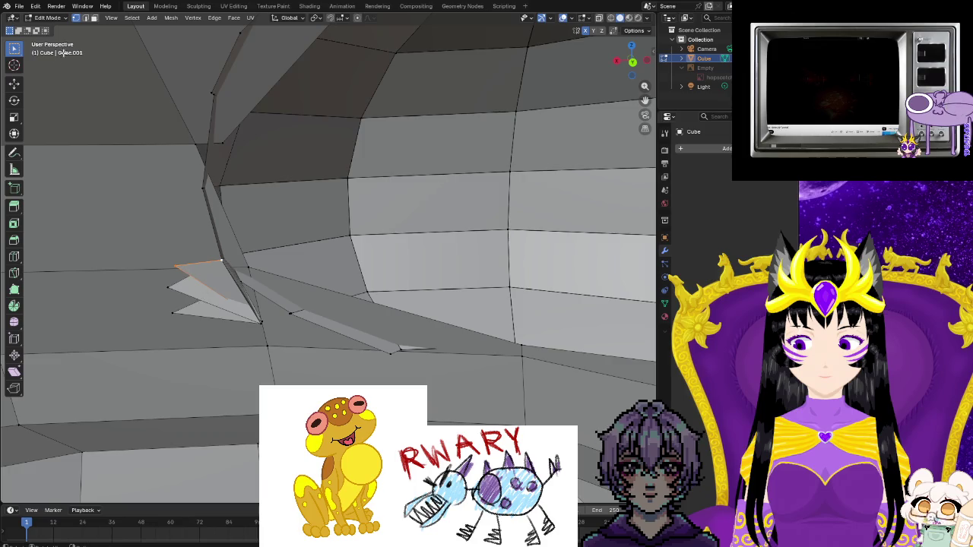
- Delete the two overlapping faces jutting out beside the eye rim
click(93, 18)
click(194, 283)
shift+click(228, 304)
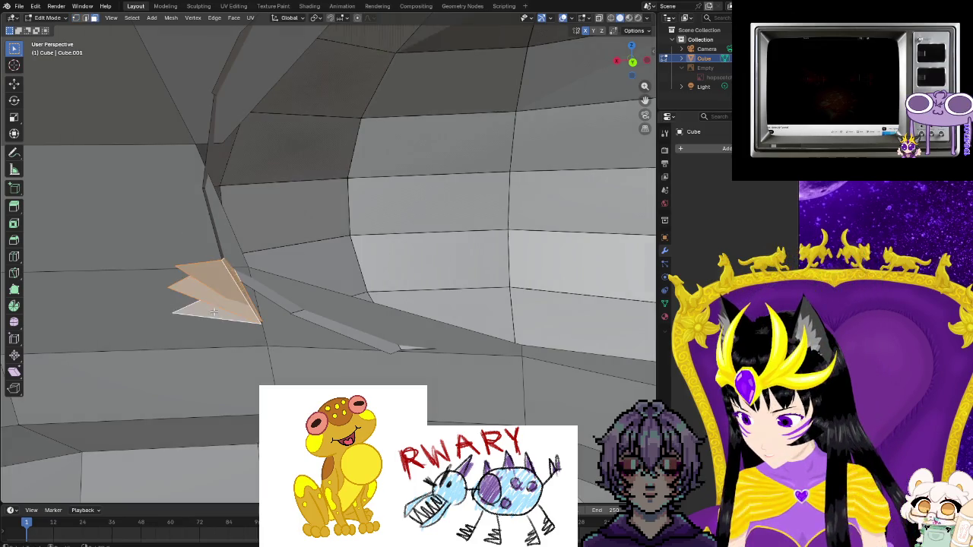
key(ctrl+f)
click(219, 312)
mouse_move(233, 326)
middle_down()
mouse_move(184, 320)
mouse_move(343, 320)
mouse_move(319, 296)
middle_up()
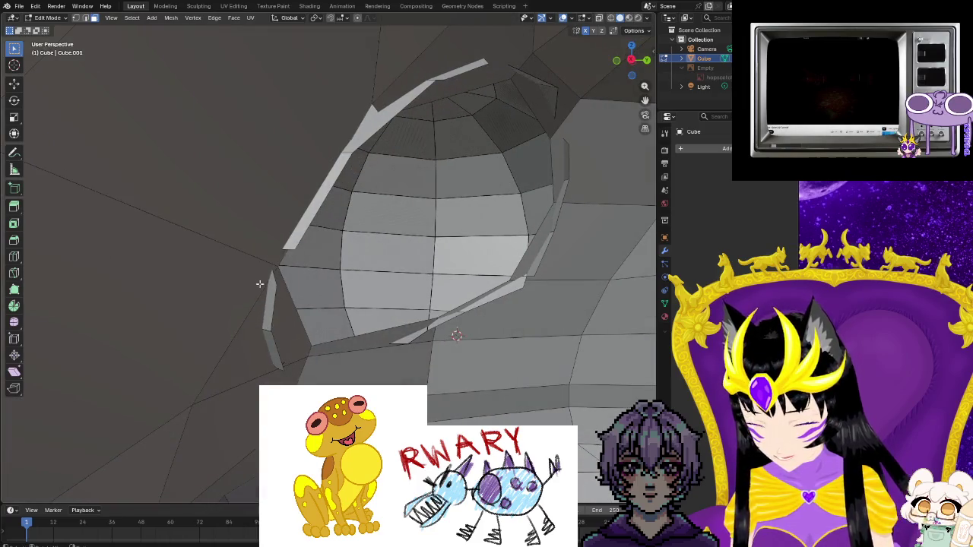
middle_drag(259, 284, 298, 300)
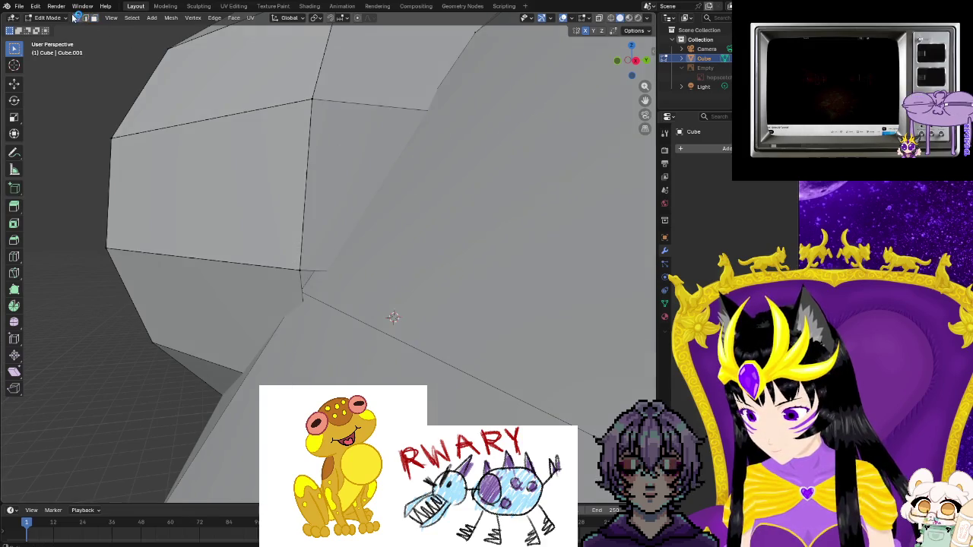
middle_drag(392, 320, 253, 221)
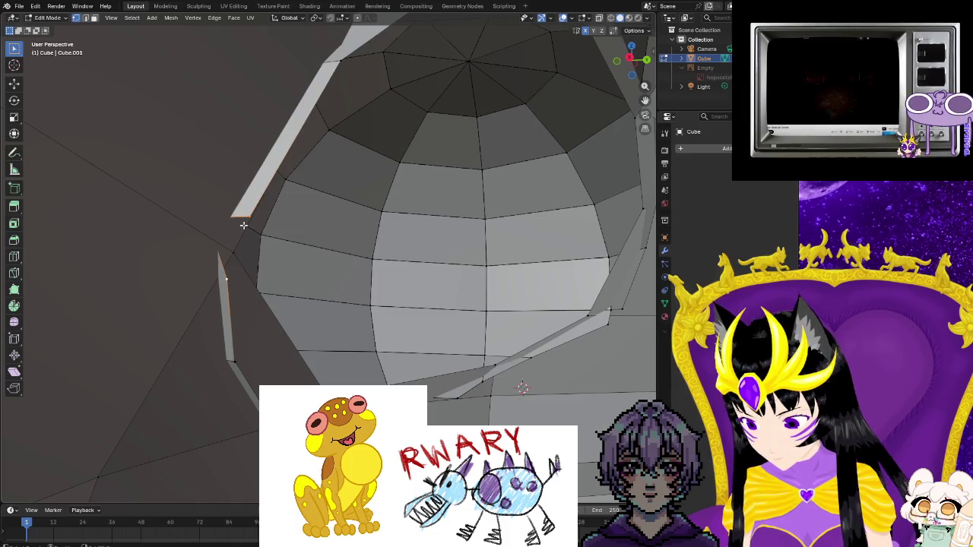
mouse_move(243, 225)
middle_down()
mouse_move(640, 352)
mouse_move(96, 475)
mouse_move(446, 297)
mouse_move(440, 309)
mouse_move(469, 223)
mouse_move(163, 245)
middle_up()
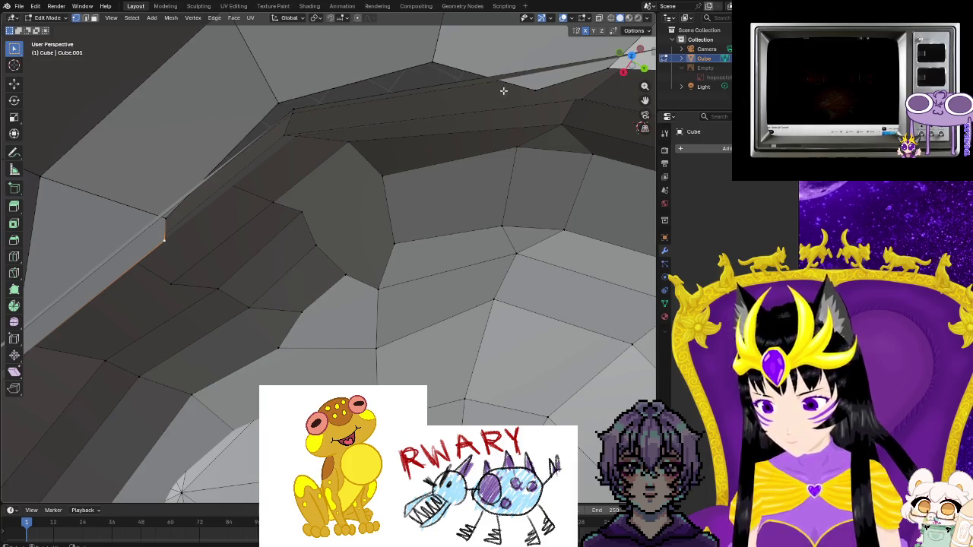
- Join the two selected vertices at the rim gap with a new edge
middle_drag(503, 90, 551, 191)
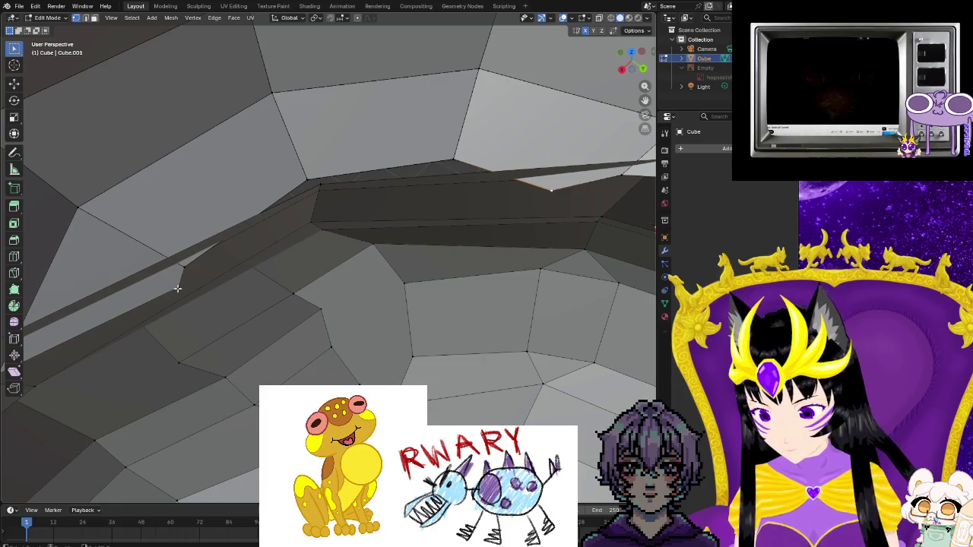
key(f)
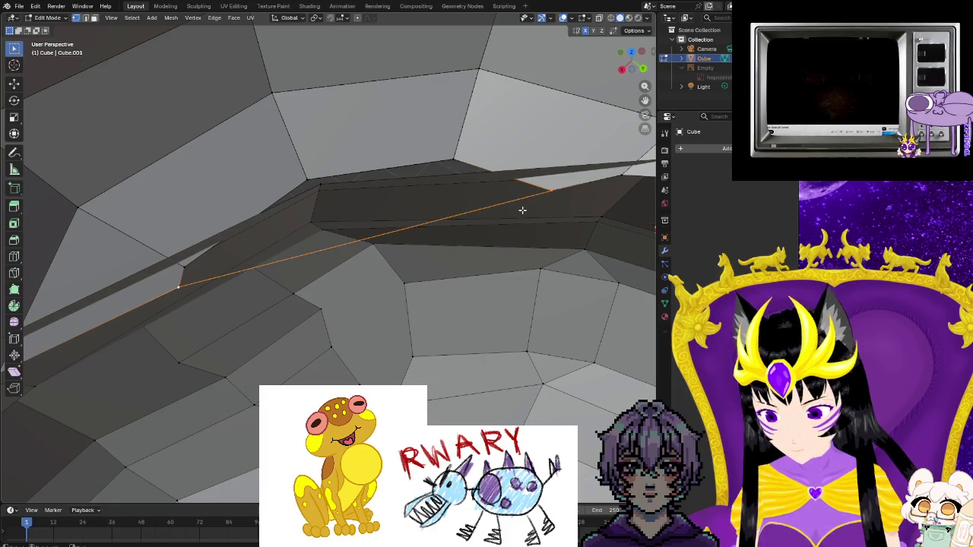
click(304, 180)
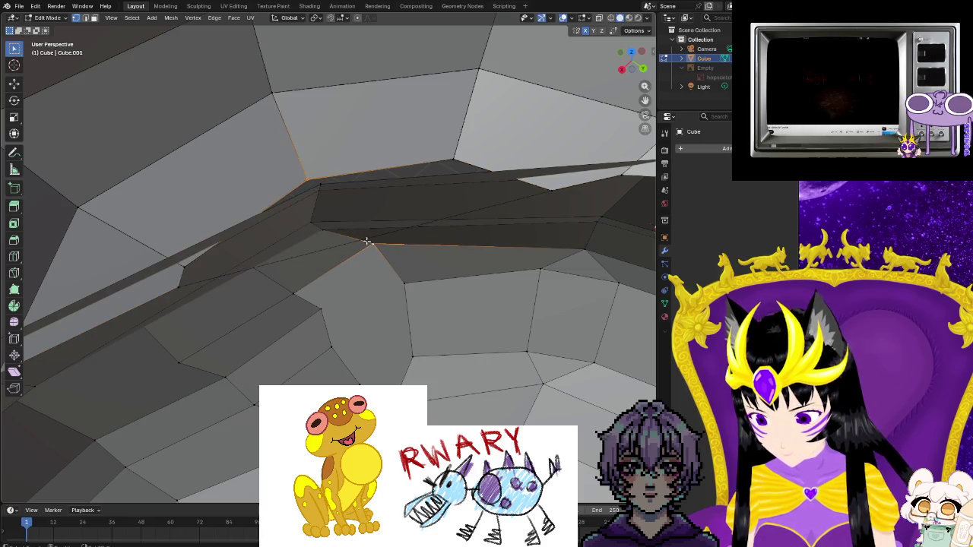
- Fill a face between the rim edge row and the opposite row, then deselect
middle_drag(362, 305, 388, 314)
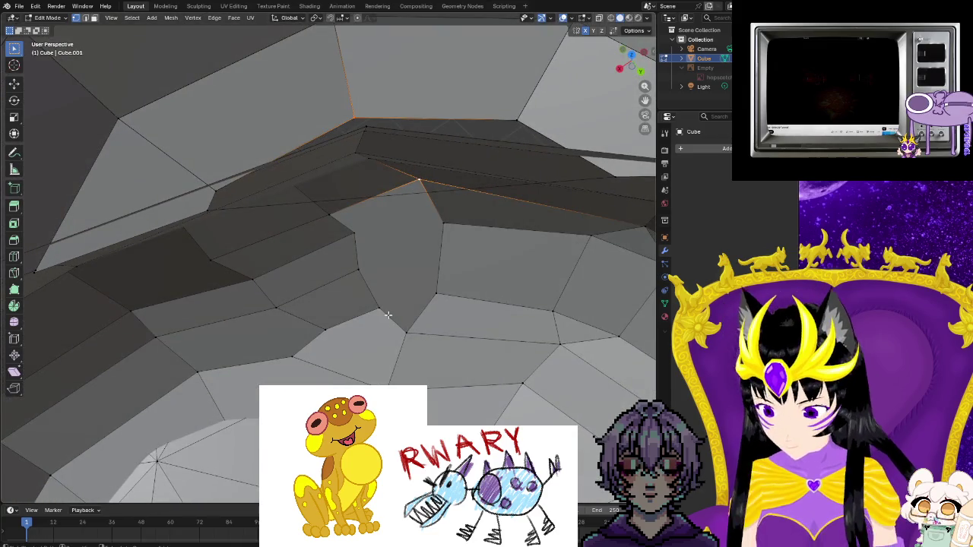
alt+click(205, 204)
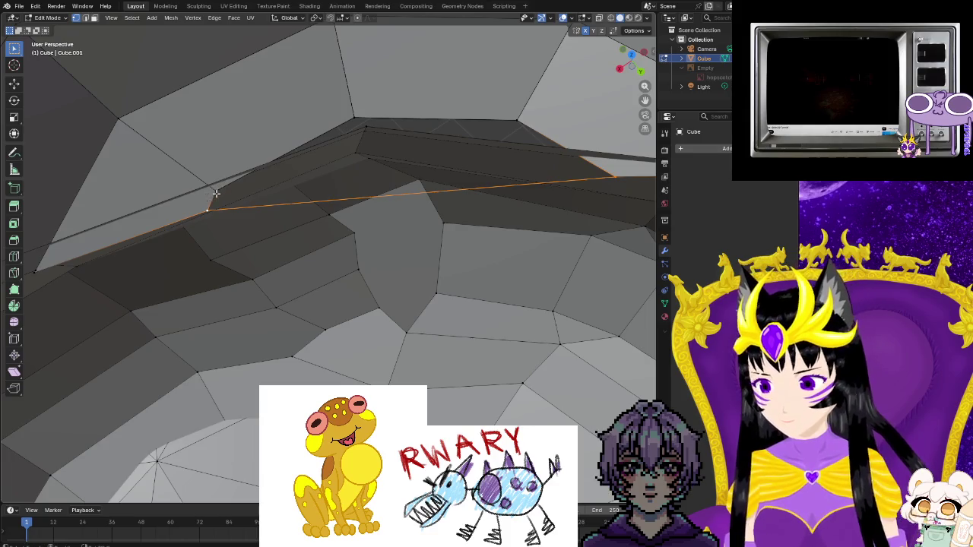
alt+shift+click(396, 120)
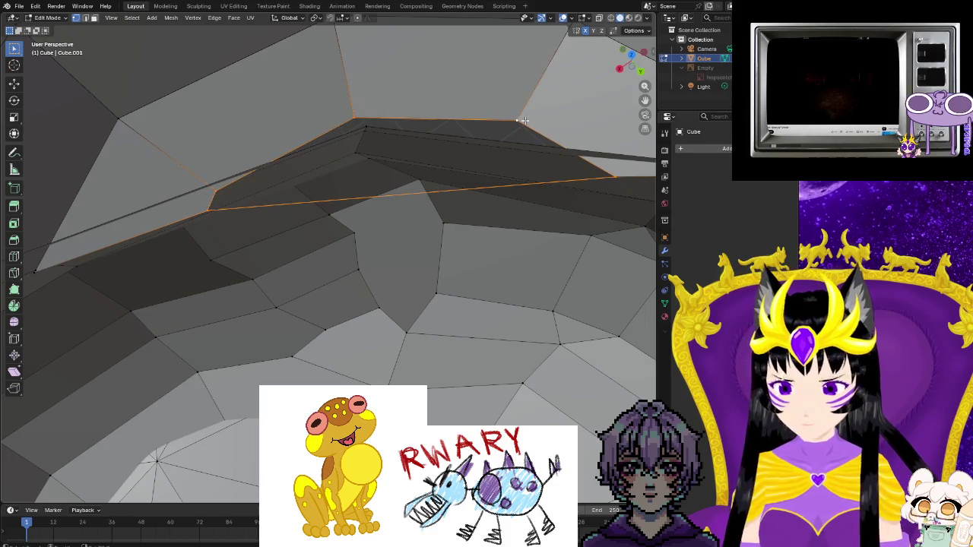
key(f)
key(alt+a)
mouse_move(415, 247)
middle_down()
mouse_move(407, 364)
mouse_move(578, 400)
middle_up()
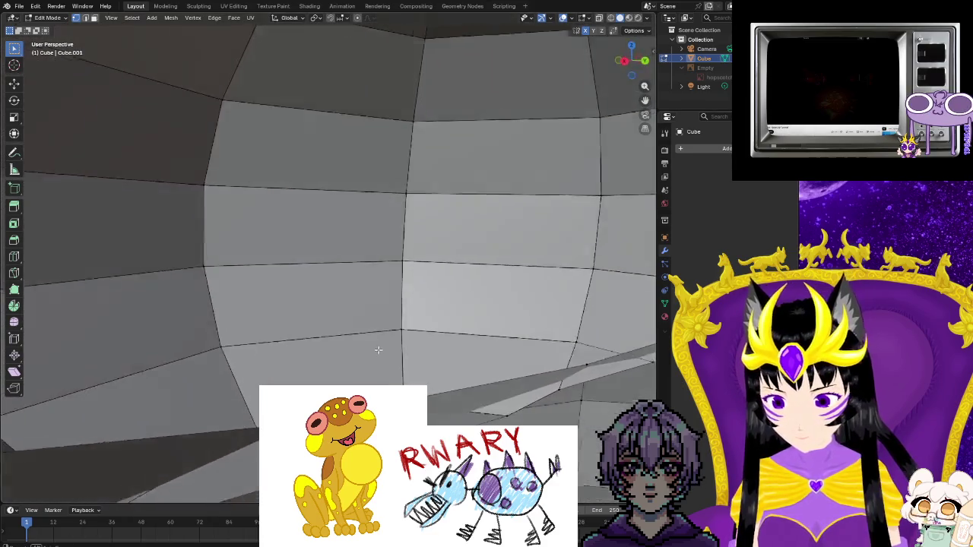
middle_drag(387, 338, 319, 228)
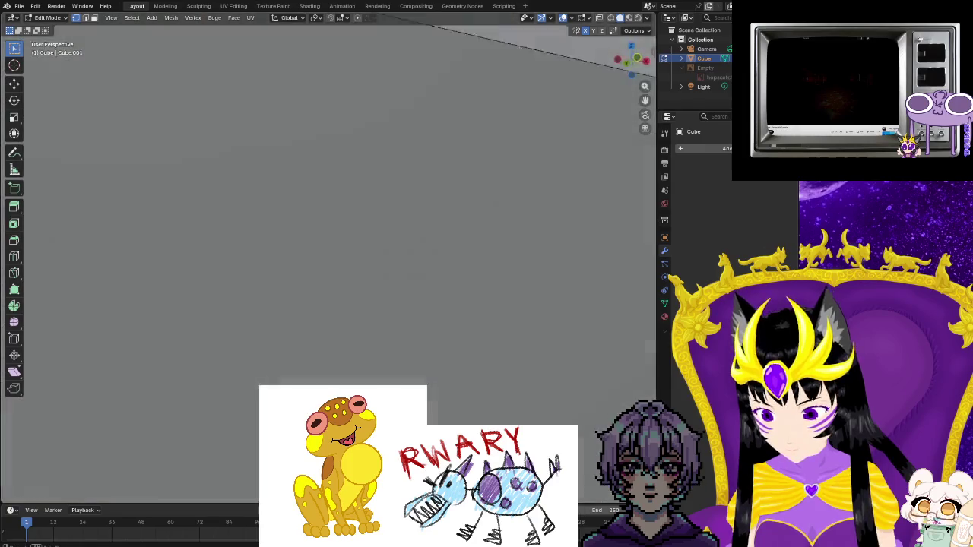
middle_drag(238, 393, 283, 377)
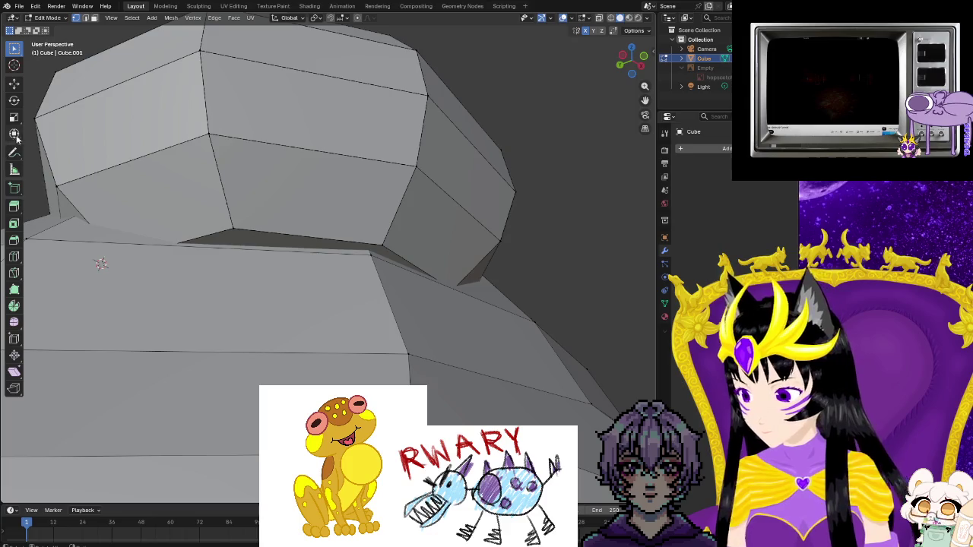
mouse_move(16, 136)
middle_down()
mouse_move(452, 357)
mouse_move(317, 300)
middle_up()
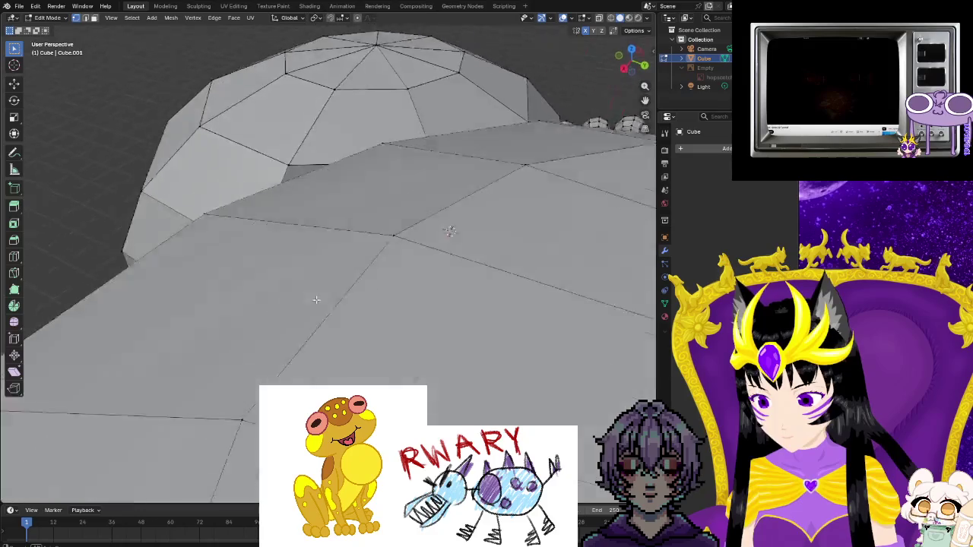
scroll(317, 299, down, 3)
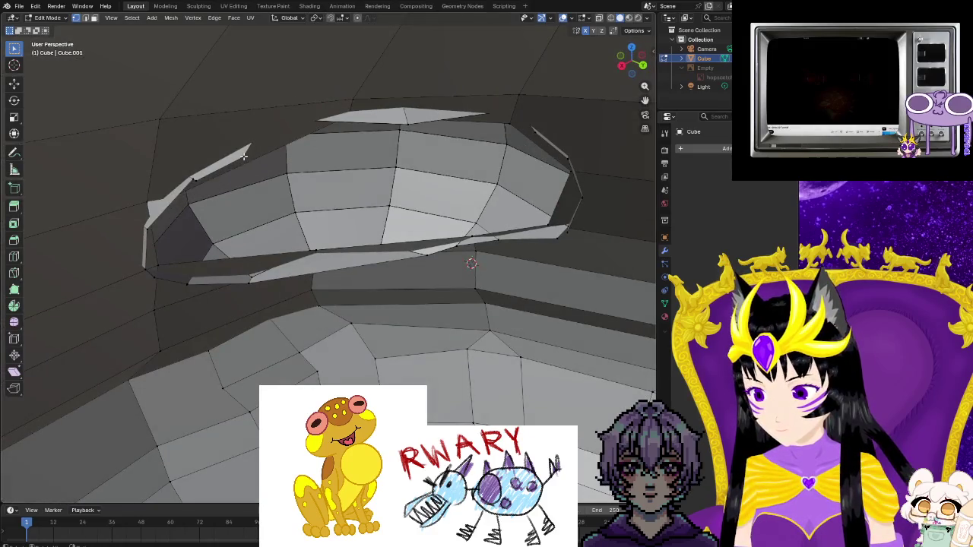
middle_drag(354, 130, 289, 184)
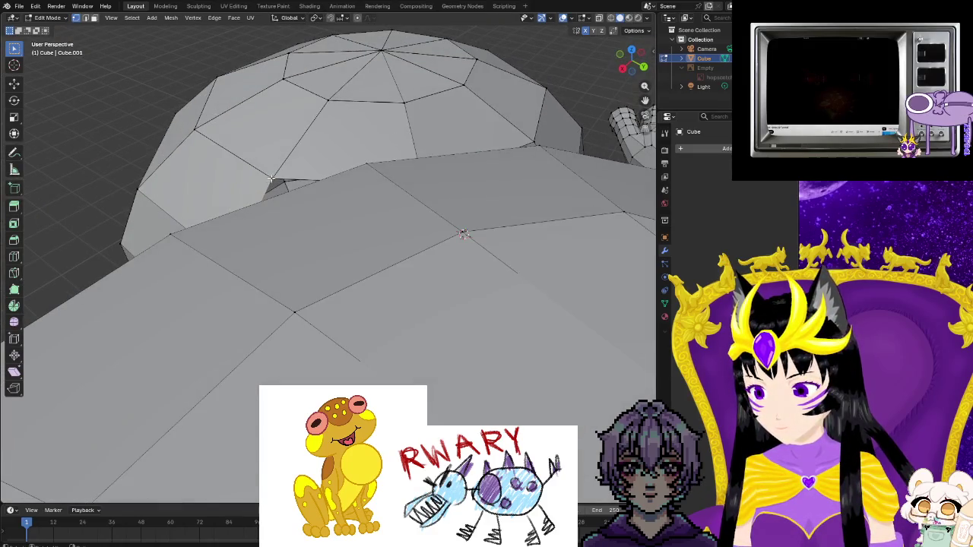
scroll(276, 256, down, 2)
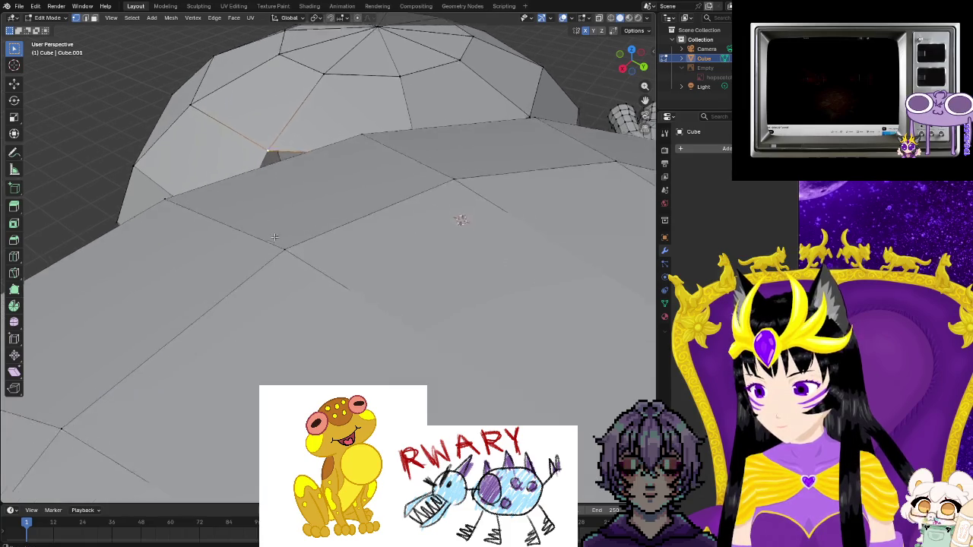
scroll(280, 284, up, 4)
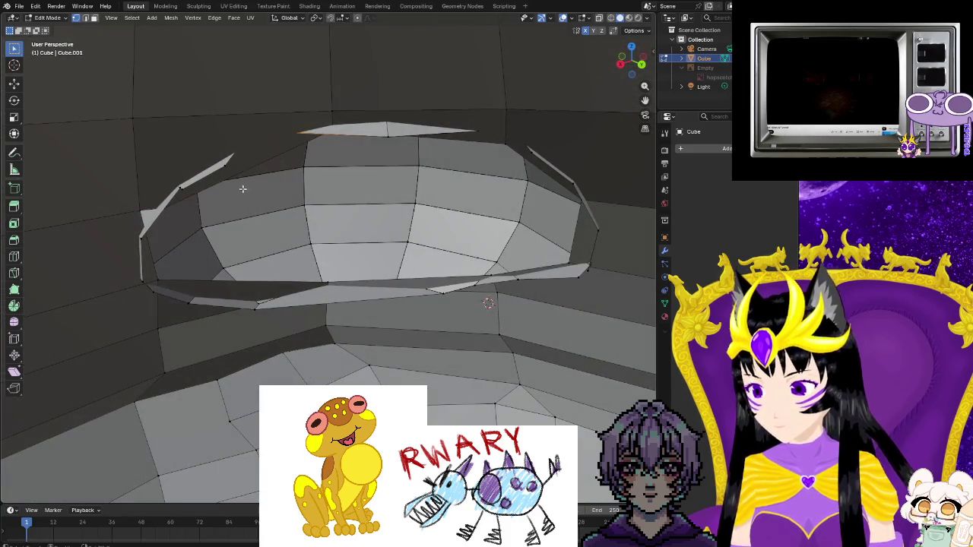
shift+click(386, 140)
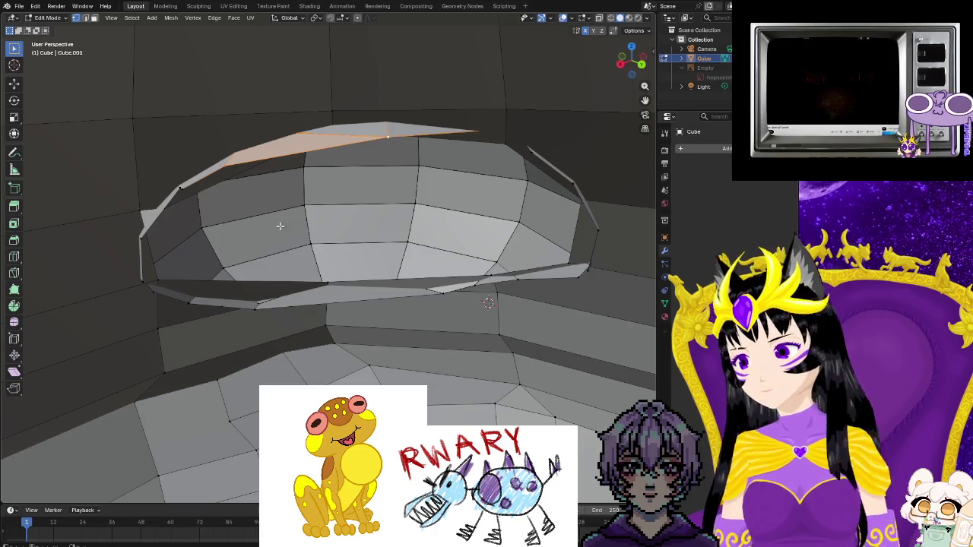
middle_drag(280, 226, 391, 234)
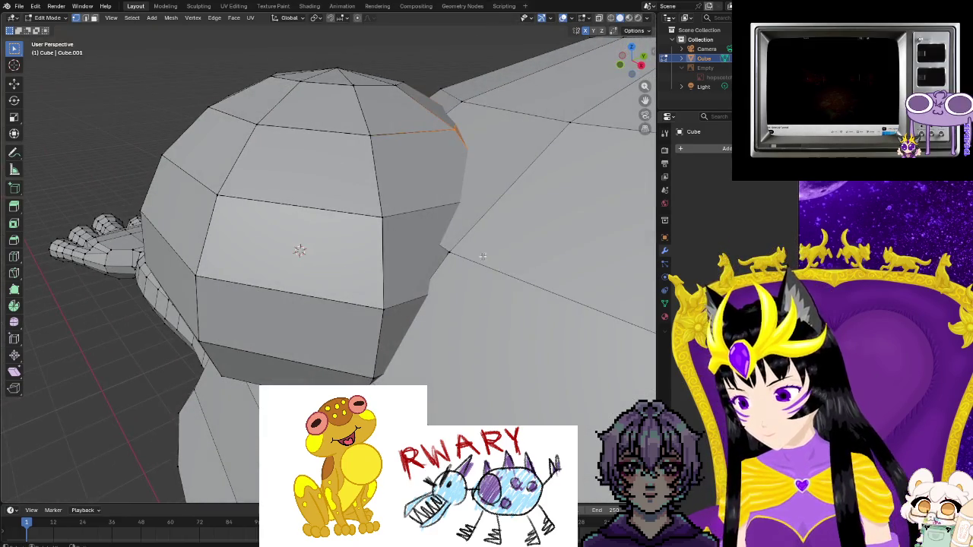
mouse_move(457, 269)
middle_down()
mouse_move(78, 273)
mouse_move(209, 284)
mouse_move(195, 168)
middle_up()
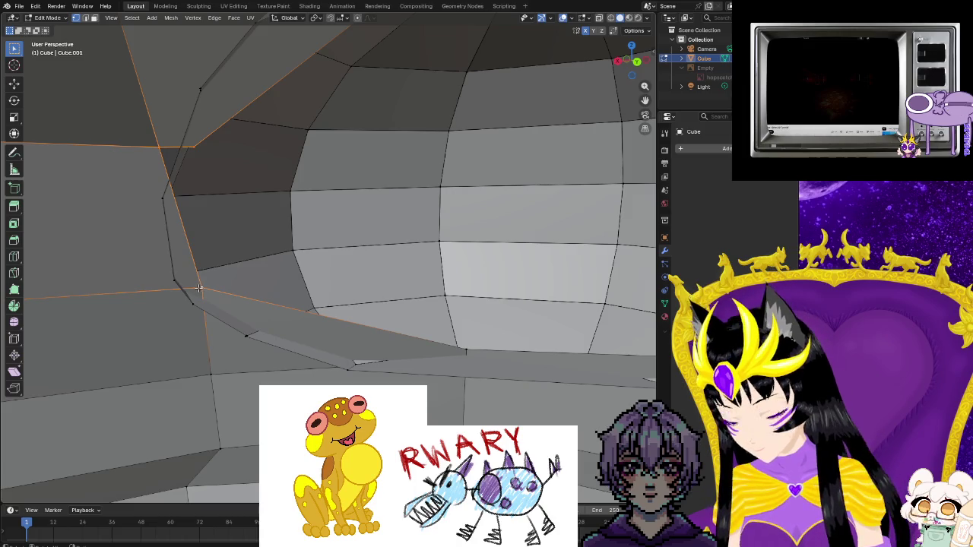
- Select the extra vertices along the top of the eye rim and open the vertex options
click(196, 283)
key(alt+a)
mouse_move(228, 239)
middle_down()
mouse_move(241, 256)
mouse_move(257, 254)
mouse_move(247, 260)
mouse_move(478, 306)
mouse_move(403, 358)
mouse_move(380, 340)
mouse_move(395, 327)
mouse_move(354, 372)
middle_up()
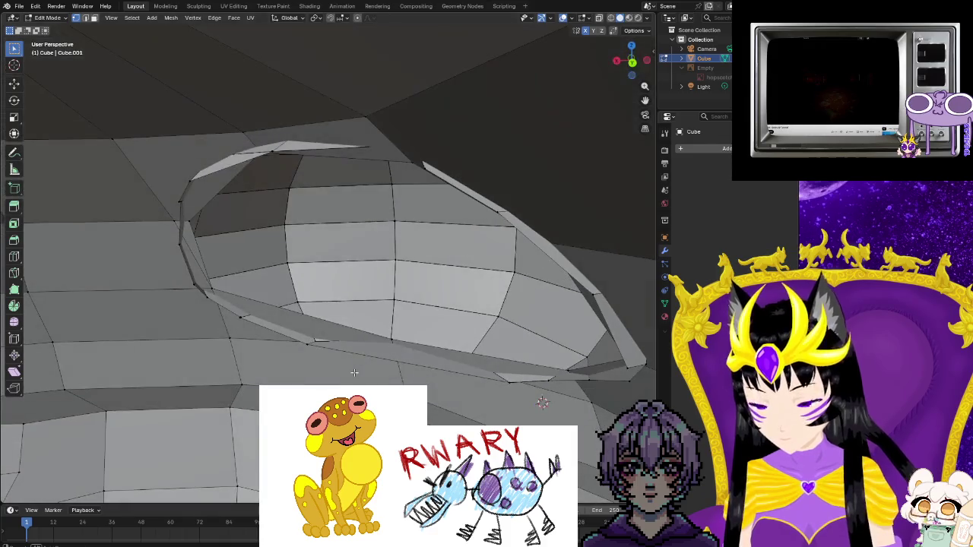
shift+click(273, 152)
middle_drag(402, 256, 401, 286)
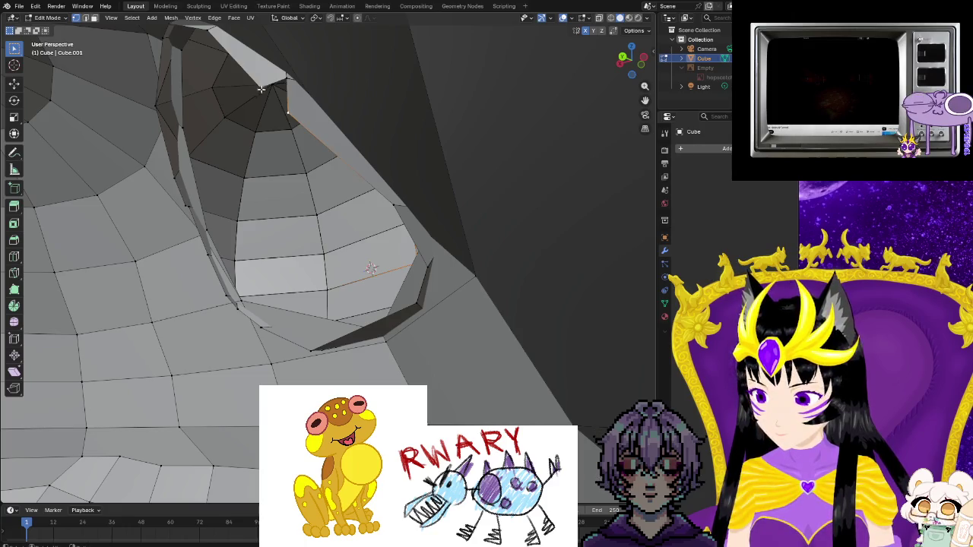
right_click(289, 114)
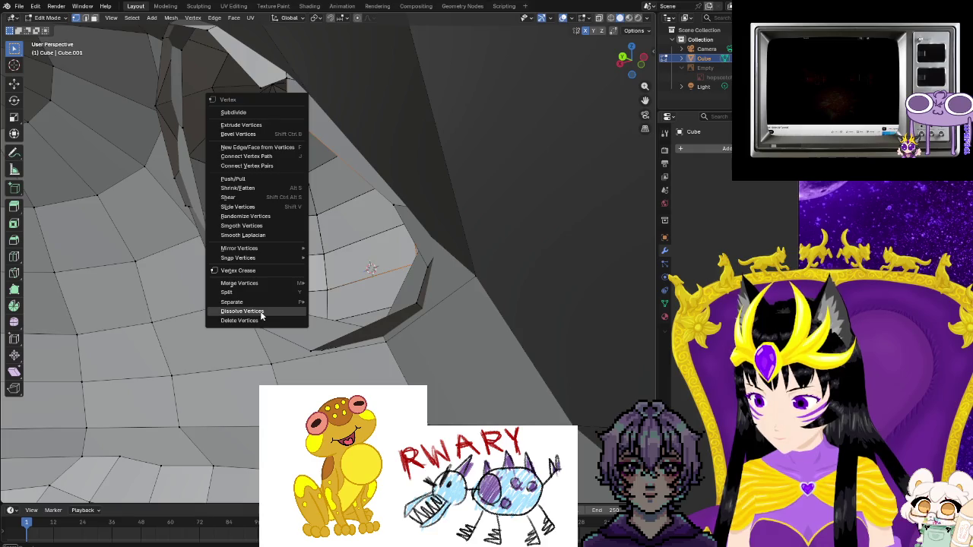
- Dissolve the selected extra vertices along the upper eye rim
click(259, 311)
click(260, 86)
right_click(227, 184)
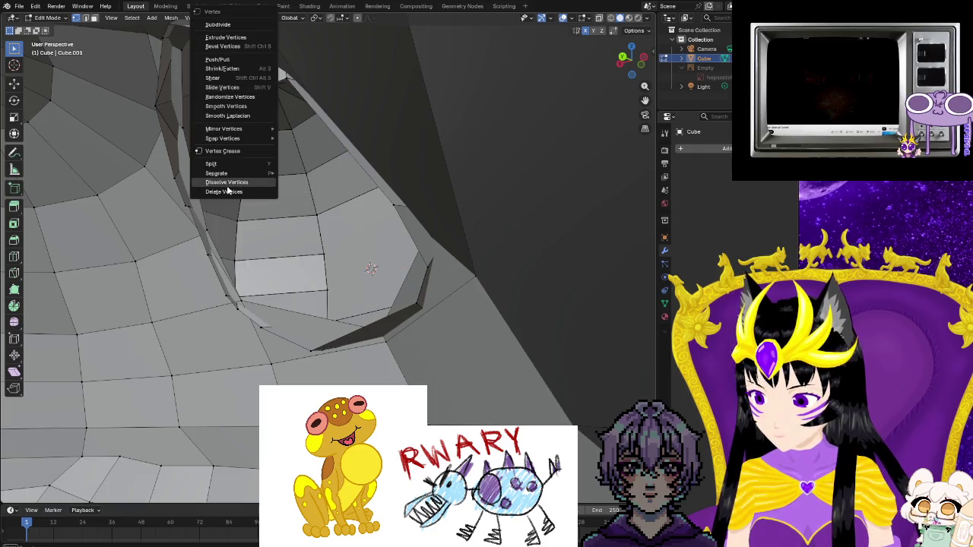
click(227, 189)
mouse_move(227, 189)
middle_down()
mouse_move(322, 203)
mouse_move(337, 224)
mouse_move(307, 192)
middle_up()
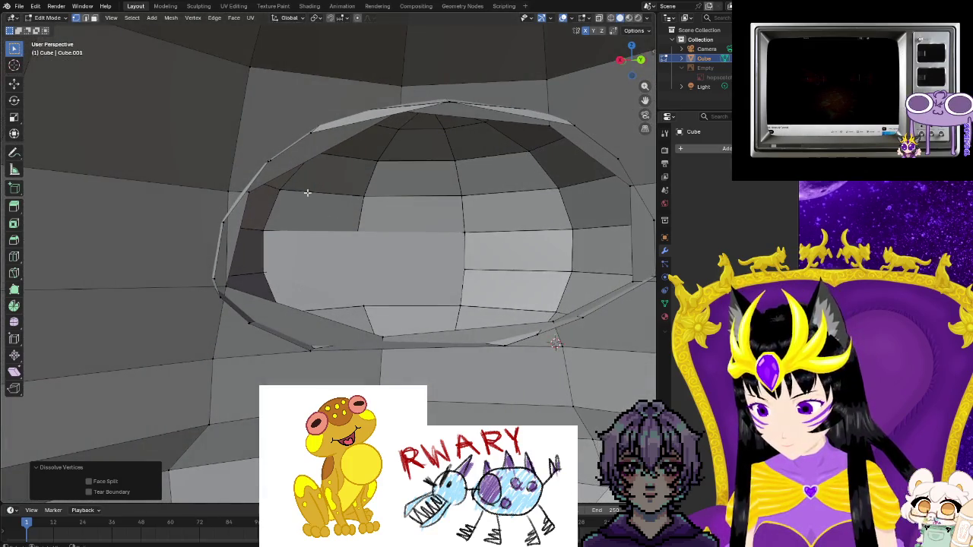
- Zoom in on the upper rim and select a rim vertex plus the down-left rim edge
click(311, 132)
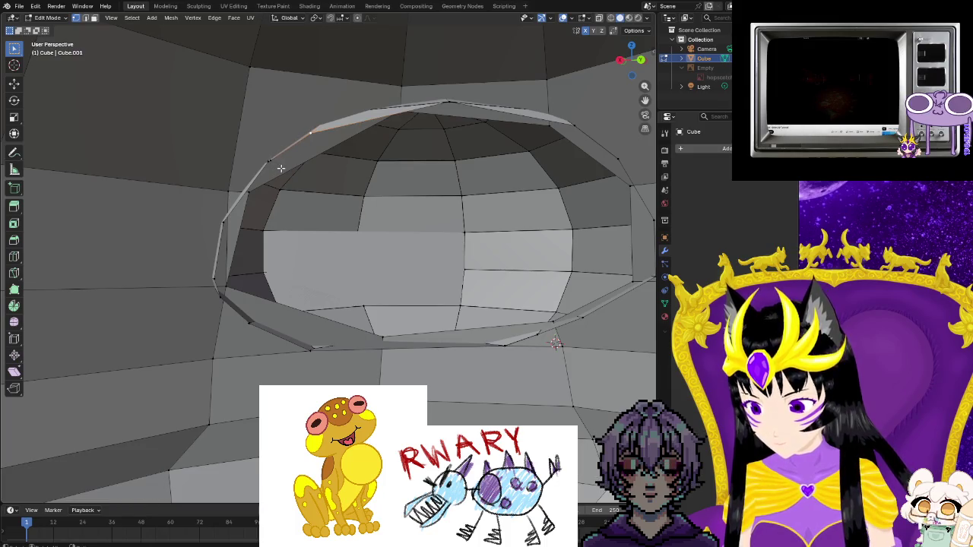
mouse_move(280, 168)
middle_down()
mouse_move(308, 256)
mouse_move(334, 151)
middle_up()
scroll(308, 255, up, 2)
scroll(308, 255, up, 2)
shift+click(349, 136)
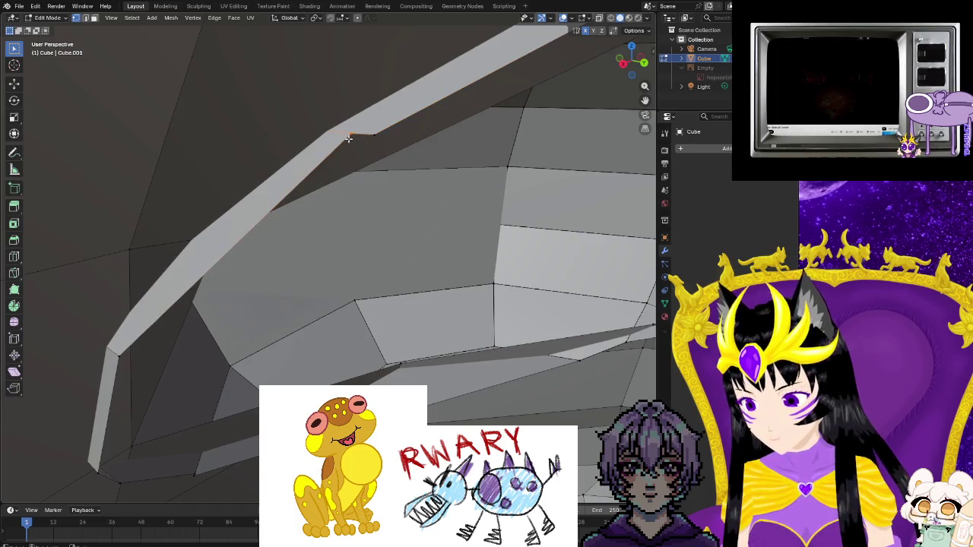
- Dissolve the stray selected vertex at the eye rim
key(ctrl+v)
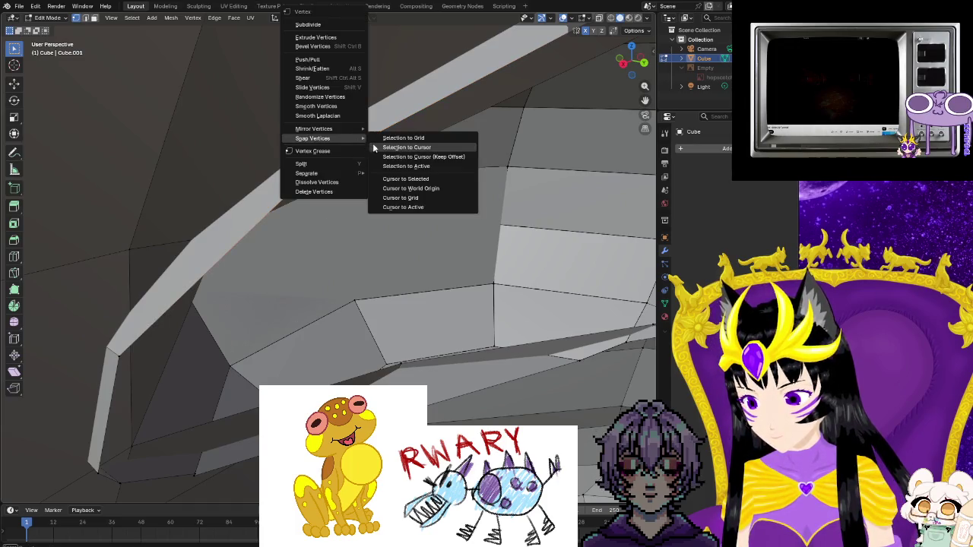
click(316, 183)
middle_drag(352, 200, 438, 240)
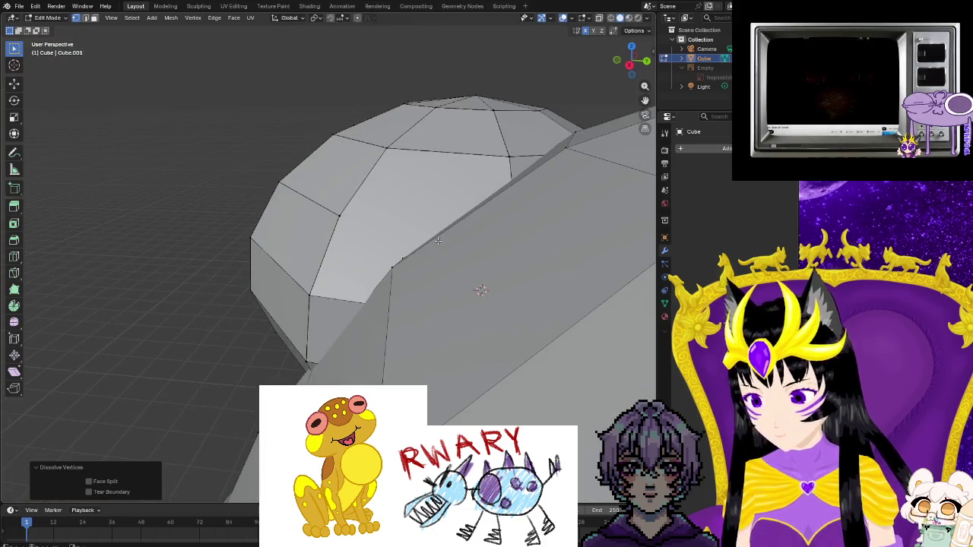
click(449, 252)
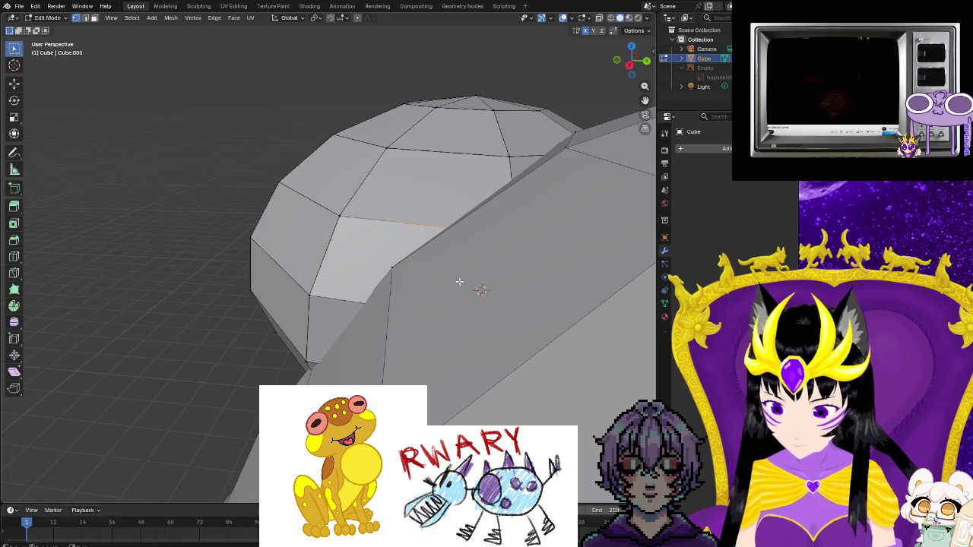
middle_drag(445, 288, 300, 257)
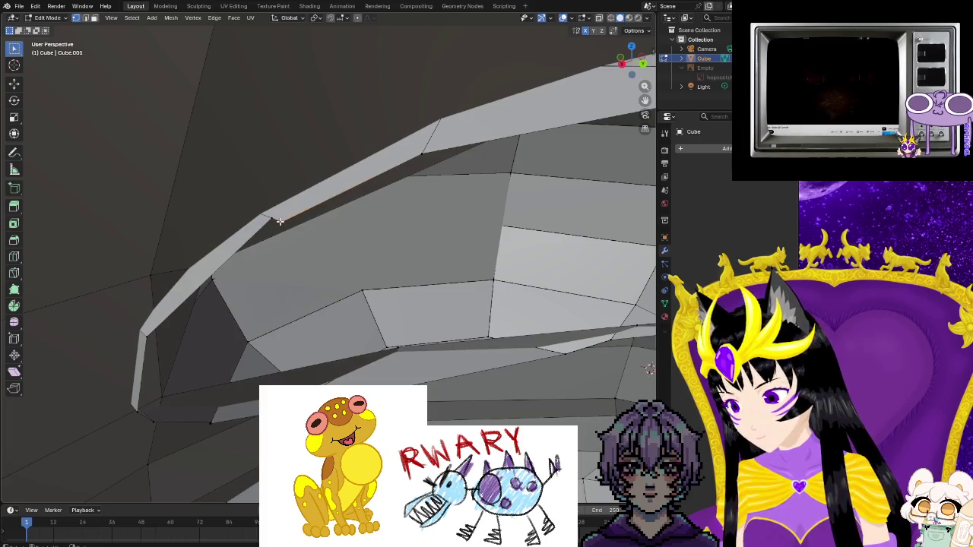
scroll(303, 254, up, 2)
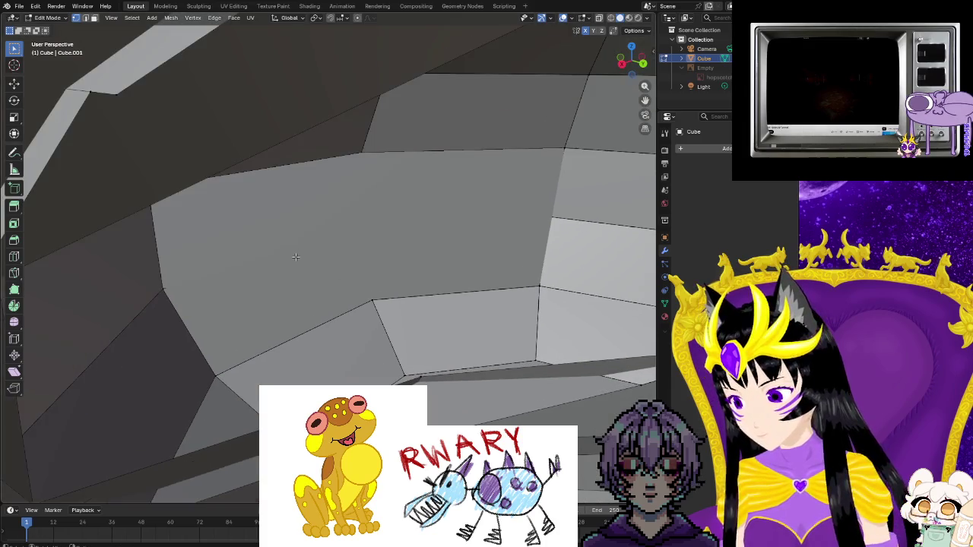
middle_drag(296, 257, 285, 259)
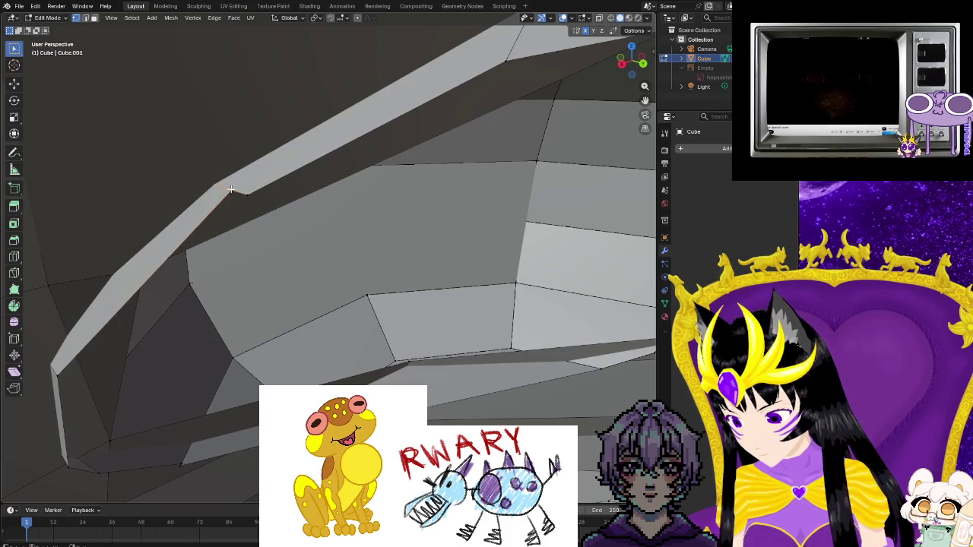
- Nudge a rim edge, then merge the loose rim vertices at their center
key(g)
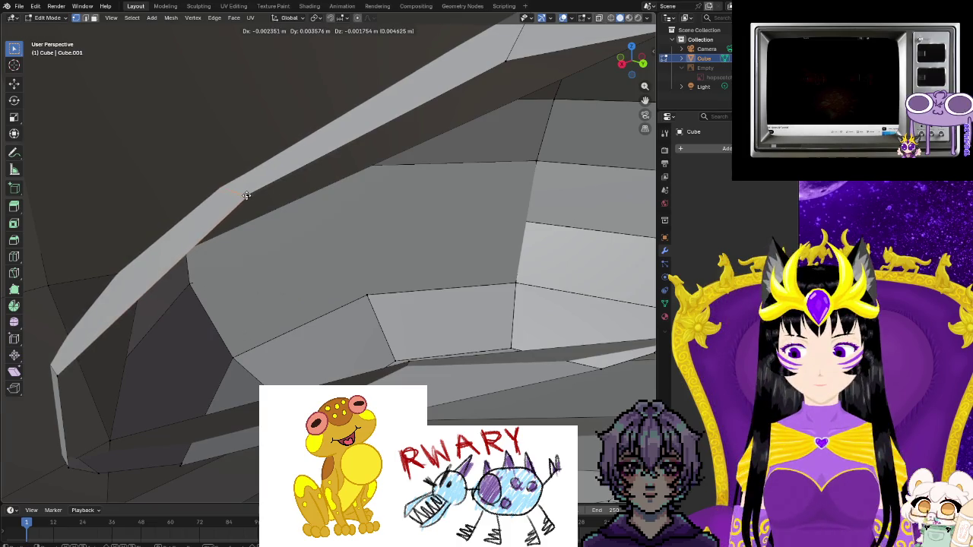
click(246, 196)
right_click(245, 196)
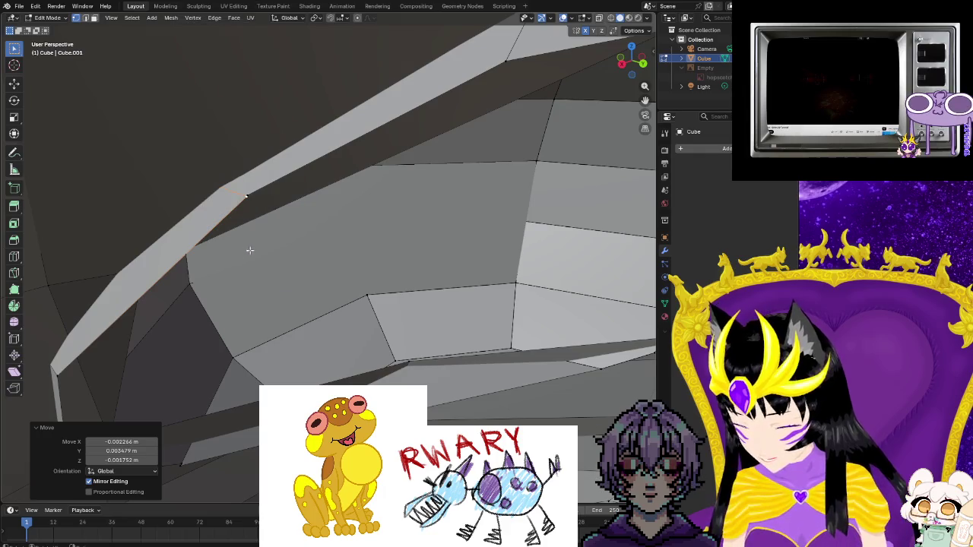
middle_drag(250, 252, 293, 246)
click(302, 251)
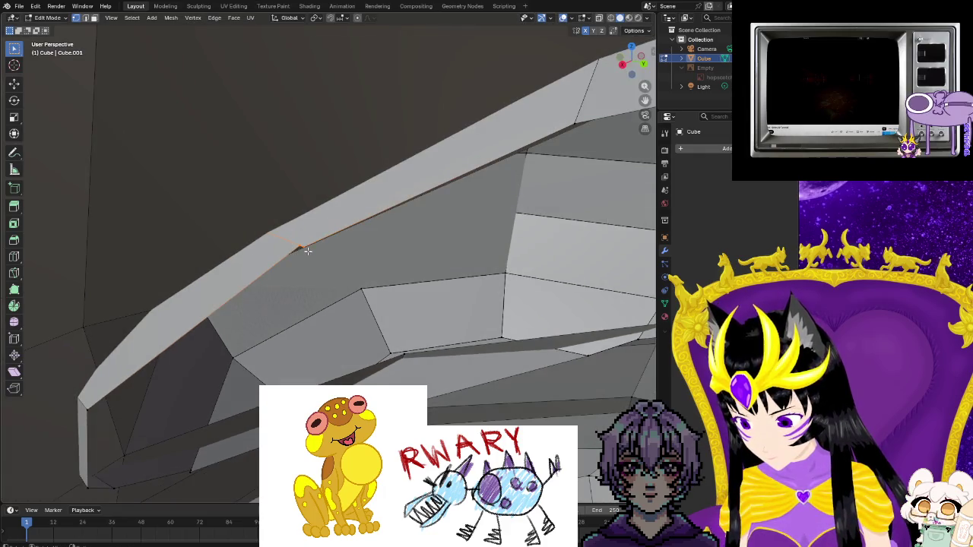
right_click(303, 245)
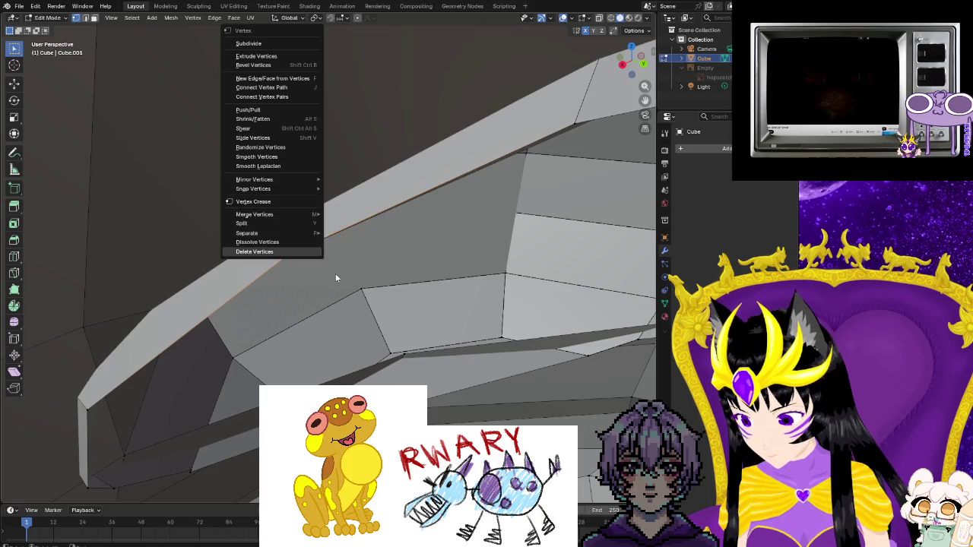
mouse_move(254, 214)
click(348, 214)
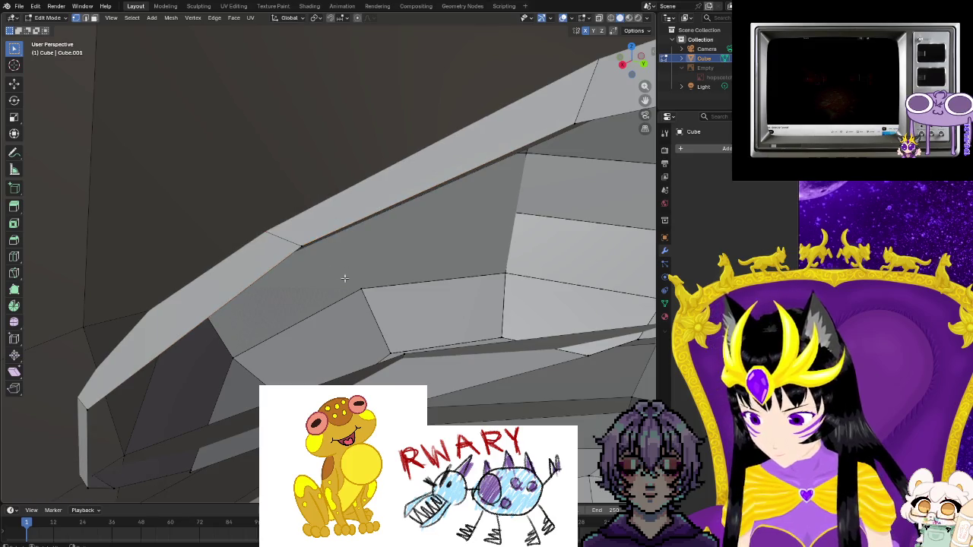
- Merge another set of loose rim vertices at their center
scroll(319, 277, up, 3)
scroll(317, 276, up, 2)
mouse_move(317, 277)
middle_down()
mouse_move(227, 371)
mouse_move(221, 365)
middle_up()
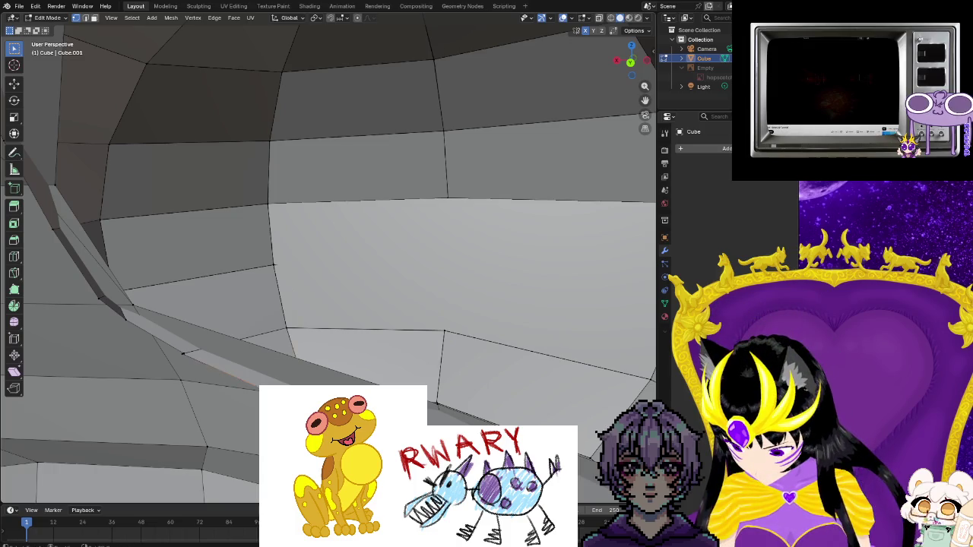
right_click(232, 401)
click(243, 402)
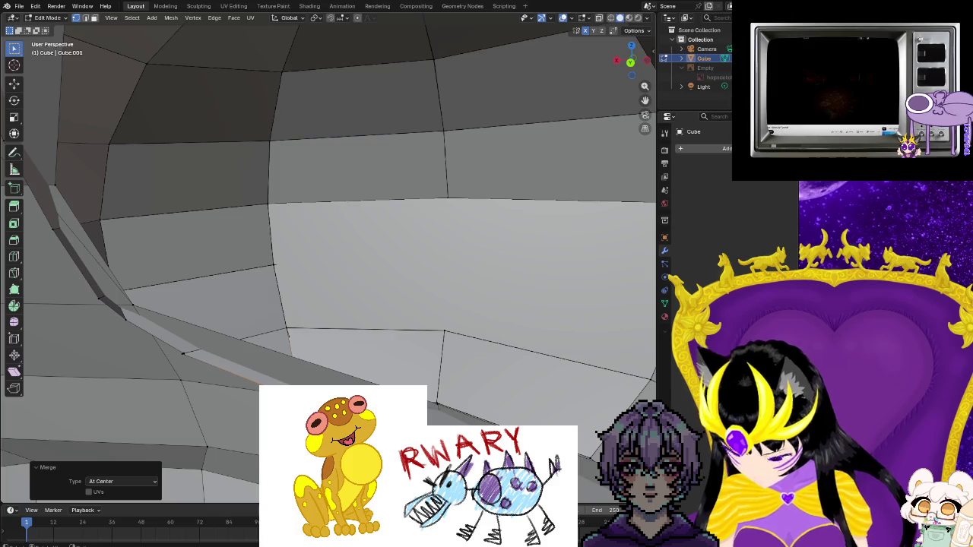
- Move the rim vertex beside the gap to tighten it against the body
mouse_move(232, 401)
middle_down()
mouse_move(197, 380)
mouse_move(488, 382)
middle_up()
click(488, 382)
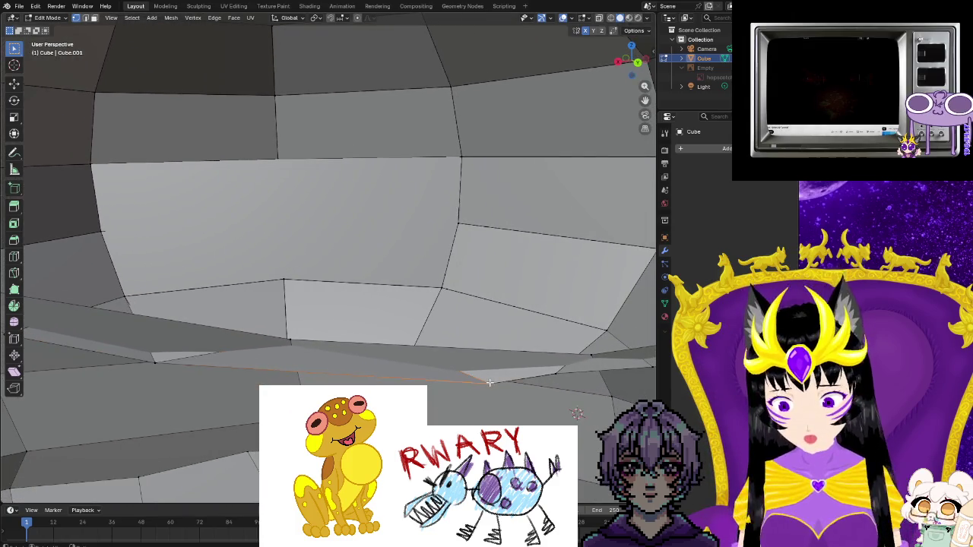
key(g)
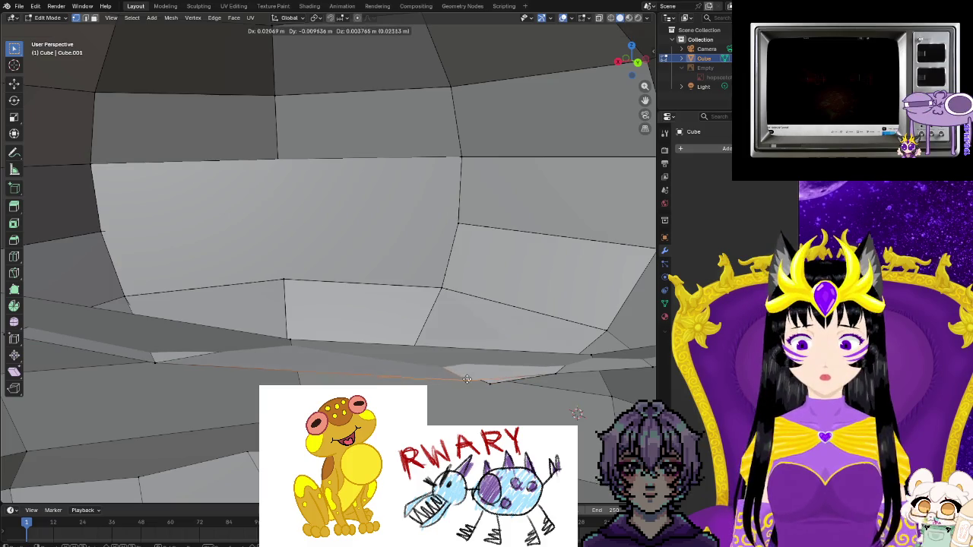
click(457, 384)
mouse_move(458, 385)
middle_down()
mouse_move(489, 382)
mouse_move(469, 378)
middle_up()
click(489, 382)
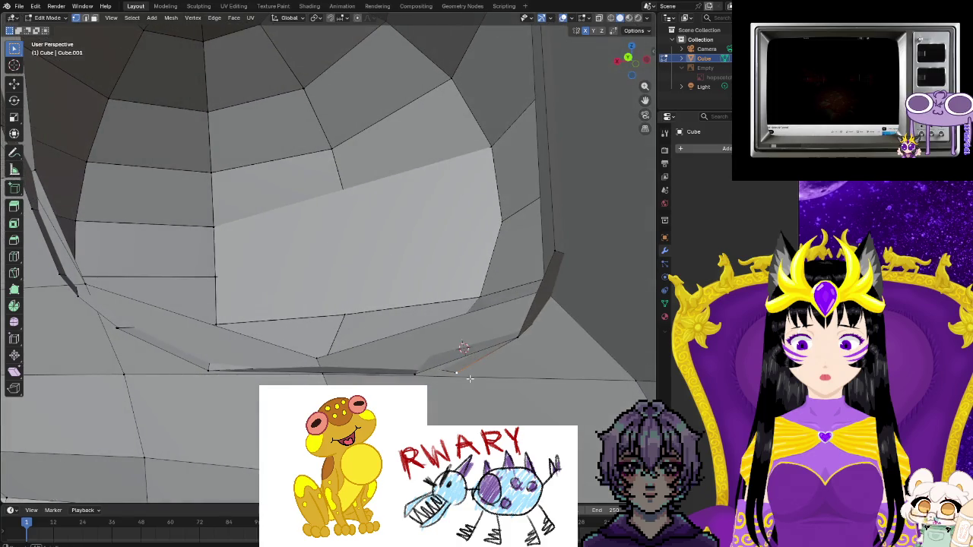
- Reposition the lower rim edge with several successive moves to close the gap
middle_drag(438, 361, 488, 391)
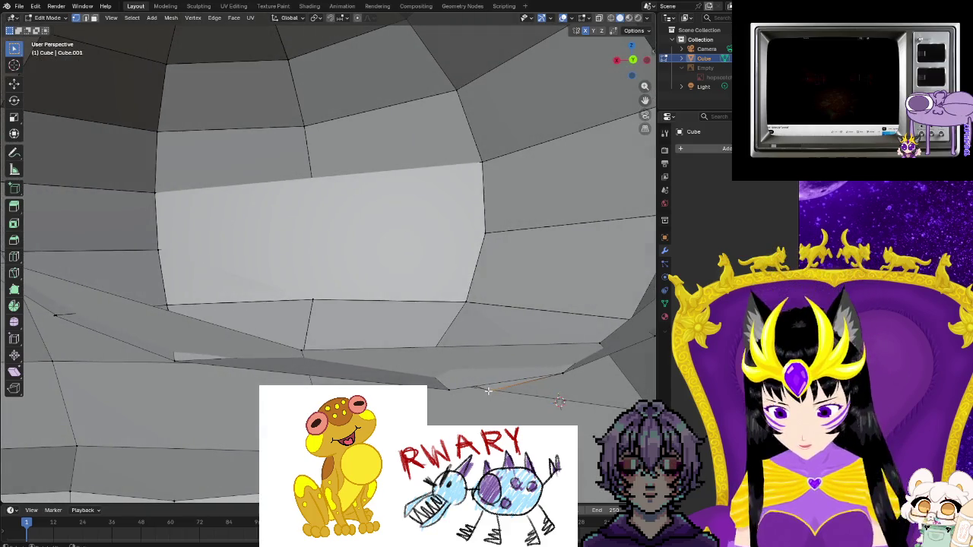
key(g)
click(559, 402)
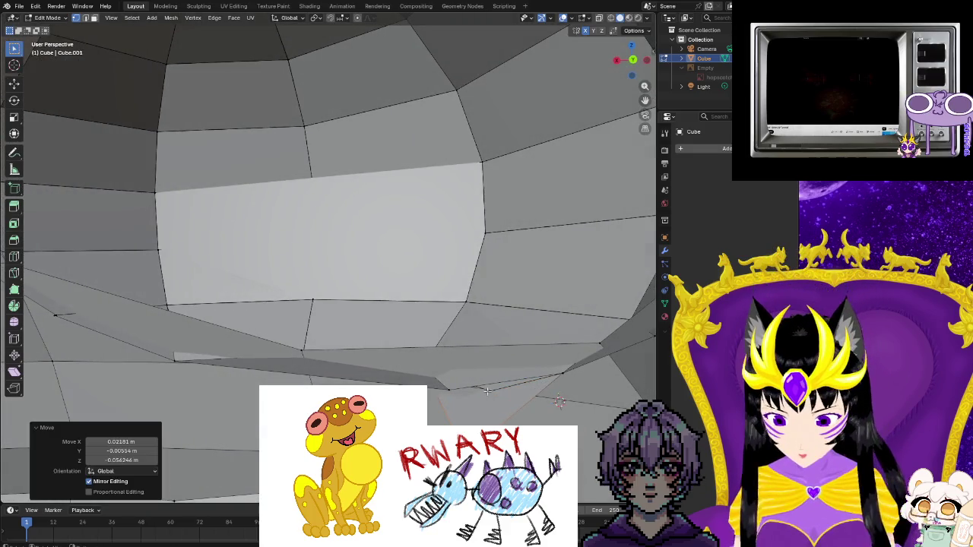
key(g)
click(559, 401)
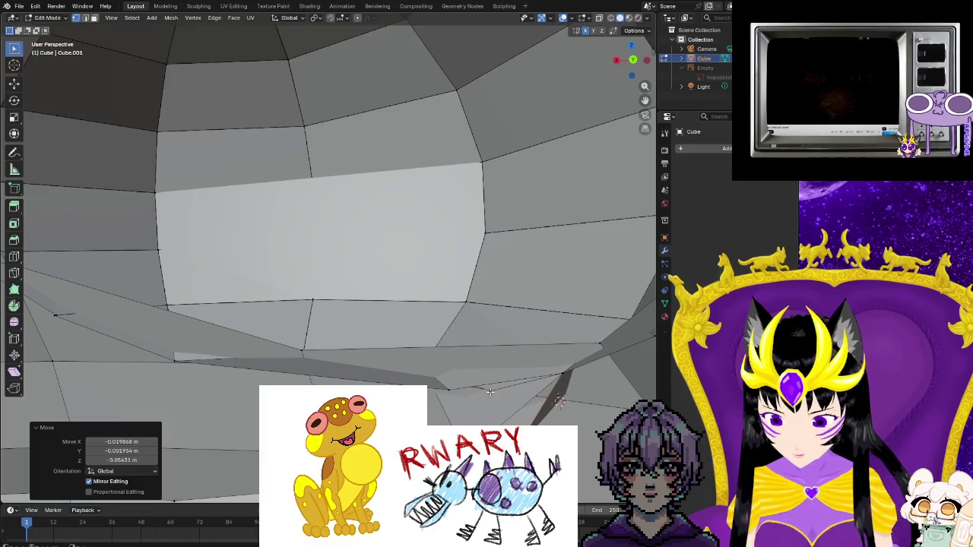
key(g)
click(559, 401)
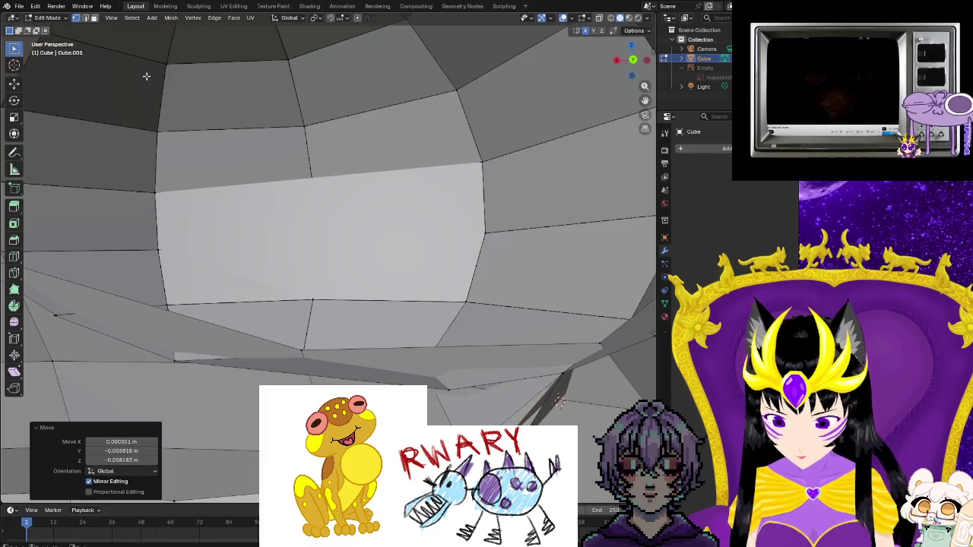
- Select the face next to the rim gap in face select mode
click(93, 18)
click(502, 414)
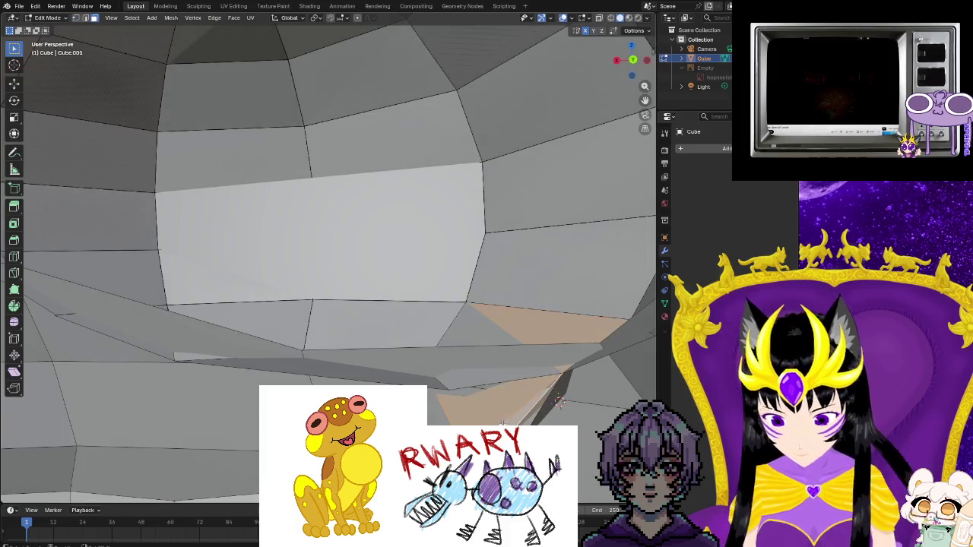
right_click(559, 401)
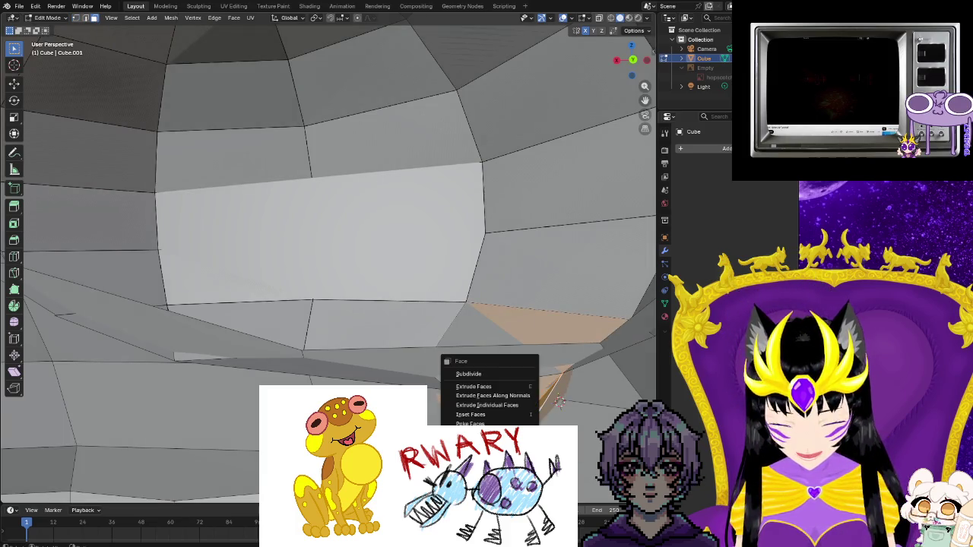
mouse_move(558, 402)
middle_down()
mouse_move(467, 417)
mouse_move(558, 389)
mouse_move(482, 358)
middle_up()
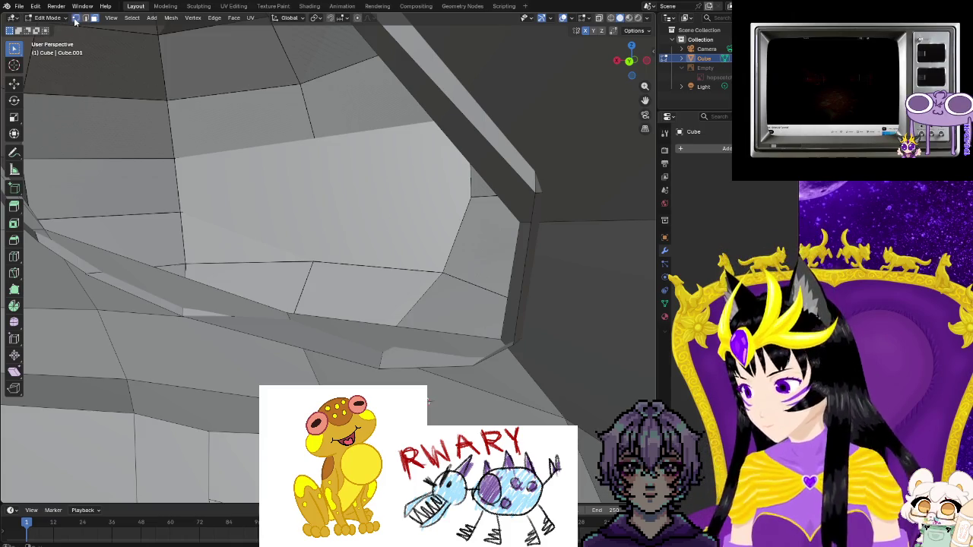
mouse_move(190, 190)
middle_down()
mouse_move(235, 275)
mouse_move(246, 266)
middle_up()
middle_drag(279, 236, 227, 260)
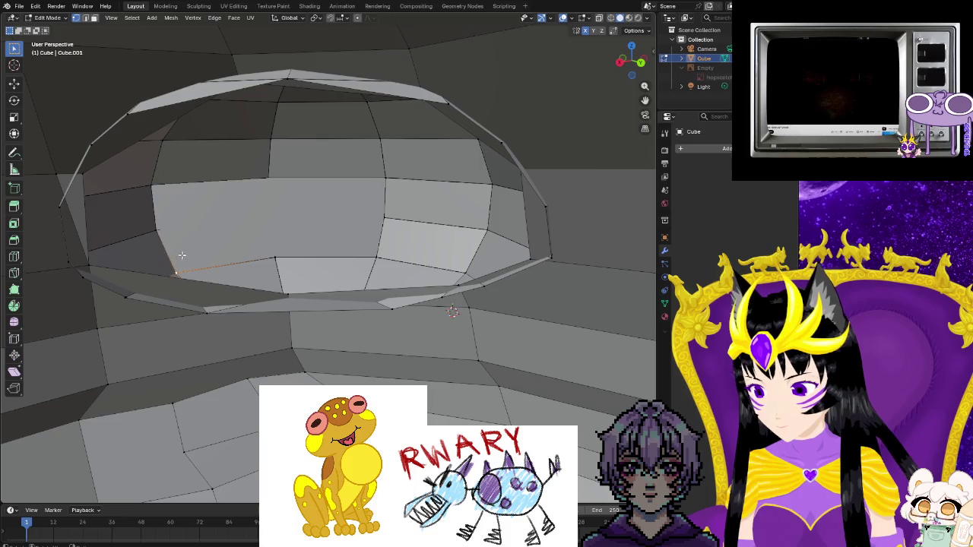
scroll(182, 255, up, 4)
mouse_move(161, 231)
middle_down()
mouse_move(357, 253)
mouse_move(329, 272)
mouse_move(355, 224)
mouse_move(363, 289)
mouse_move(445, 271)
mouse_move(463, 213)
mouse_move(101, 59)
middle_up()
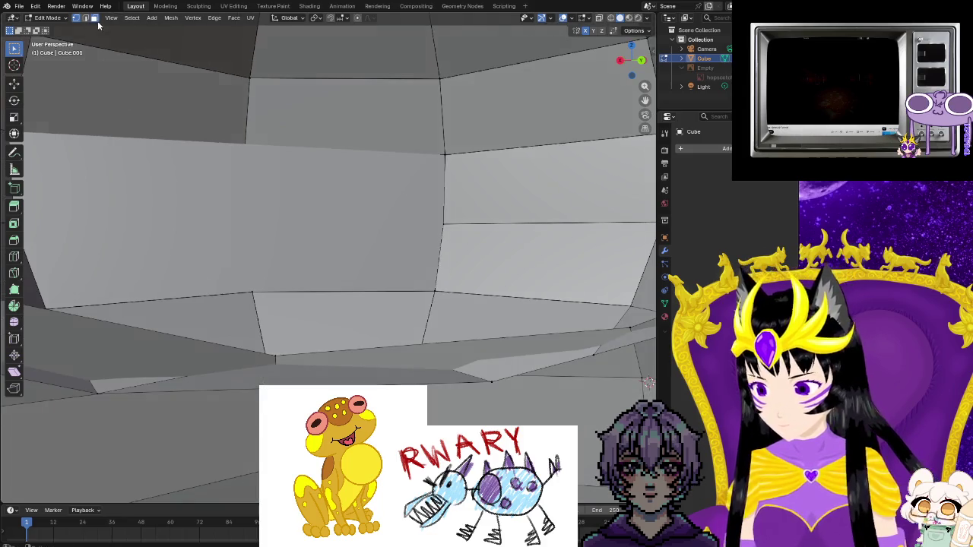
click(215, 213)
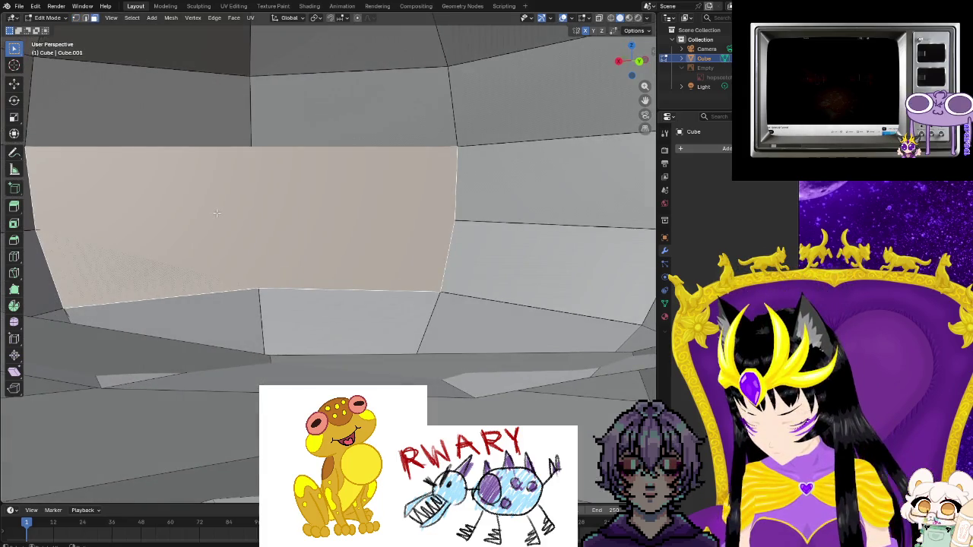
right_click(217, 212)
click(212, 214)
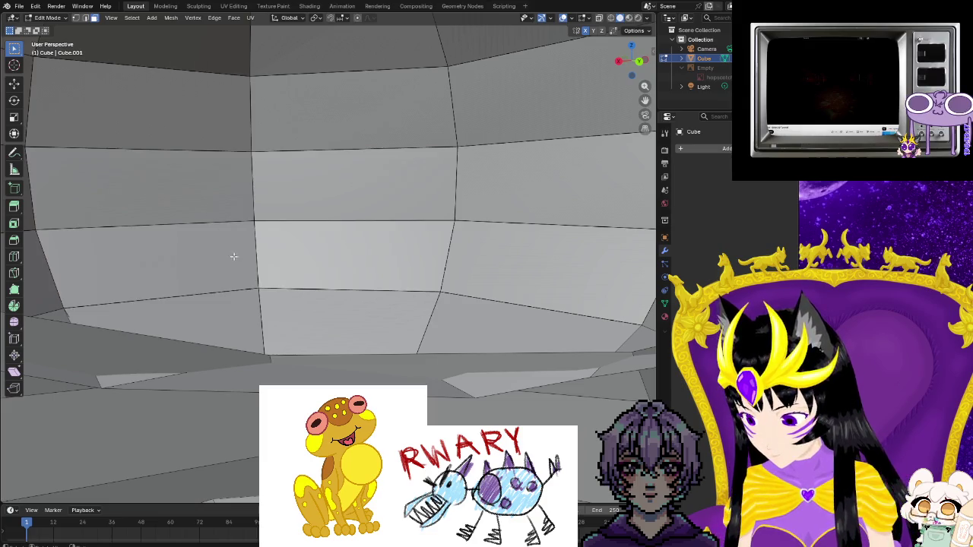
scroll(233, 256, down, 2)
scroll(242, 353, down, 4)
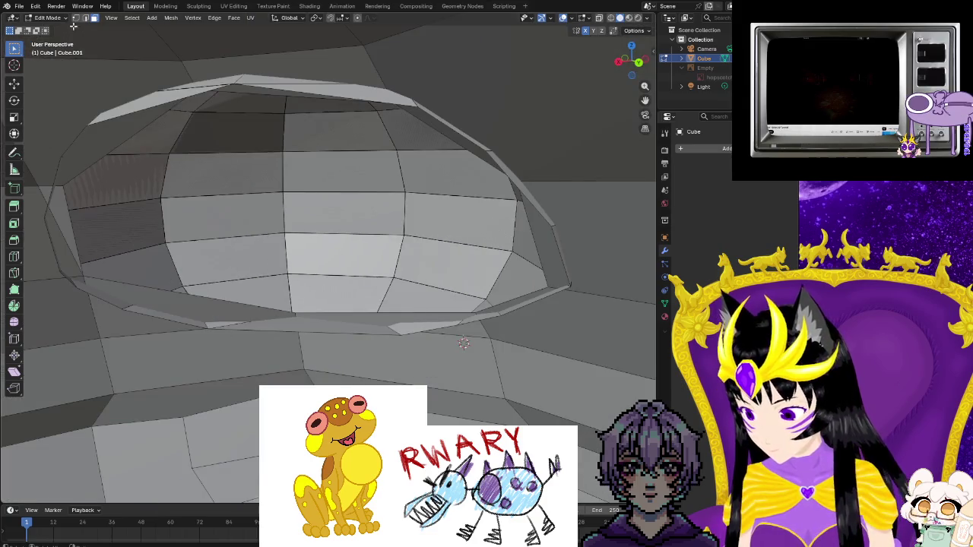
click(76, 18)
scroll(216, 221, down, 3)
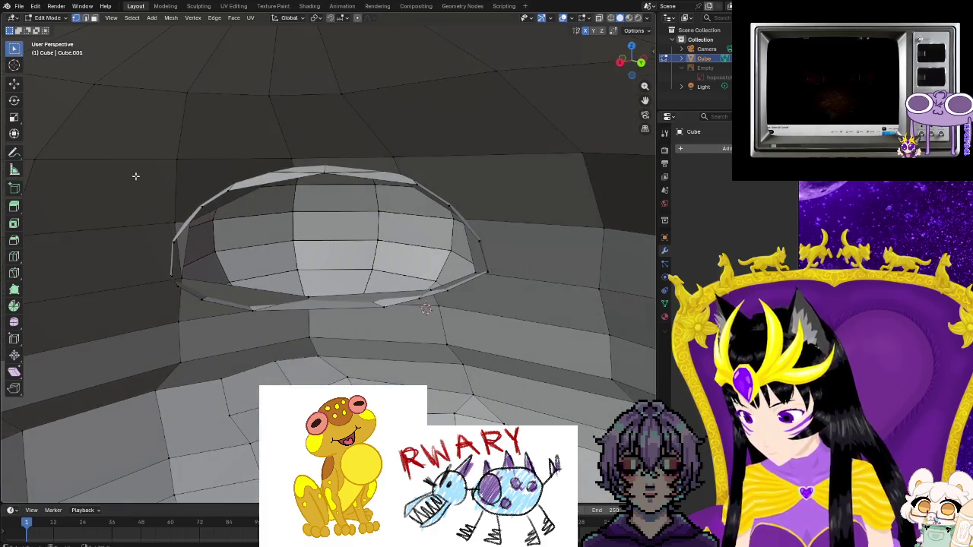
drag(151, 173, 502, 318)
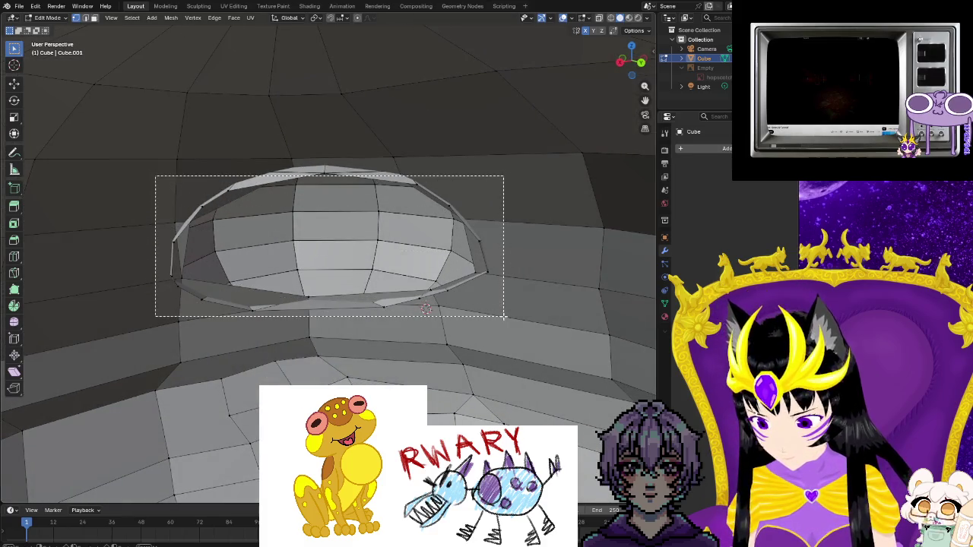
key(alt+a)
mouse_move(342, 356)
middle_down()
mouse_move(501, 365)
mouse_move(479, 335)
mouse_move(322, 217)
mouse_move(335, 243)
mouse_move(283, 257)
middle_up()
scroll(478, 334, up, 5)
scroll(426, 332, up, 3)
scroll(470, 303, down, 2)
scroll(338, 260, down, 2)
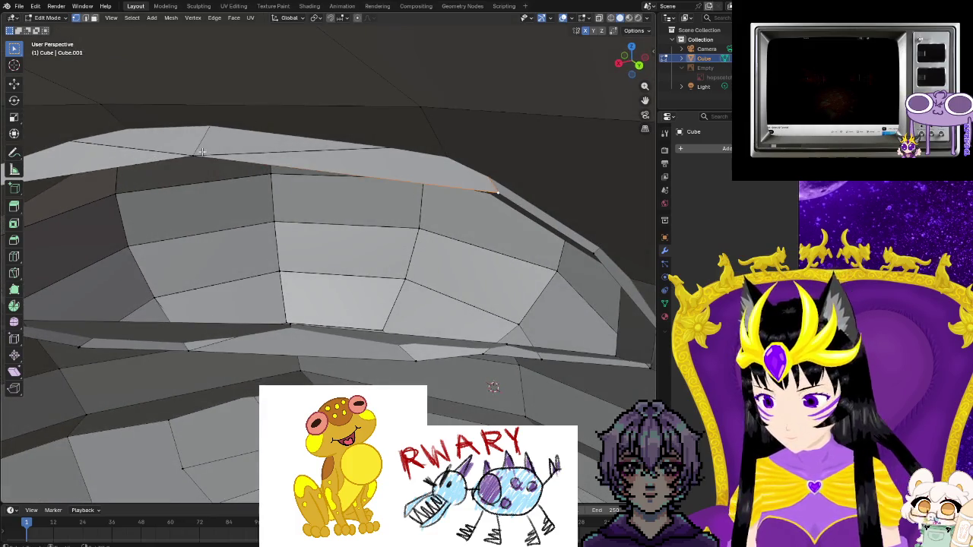
- Orbit and zoom around the eye to inspect the rim ring and its gap
middle_drag(202, 152, 214, 151)
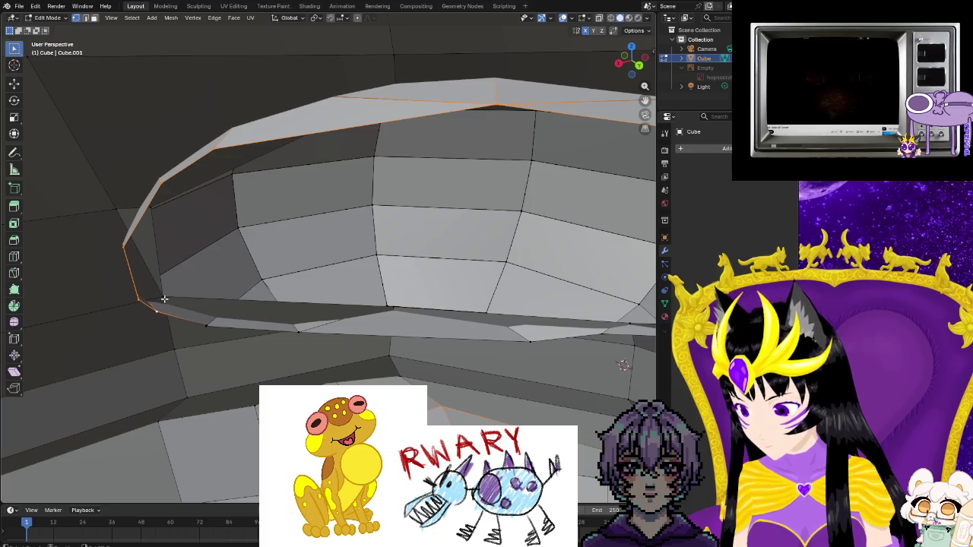
middle_drag(164, 299, 161, 167)
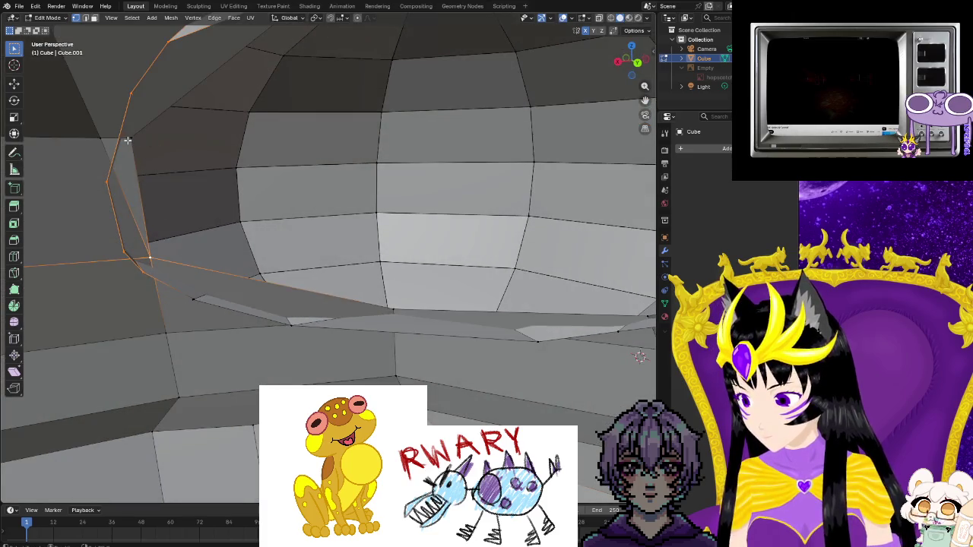
click(288, 326)
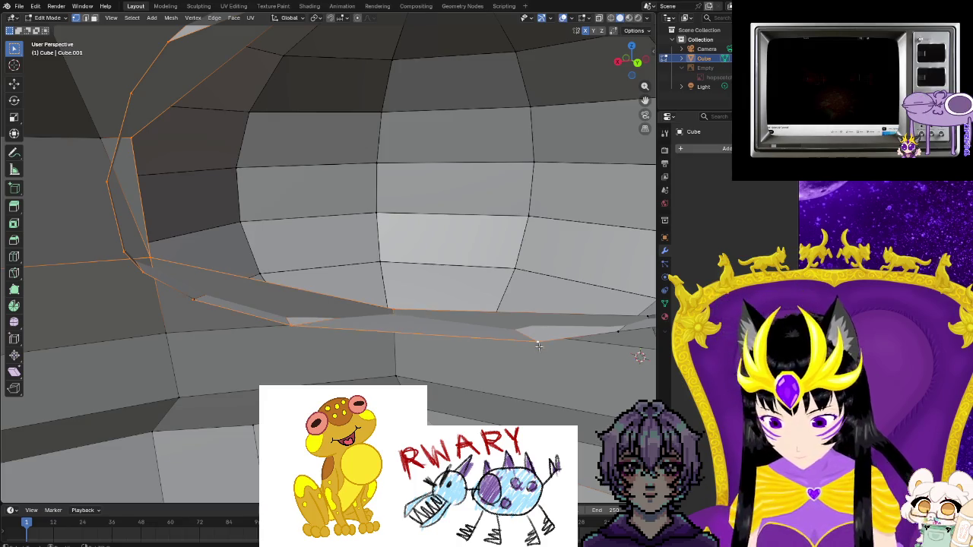
middle_drag(578, 376, 402, 322)
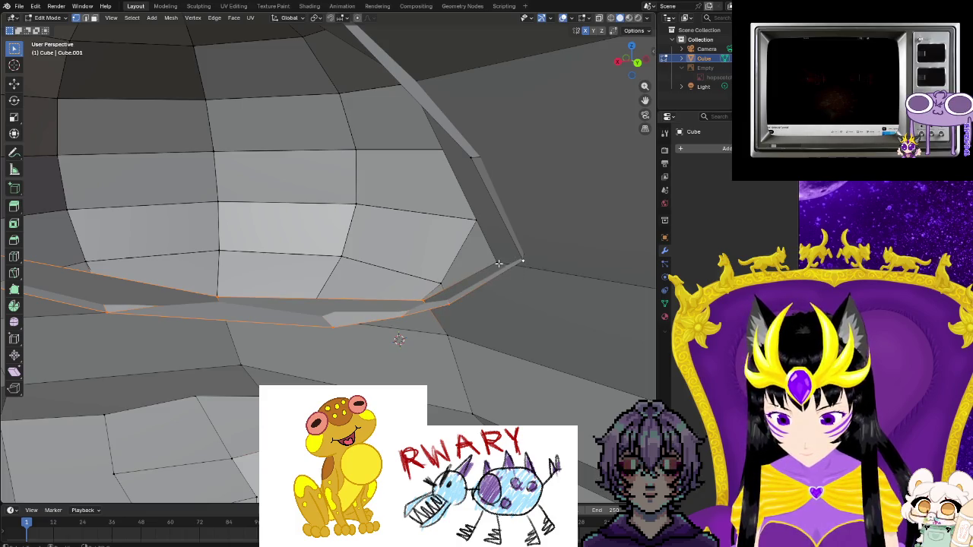
middle_drag(400, 339, 415, 341)
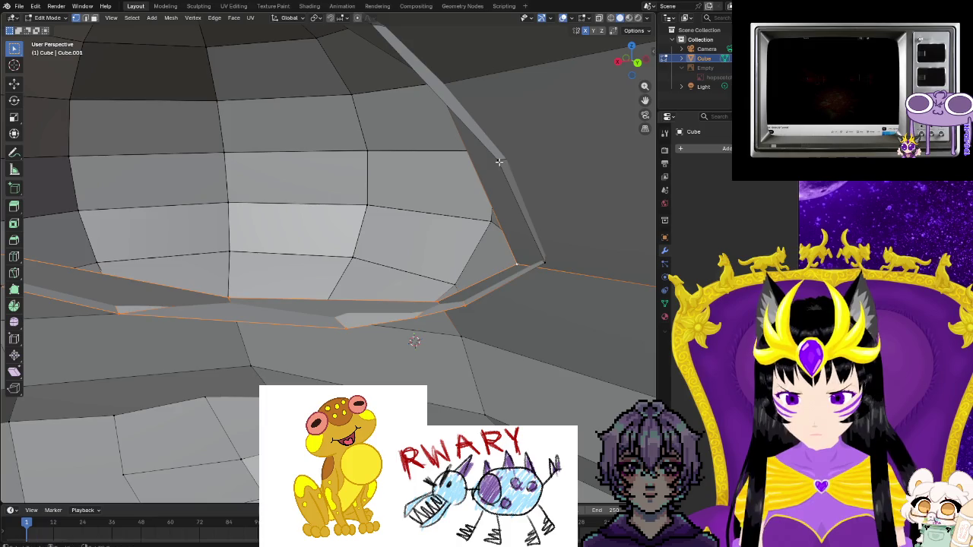
middle_drag(497, 161, 576, 143)
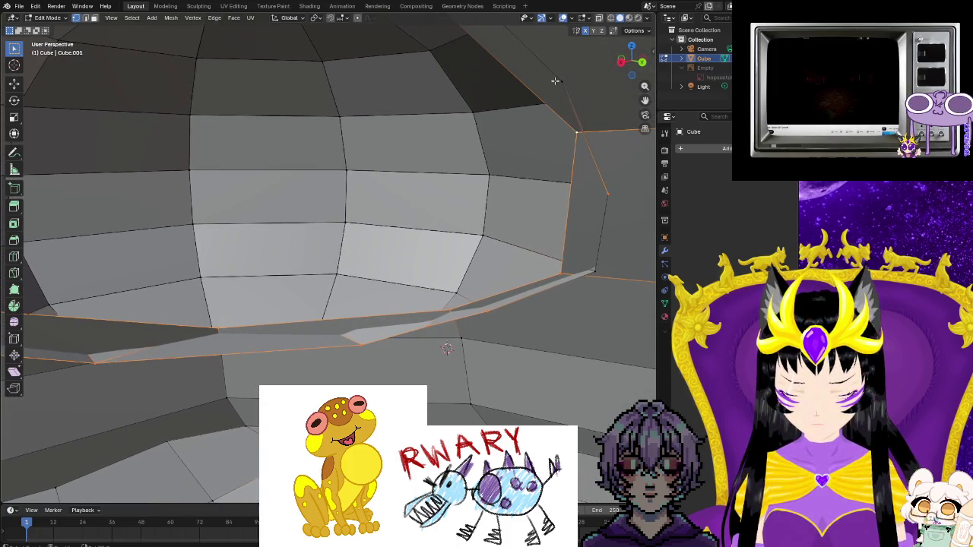
mouse_move(495, 114)
middle_down()
mouse_move(482, 147)
mouse_move(441, 166)
middle_up()
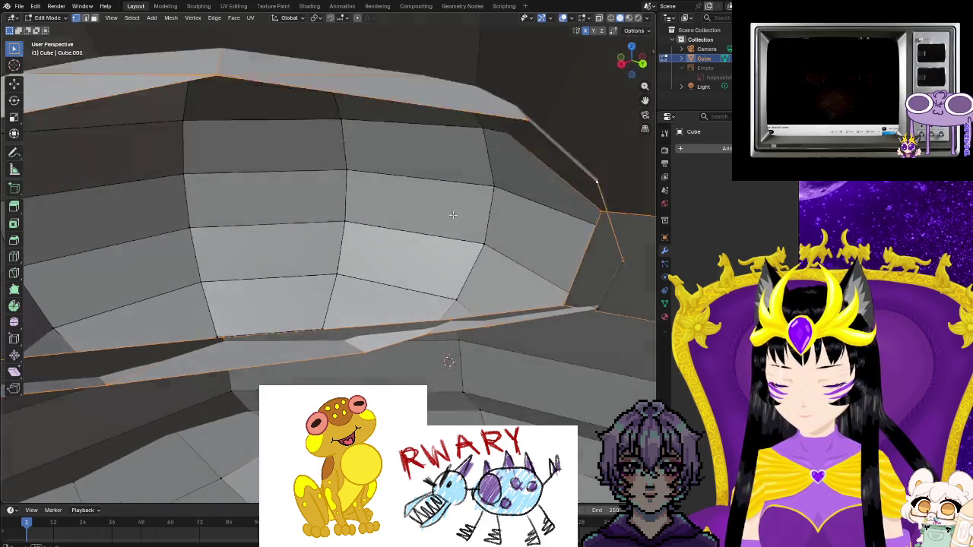
mouse_move(454, 38)
middle_down()
mouse_move(362, 184)
mouse_move(364, 233)
mouse_move(290, 251)
mouse_move(283, 209)
middle_up()
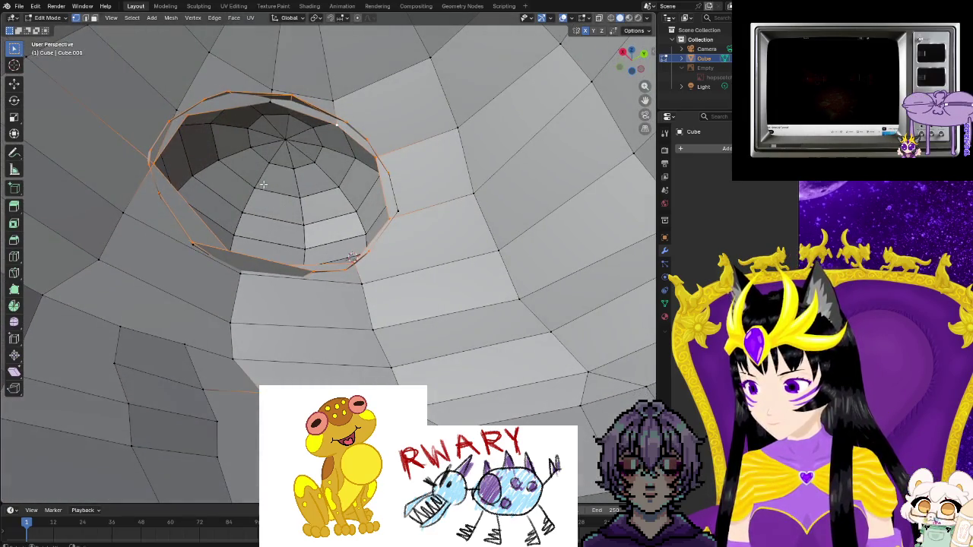
mouse_move(269, 262)
middle_down()
mouse_move(343, 218)
mouse_move(356, 177)
middle_up()
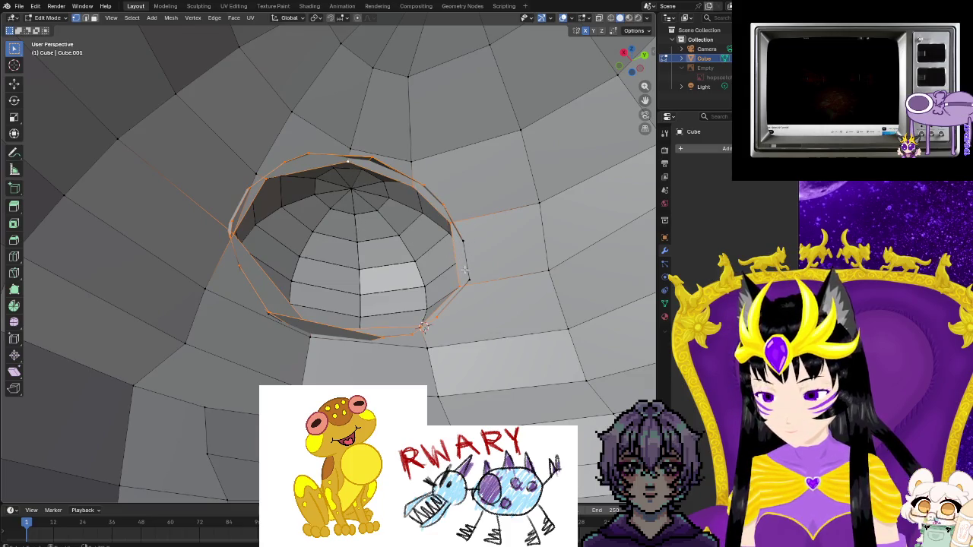
mouse_move(465, 270)
middle_down()
mouse_move(426, 320)
mouse_move(441, 337)
mouse_move(450, 296)
middle_up()
scroll(391, 354, up, 3)
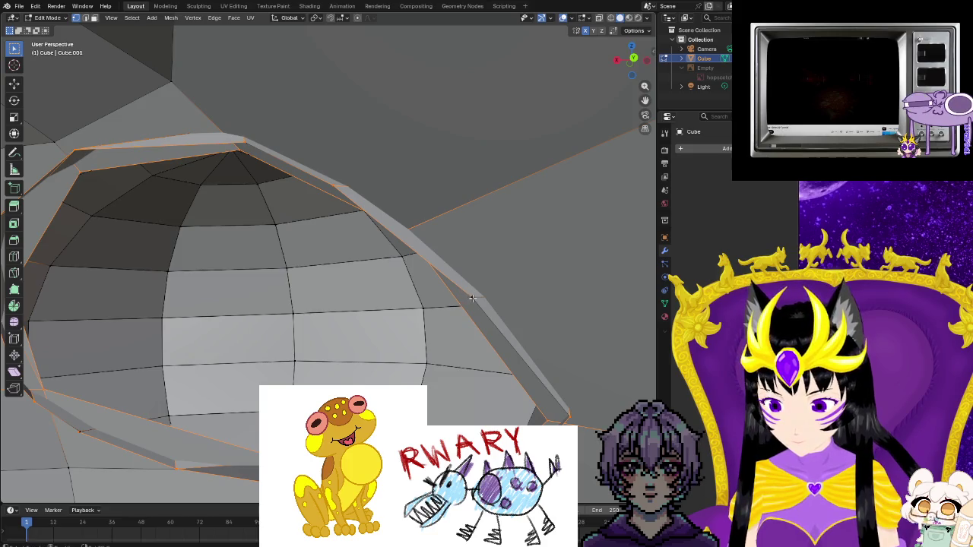
alt+click(528, 318)
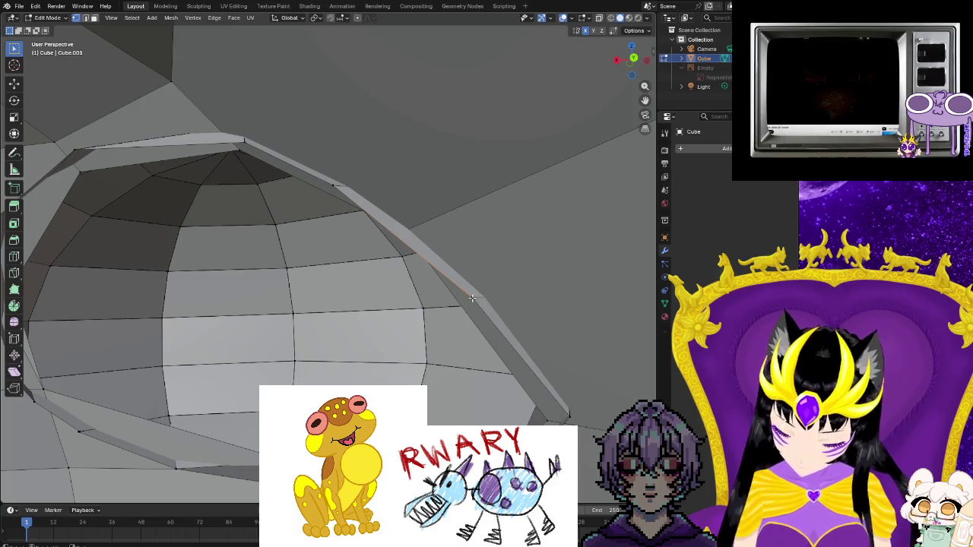
key(e)
click(460, 334)
key(g)
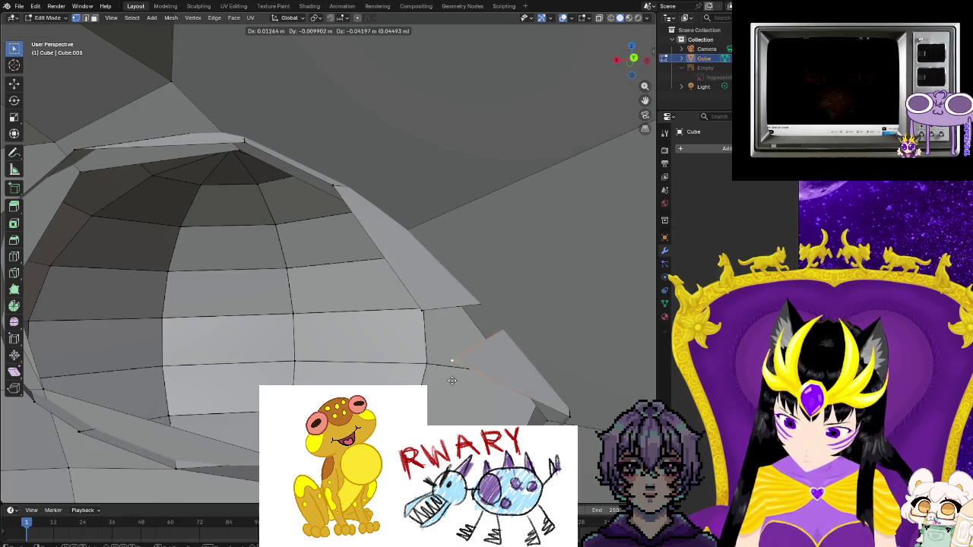
click(452, 380)
mouse_move(453, 380)
middle_down()
mouse_move(478, 387)
mouse_move(360, 375)
middle_up()
key(ctrl+z)
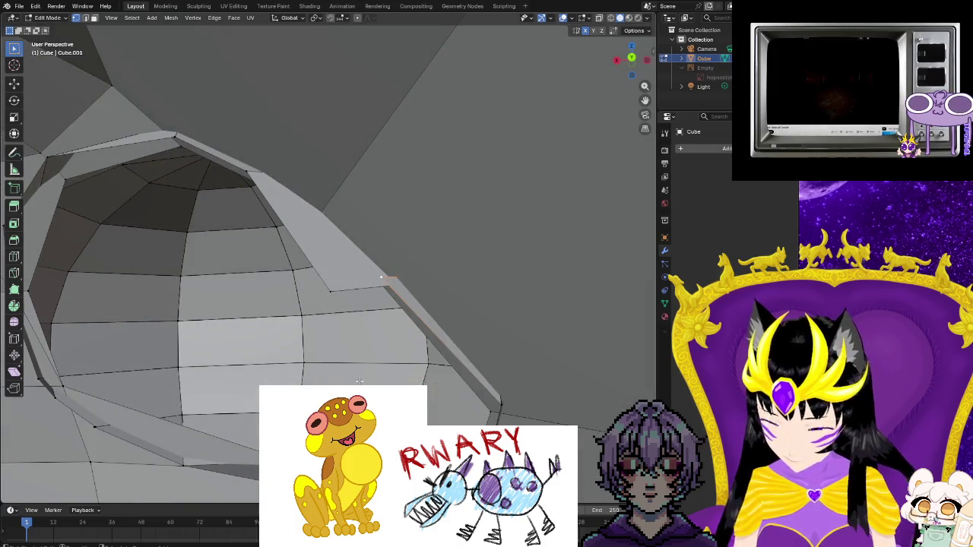
key(ctrl+z)
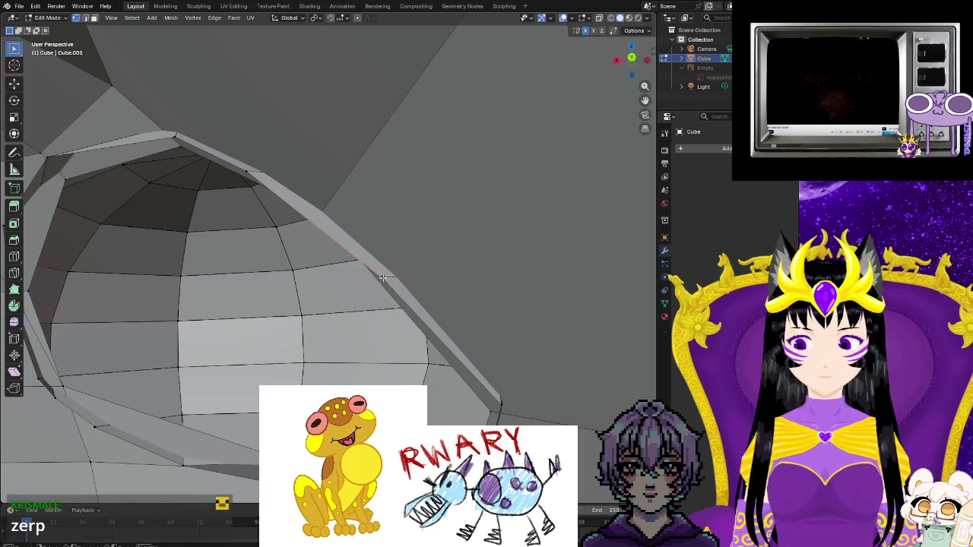
right_click(387, 281)
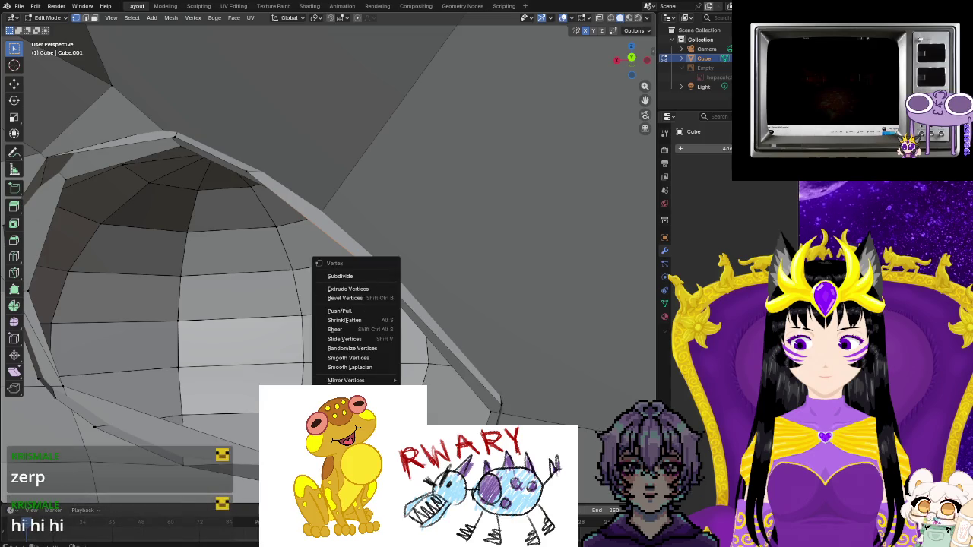
middle_drag(425, 374, 479, 320)
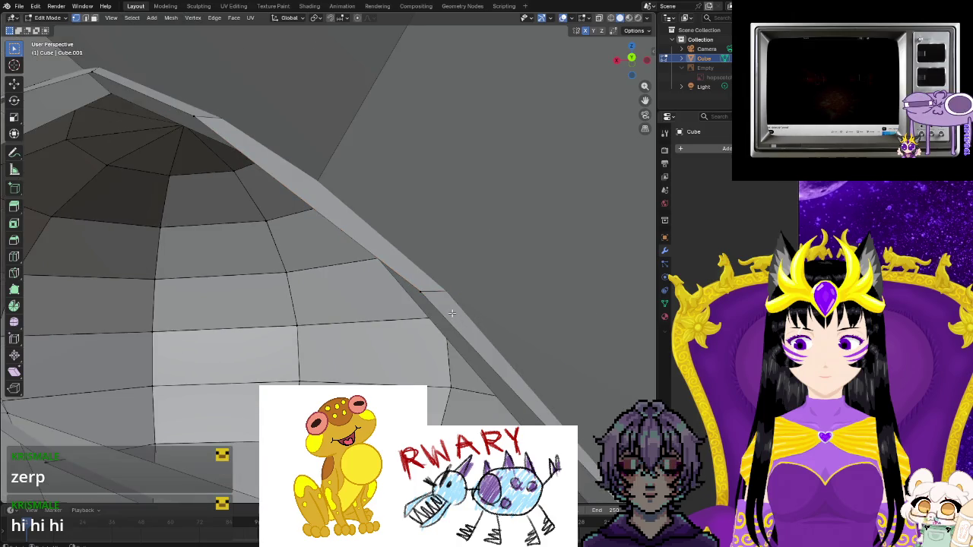
middle_drag(418, 316, 402, 314)
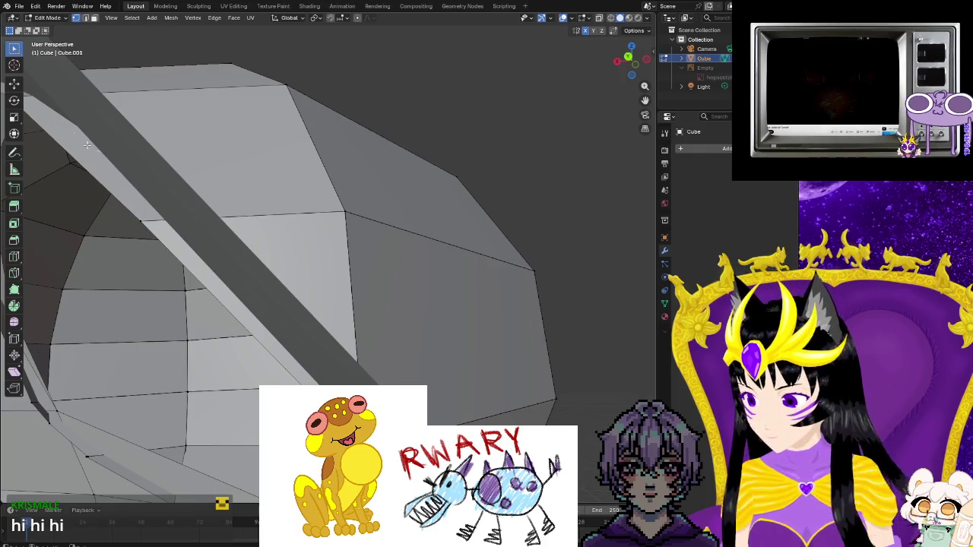
- Delete the single unwanted face on the eye-rim strip
click(94, 17)
click(257, 243)
right_click(257, 243)
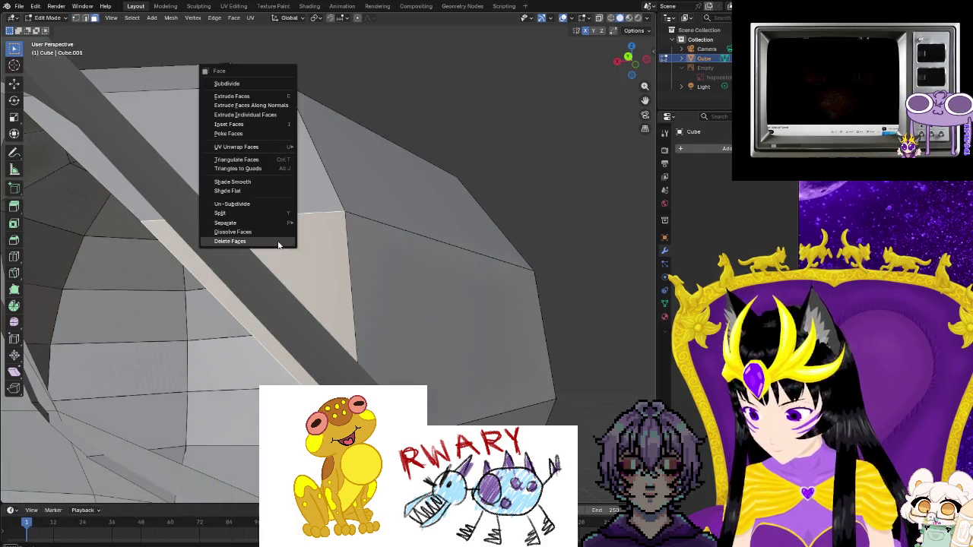
click(257, 241)
- Orbit around the gap and select an edge along the rim ridge
scroll(270, 255, down, 3)
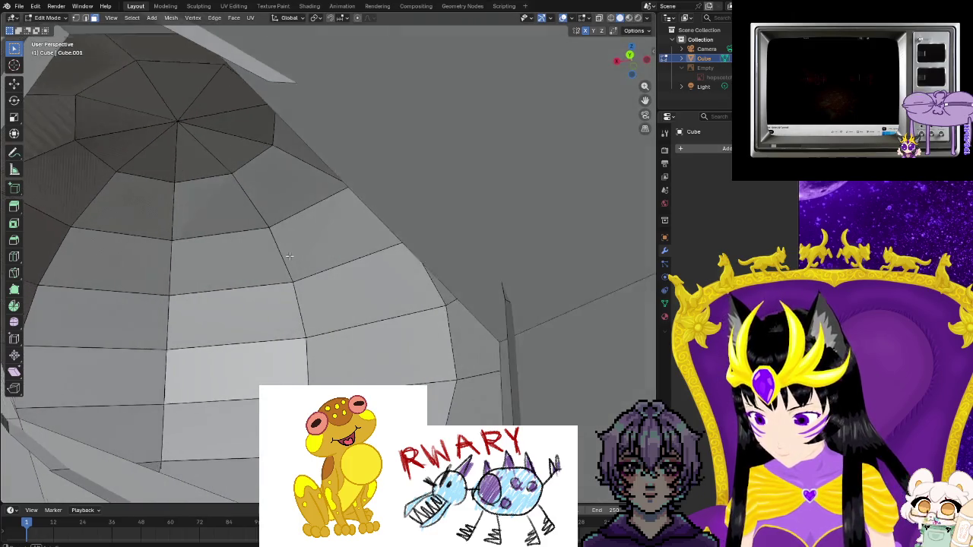
scroll(282, 267, up, 5)
middle_drag(281, 266, 296, 269)
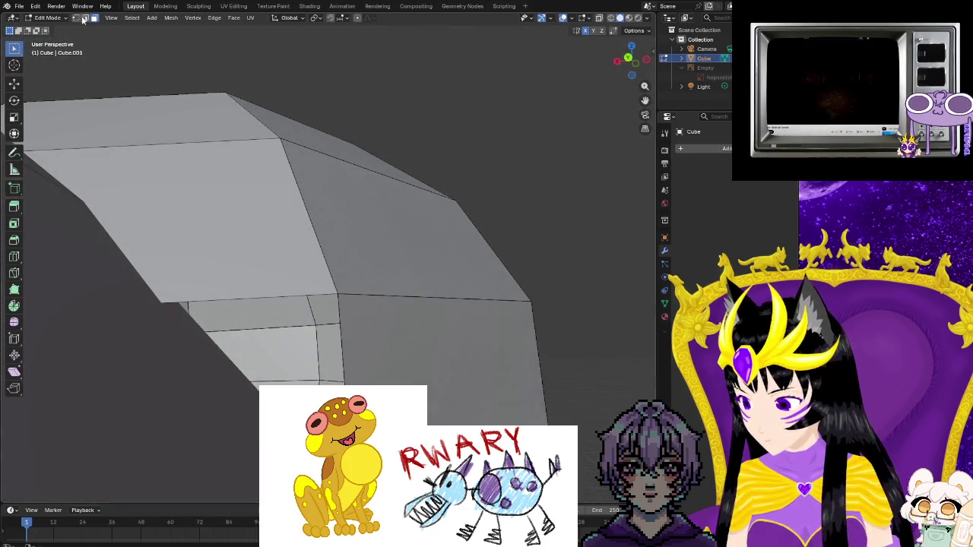
mouse_move(297, 269)
middle_down()
mouse_move(218, 311)
mouse_move(228, 300)
middle_up()
click(293, 222)
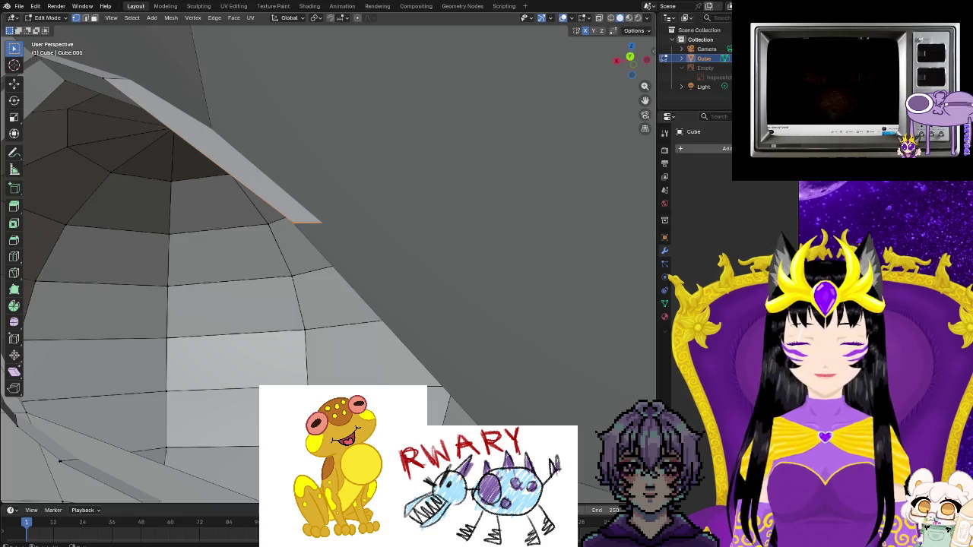
alt+click(294, 222)
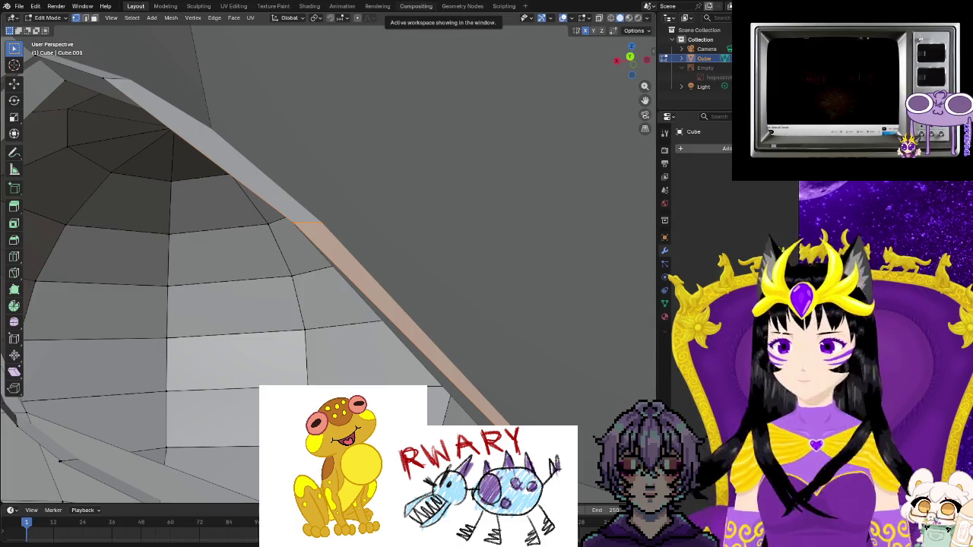
scroll(291, 308, down, 2)
scroll(292, 309, down, 2)
scroll(292, 309, down, 2)
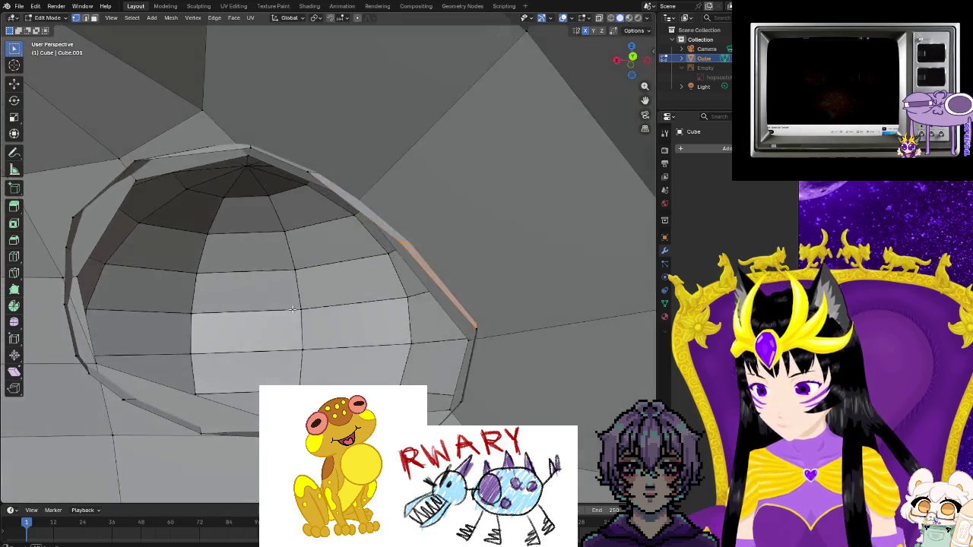
middle_drag(292, 309, 357, 317)
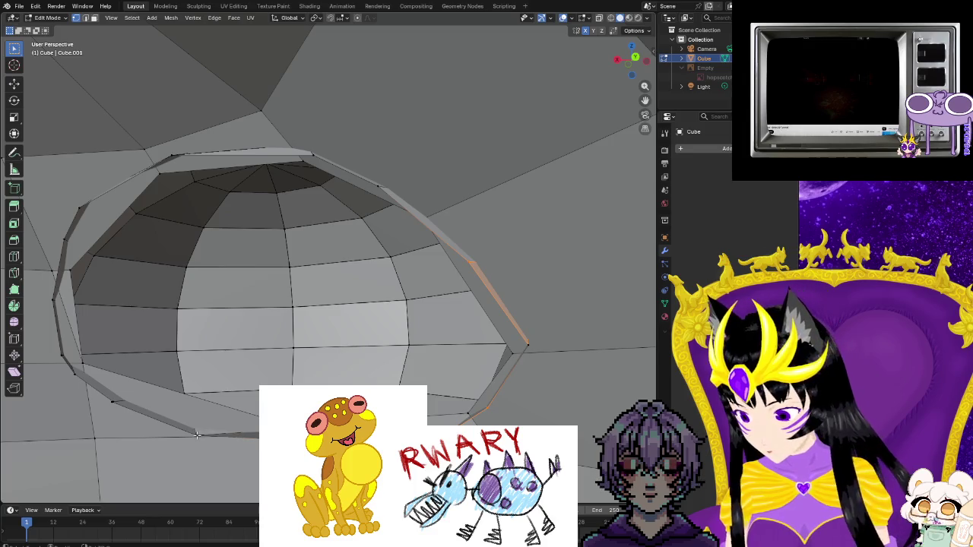
- Add the lower and upper-left rim edges to the selection and search for Bridge Edge Loops
ctrl+click(120, 406)
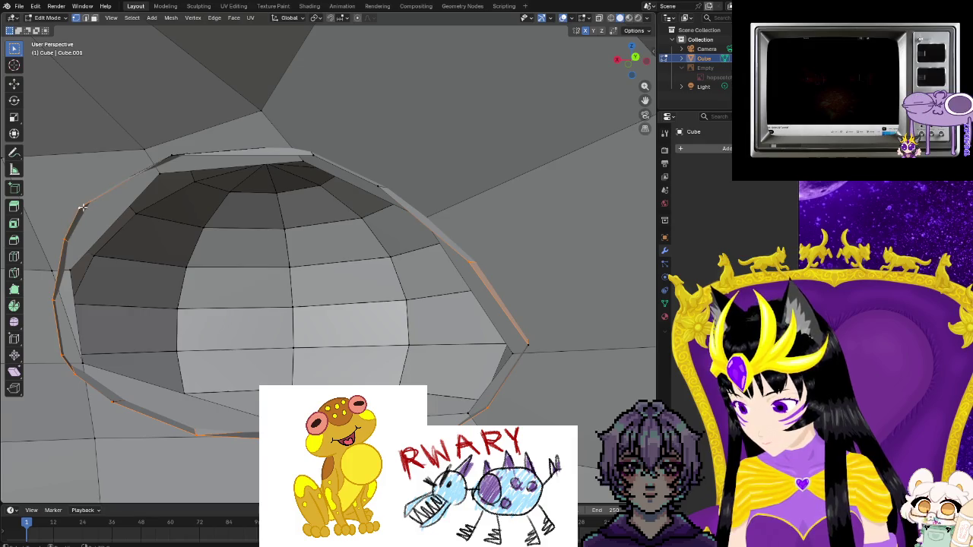
ctrl+click(308, 153)
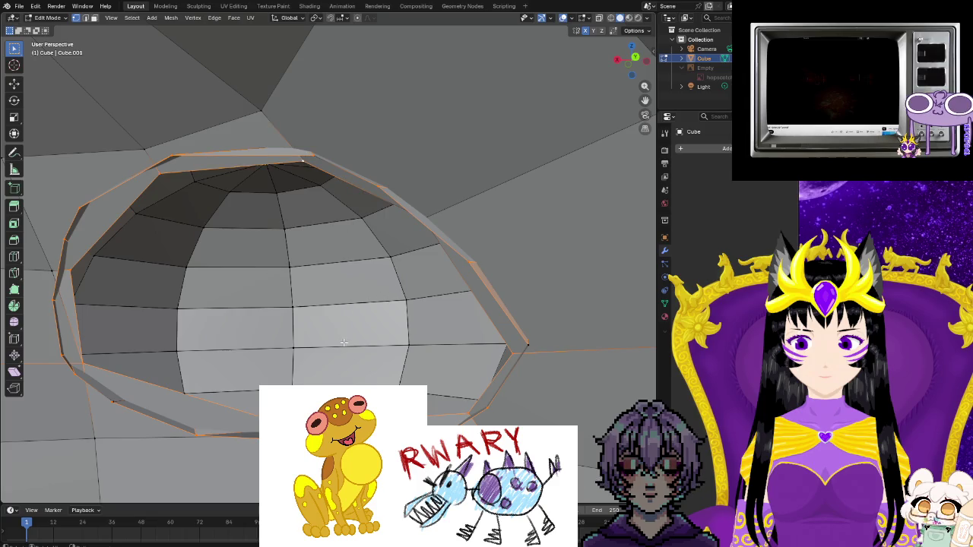
middle_drag(353, 345, 569, 234)
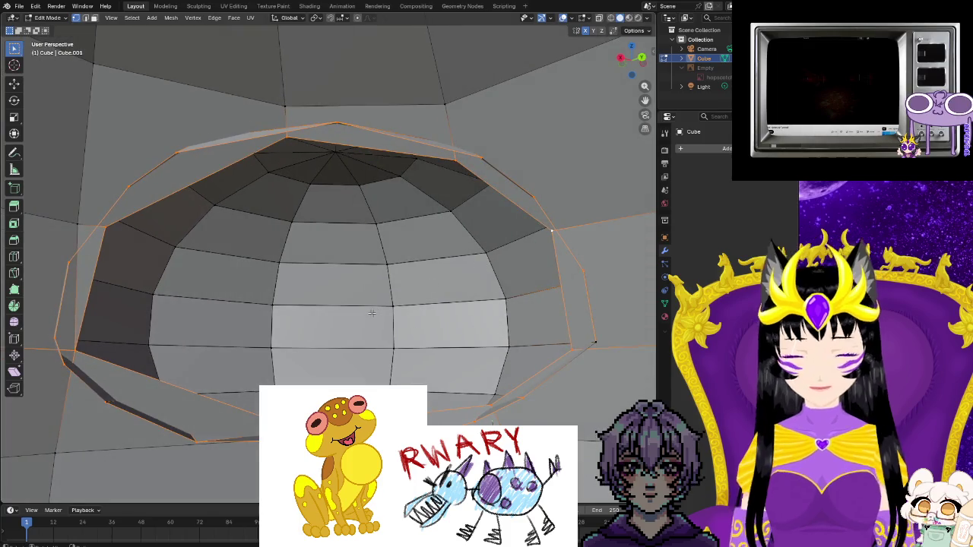
key(F3)
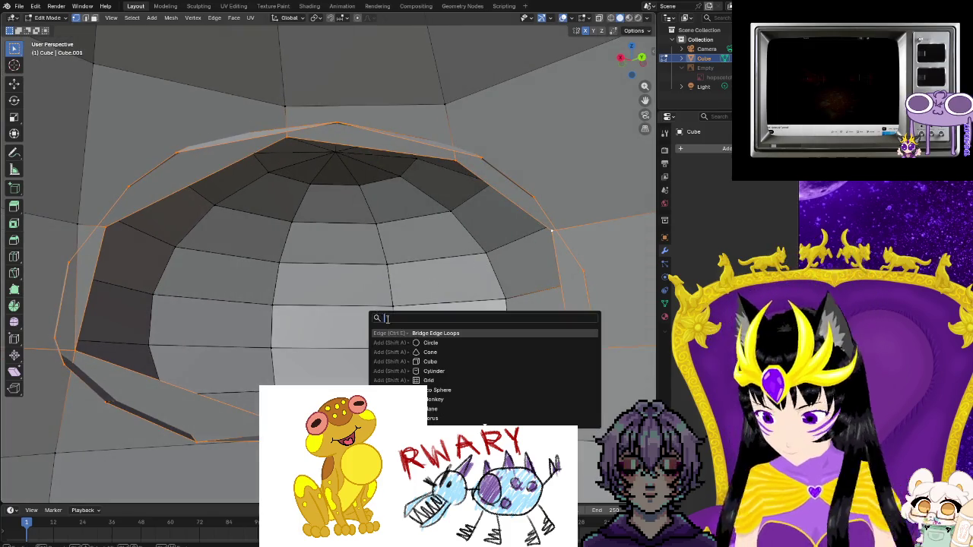
- Bridge the selected rim edge loops, then clear the selection
key(Return)
mouse_move(407, 330)
middle_down()
mouse_move(482, 402)
mouse_move(386, 378)
mouse_move(538, 417)
middle_up()
scroll(482, 402, up, 3)
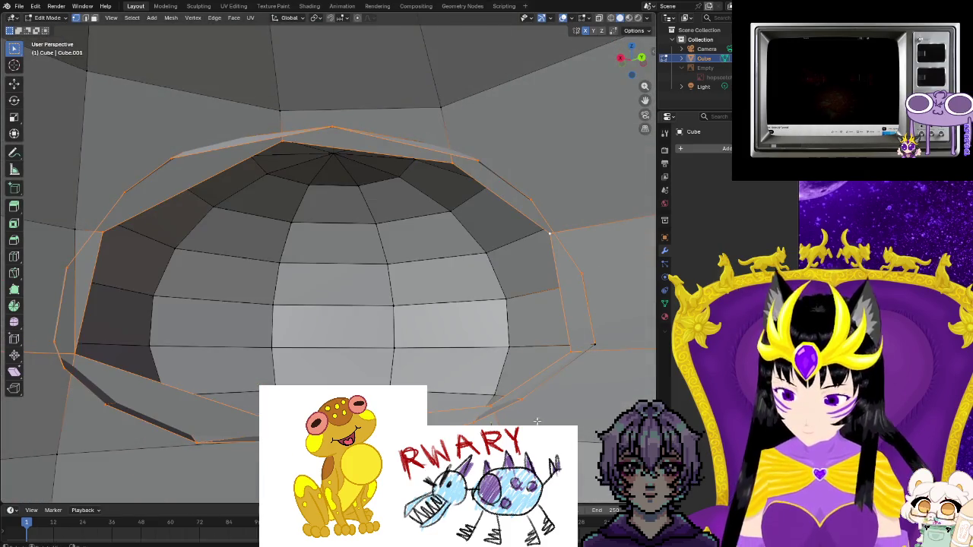
key(alt+a)
- Select the upper-right rim edge loops and extrude them
alt+click(512, 187)
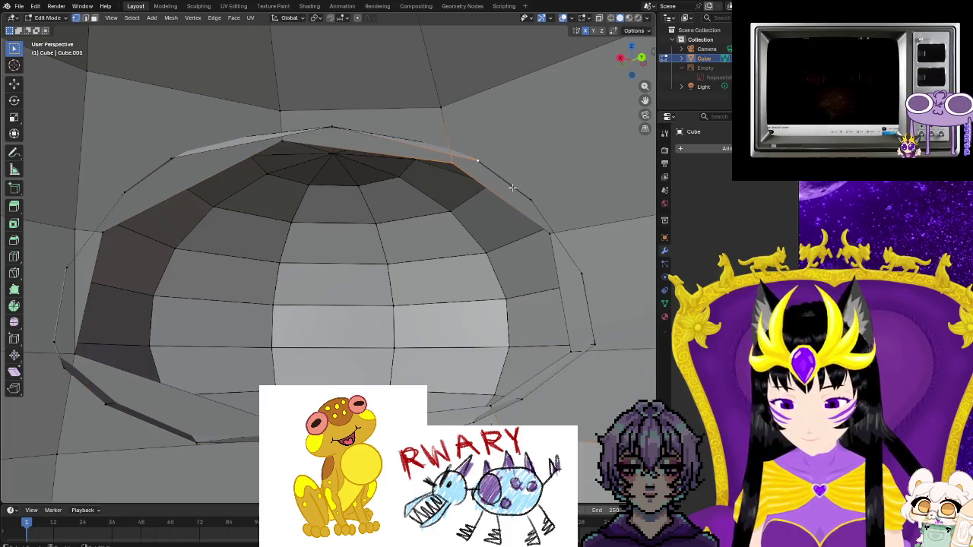
shift+click(548, 236)
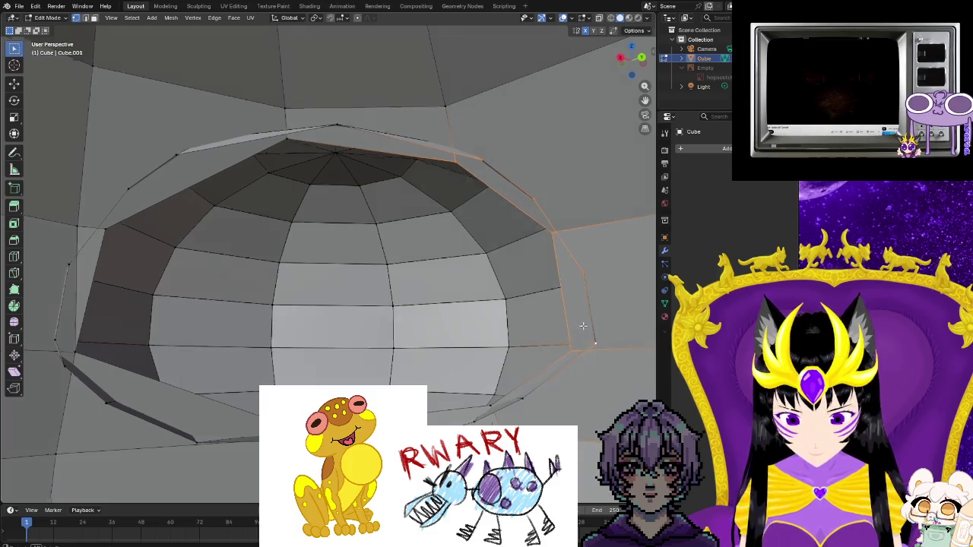
middle_drag(589, 349, 598, 304)
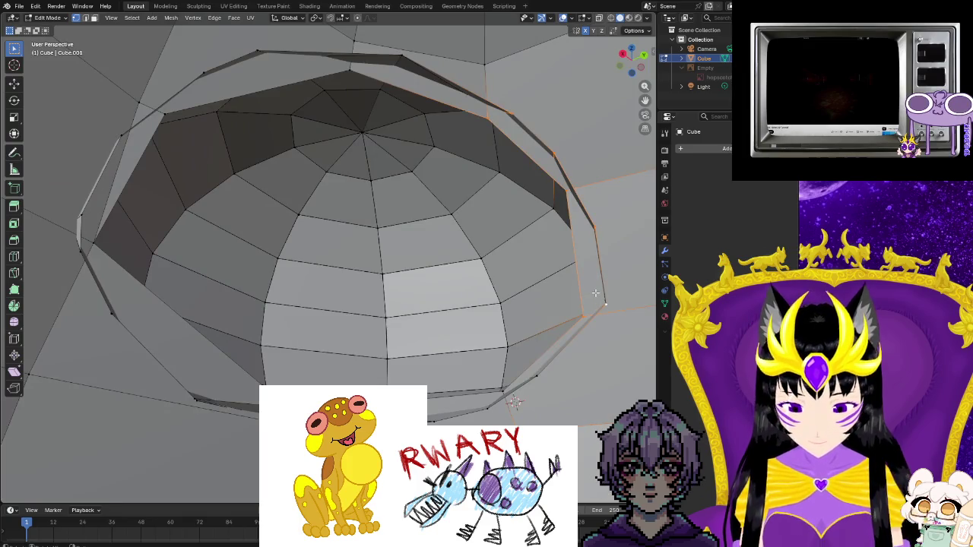
key(ctrl+e)
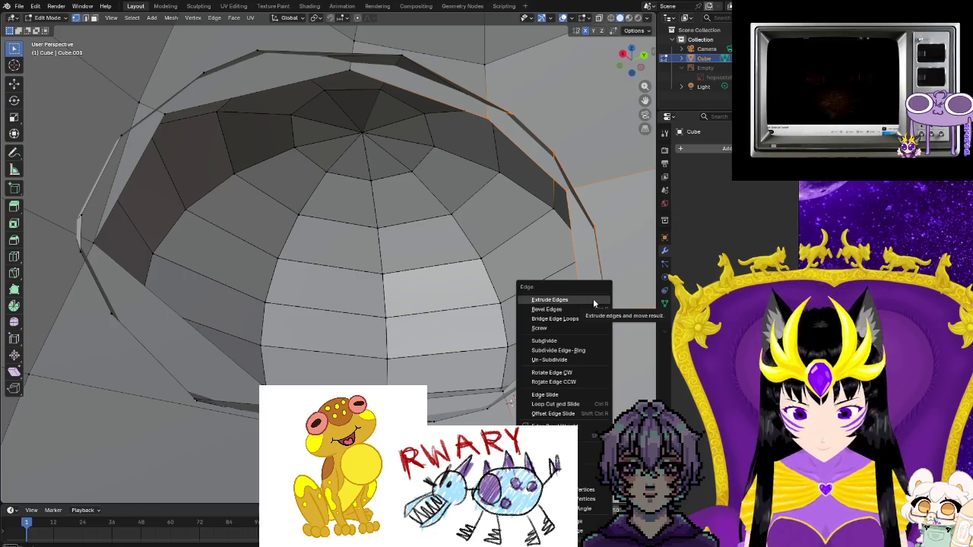
click(593, 301)
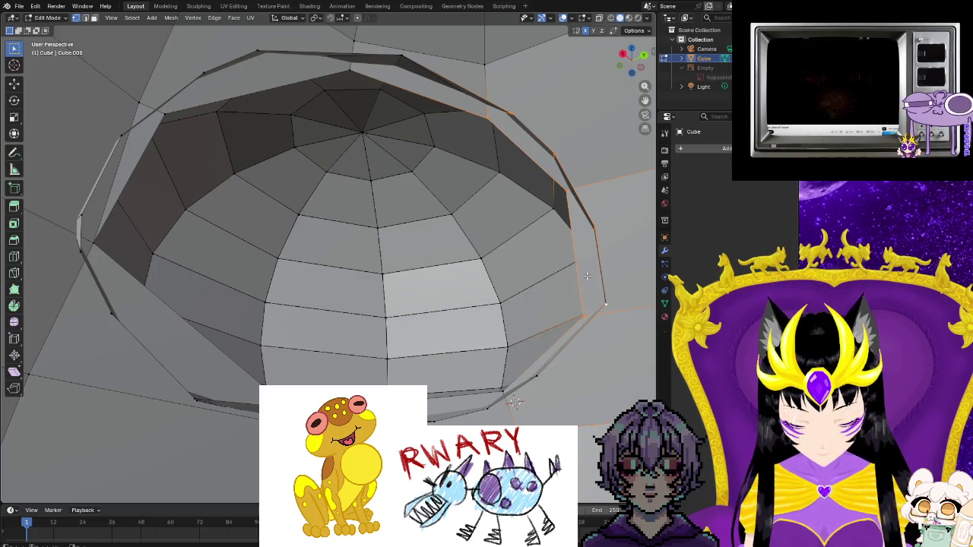
key(shift+e)
click(587, 279)
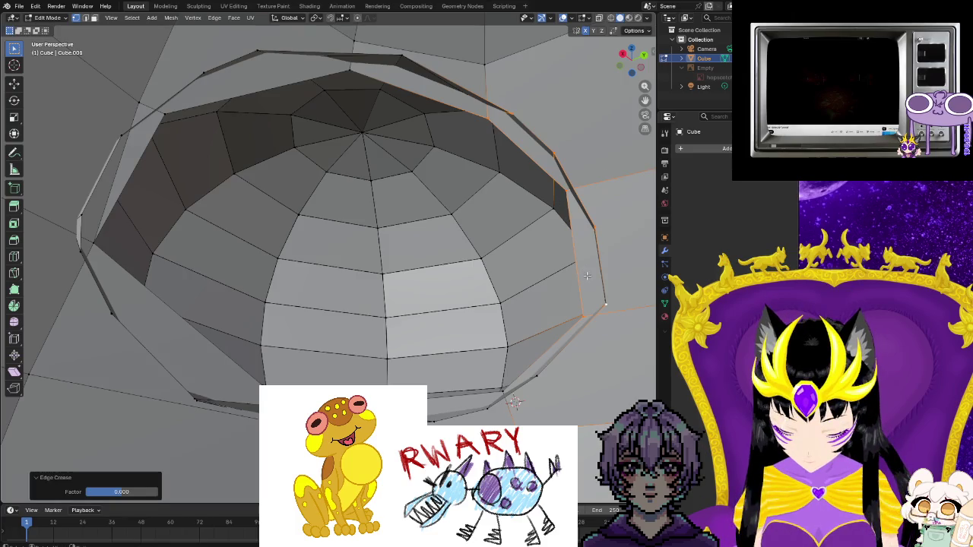
- Bridge the extruded rim edges into faces and deselect them
key(F3)
click(606, 296)
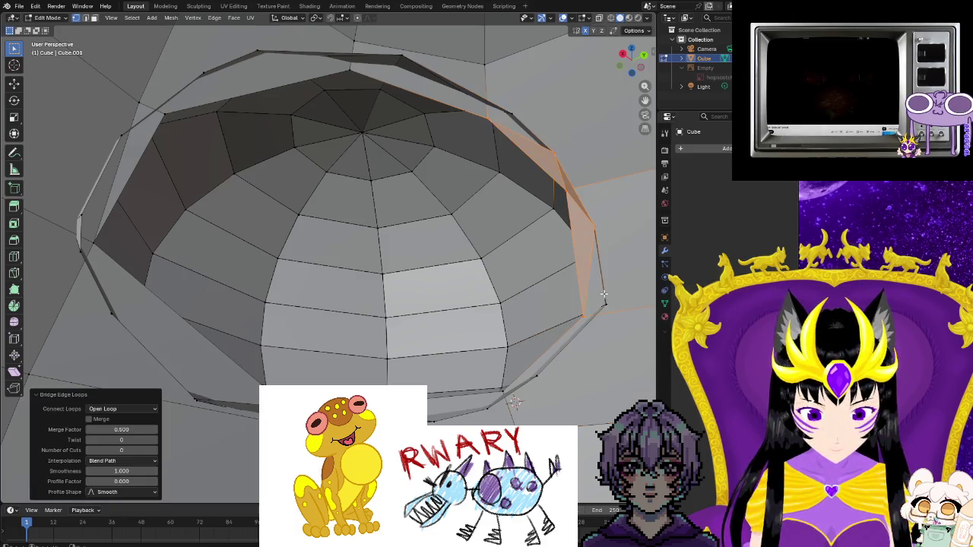
click(606, 346)
mouse_move(606, 346)
middle_down()
mouse_move(559, 304)
mouse_move(583, 319)
middle_up()
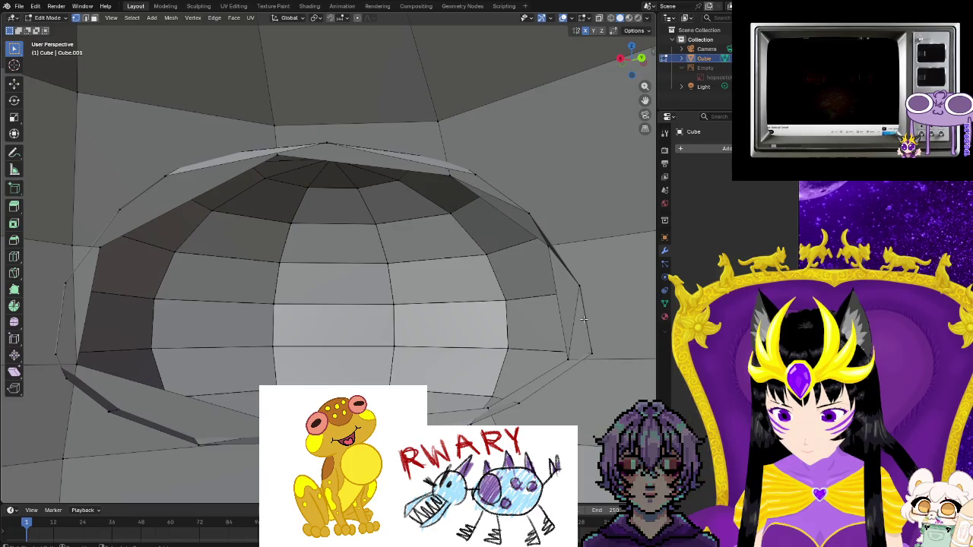
- Bridge the right-side rim edge loops into a strip of faces
alt+click(583, 319)
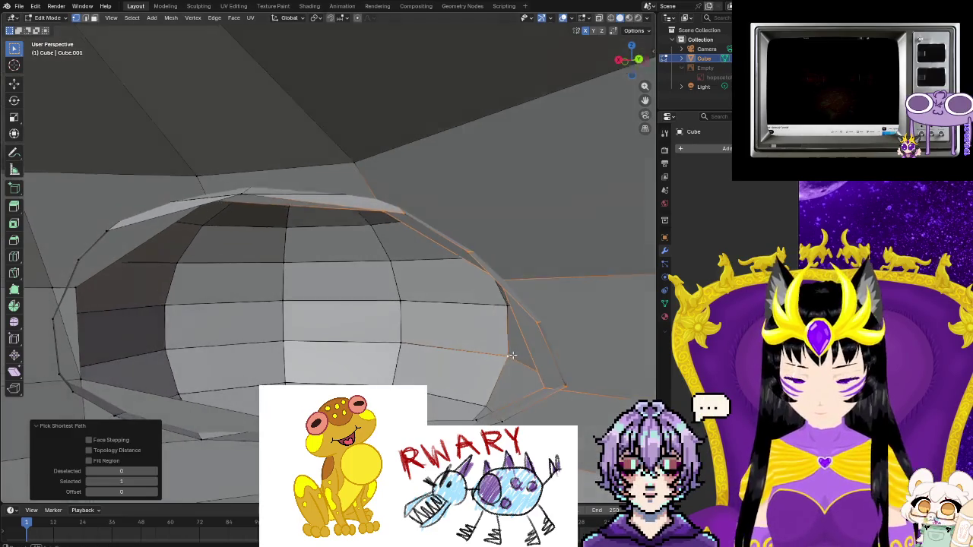
middle_drag(560, 343, 496, 367)
key(ctrl+z)
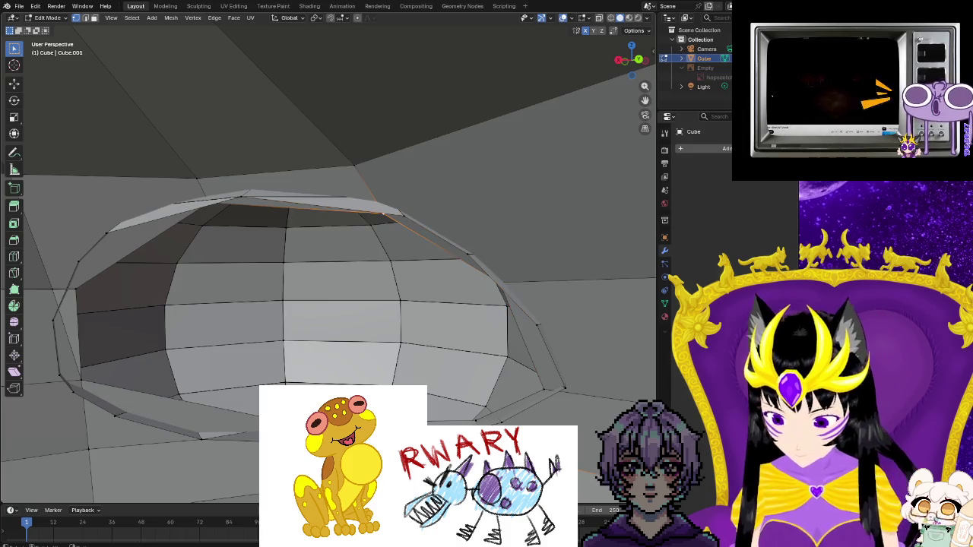
scroll(476, 378, up, 2)
scroll(476, 377, up, 3)
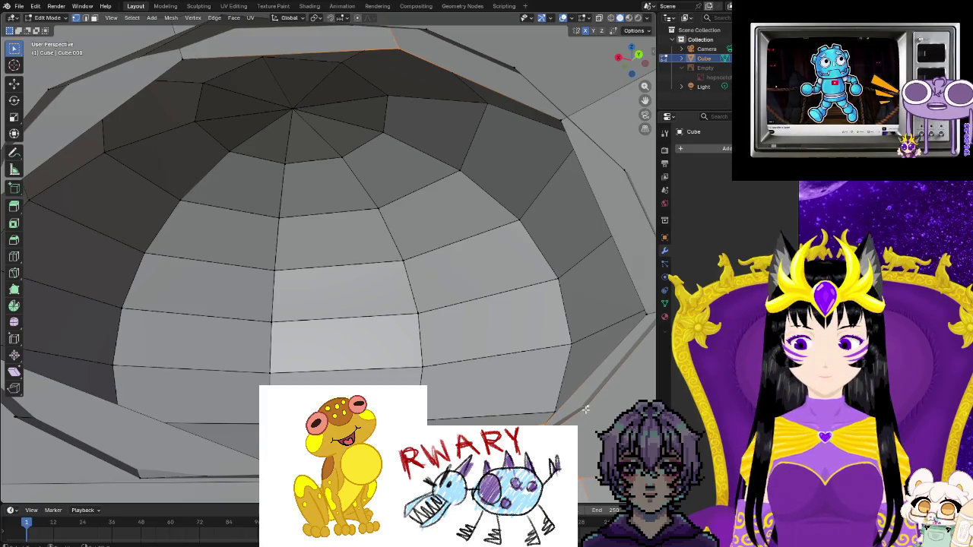
right_click(553, 397)
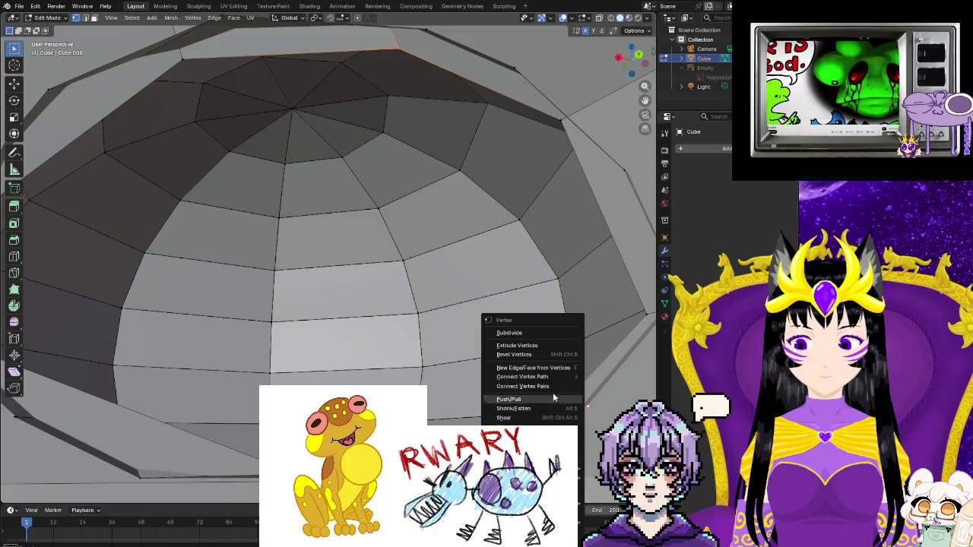
key(F3)
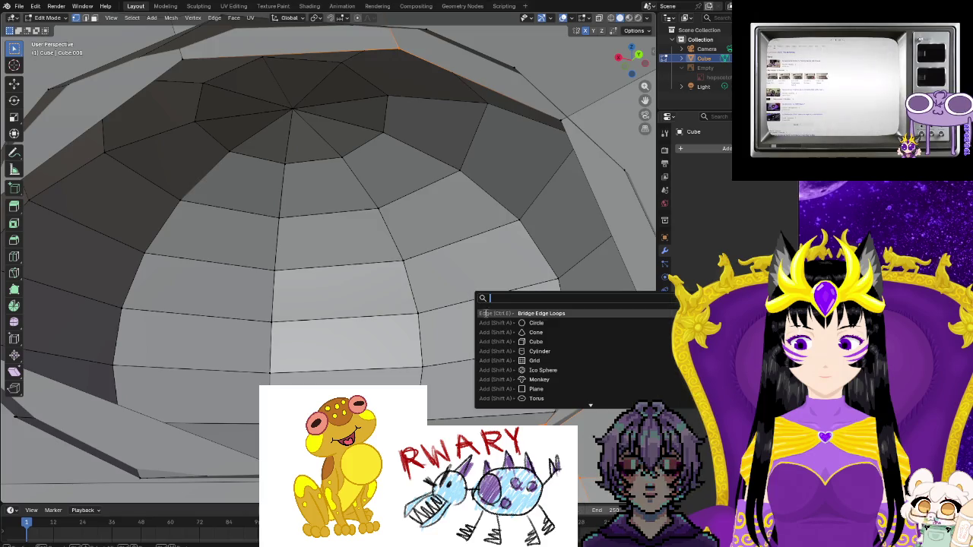
click(531, 313)
- Select the edge loop along the upper-right rim of the dome
mouse_move(342, 304)
middle_down()
mouse_move(115, 479)
mouse_move(288, 456)
mouse_move(319, 433)
middle_up()
scroll(224, 463, up, 5)
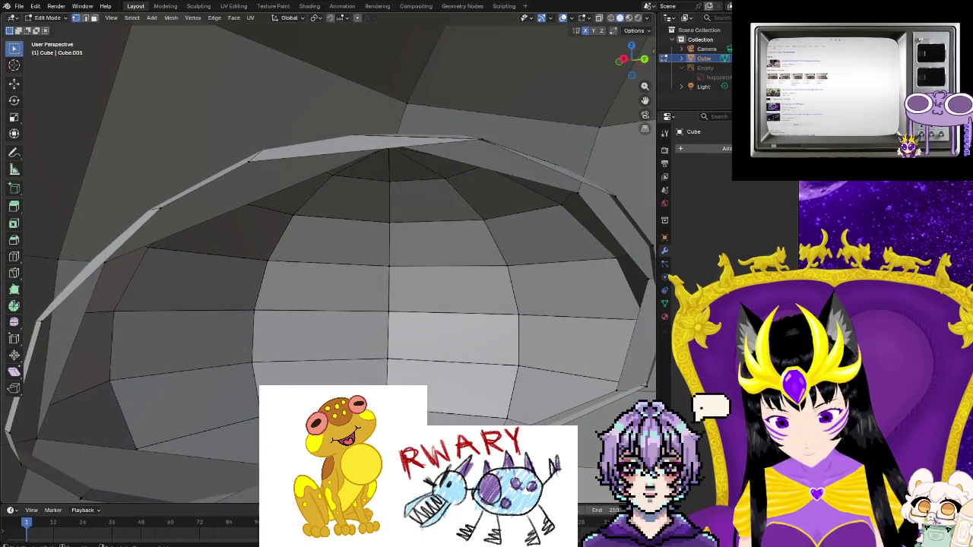
alt+click(532, 179)
mouse_move(532, 182)
middle_down()
mouse_move(575, 407)
mouse_move(582, 360)
middle_up()
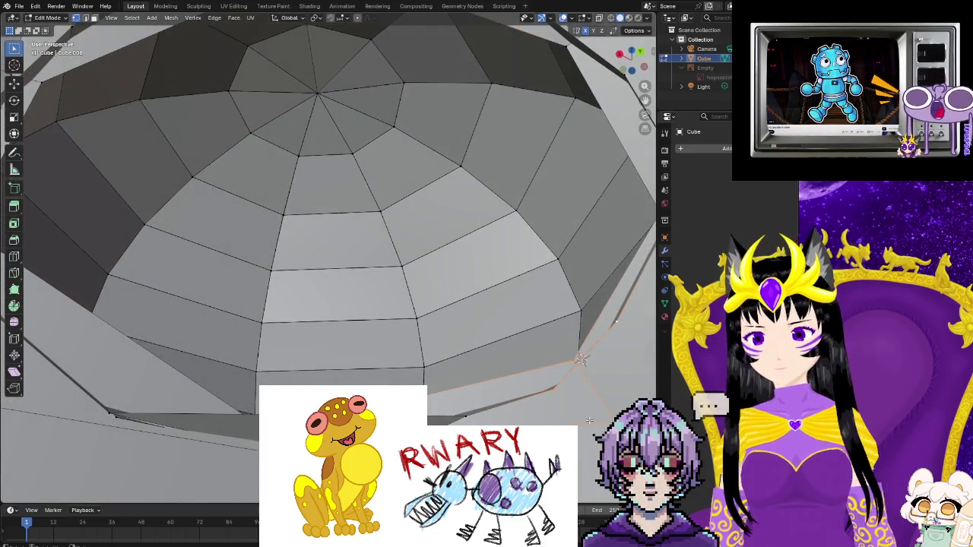
- Confirm a small move of the selected rim vertices, then try and undo a Vertex-menu operation
middle_drag(589, 419, 583, 461)
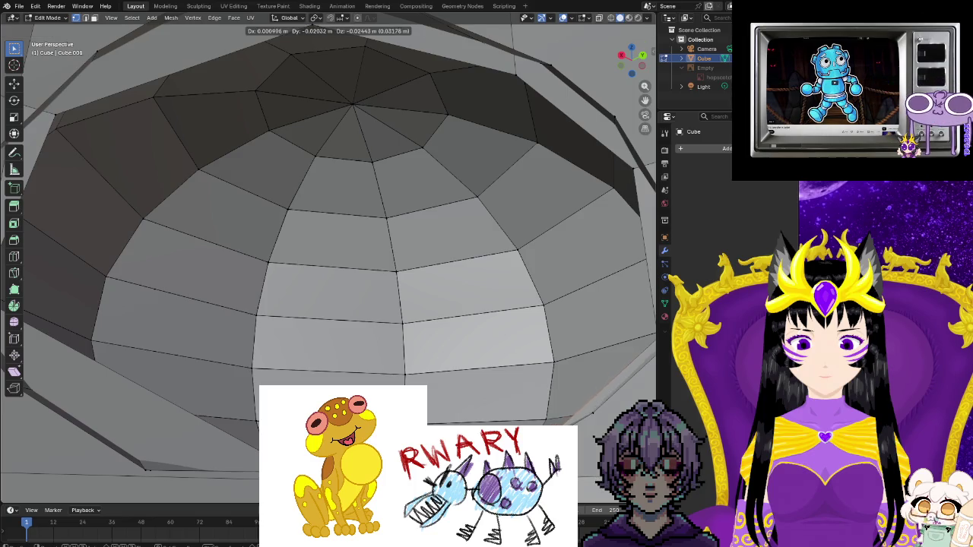
key(Return)
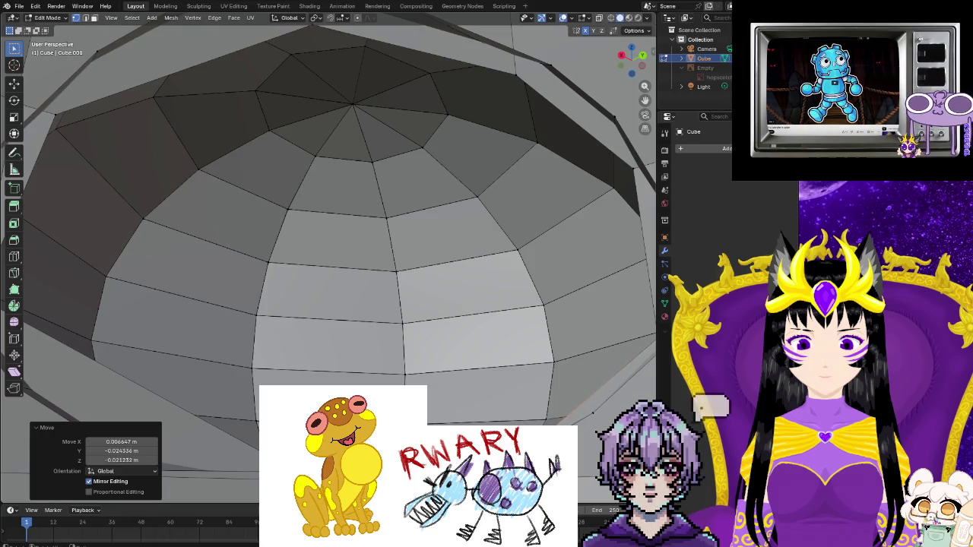
middle_drag(583, 452, 583, 471)
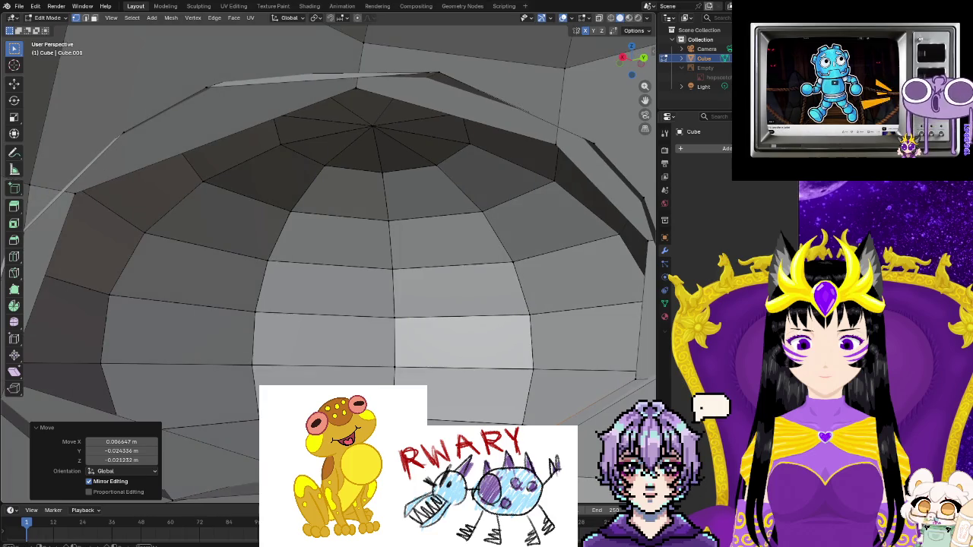
right_click(450, 332)
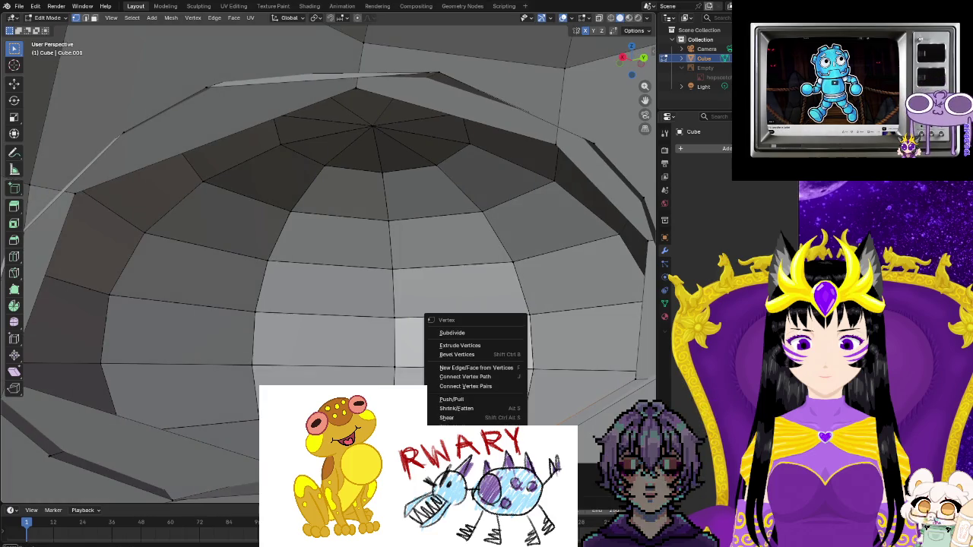
click(452, 333)
key(ctrl+z)
- Nudge the dome's upper rim vertices again with a small G move, undo it, and reorient
mouse_move(451, 333)
middle_down()
mouse_move(441, 327)
mouse_move(257, 411)
middle_up()
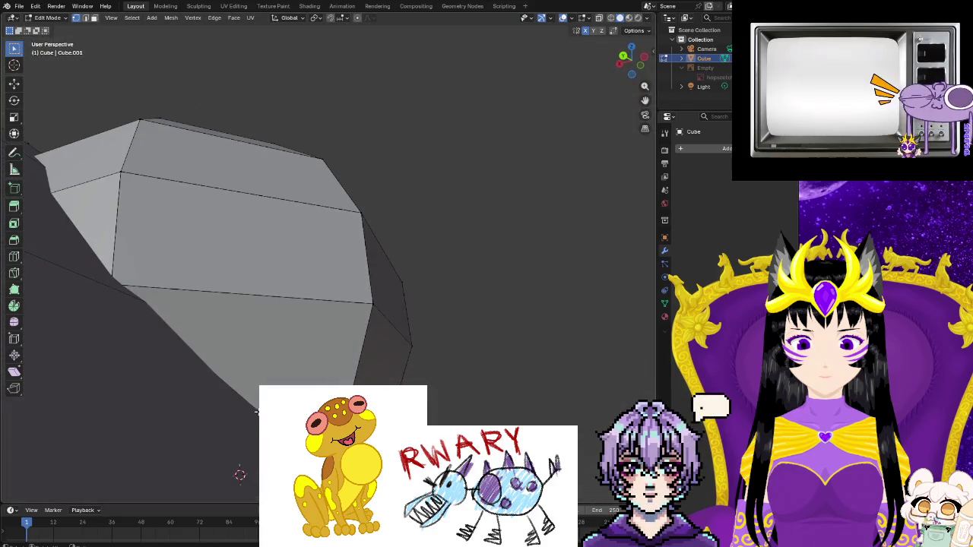
scroll(257, 411, up, 5)
scroll(256, 411, up, 2)
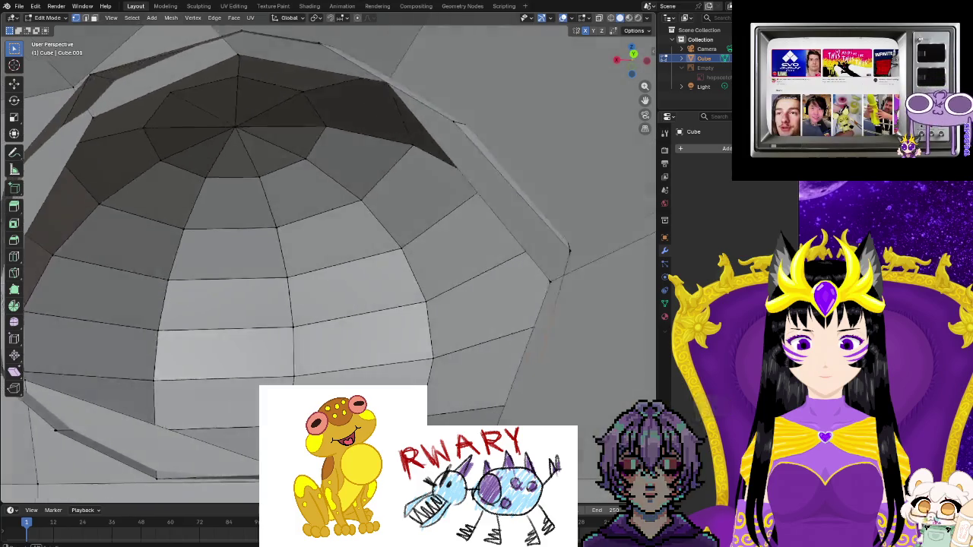
middle_drag(257, 411, 228, 395)
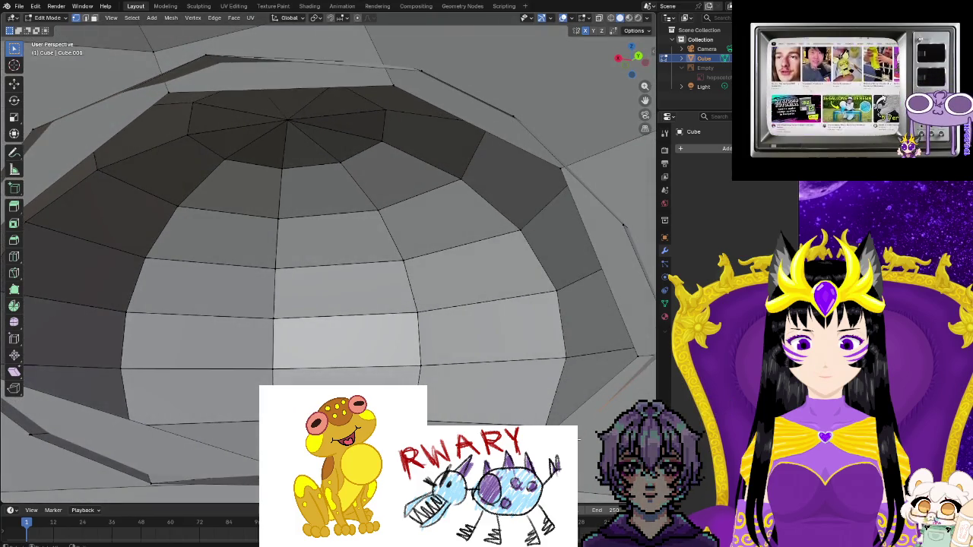
key(g)
key(Return)
middle_drag(228, 395, 247, 386)
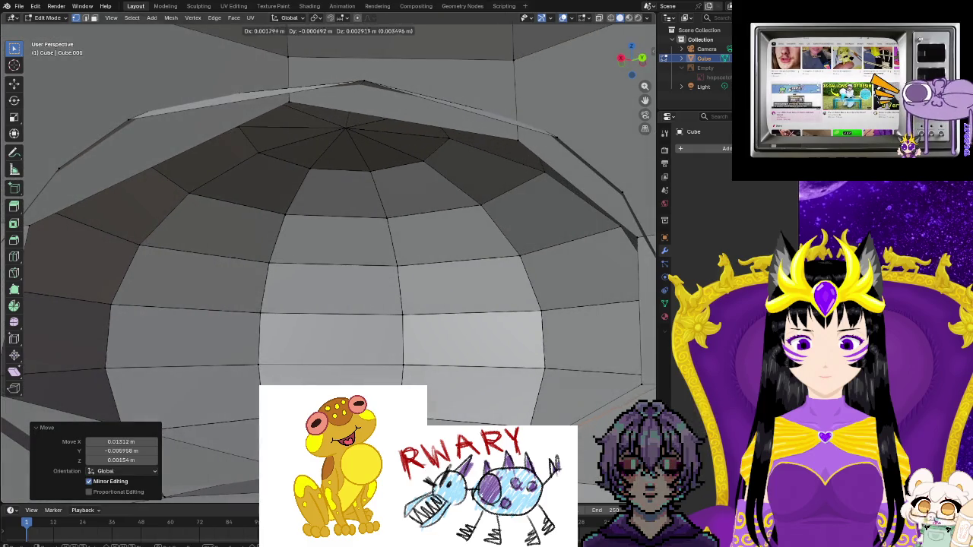
key(ctrl+z)
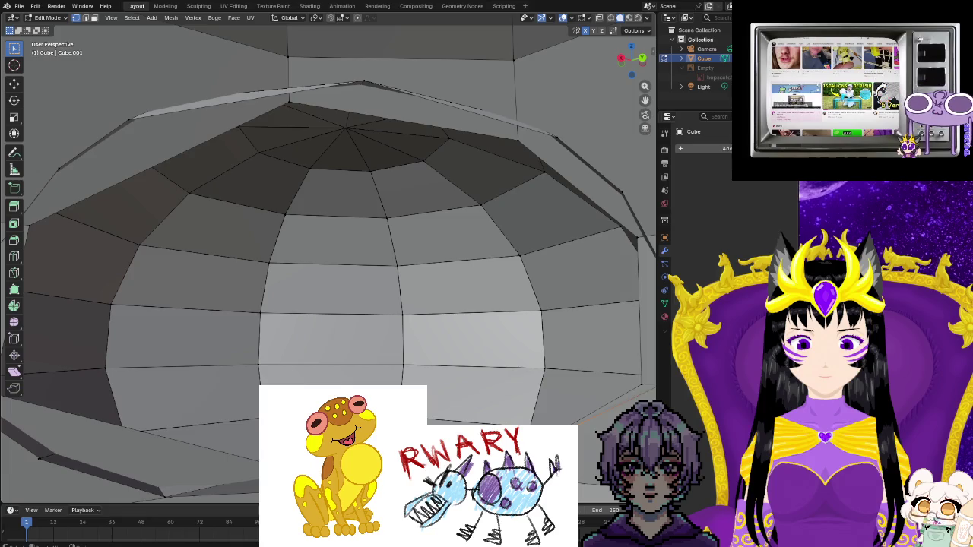
middle_drag(562, 471, 581, 454)
middle_drag(456, 410, 556, 416)
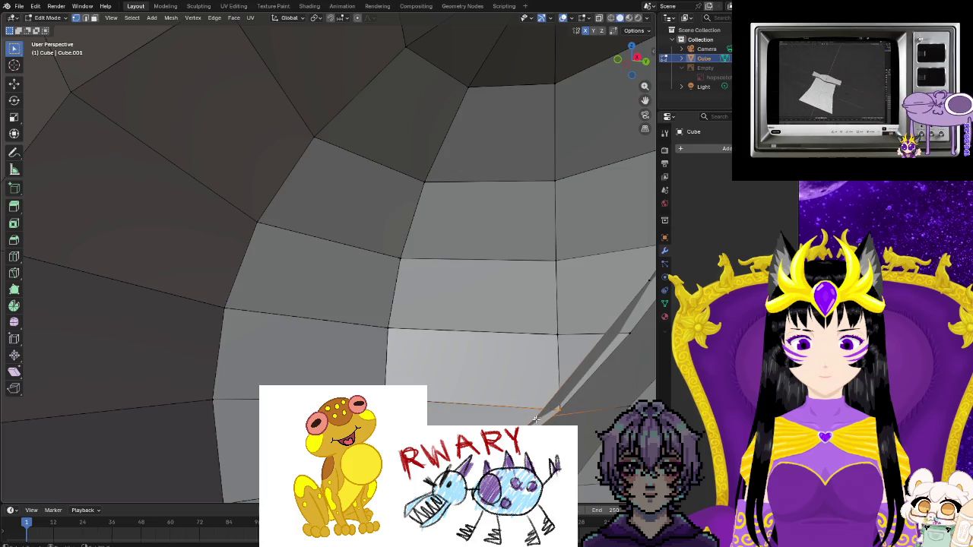
- Merge two loose vertex pairs at the bottom of the rim gap at their center
right_click(551, 415)
mouse_move(502, 415)
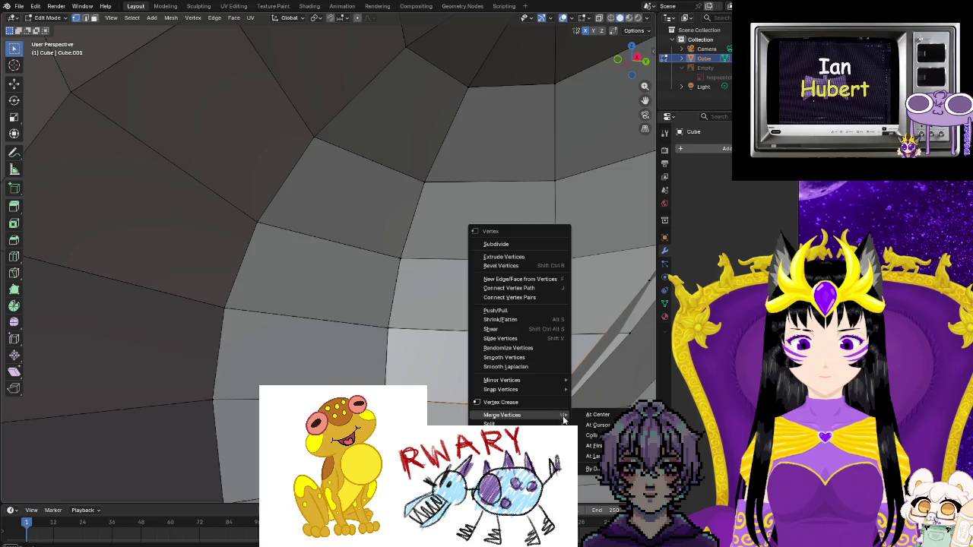
click(586, 415)
click(559, 411)
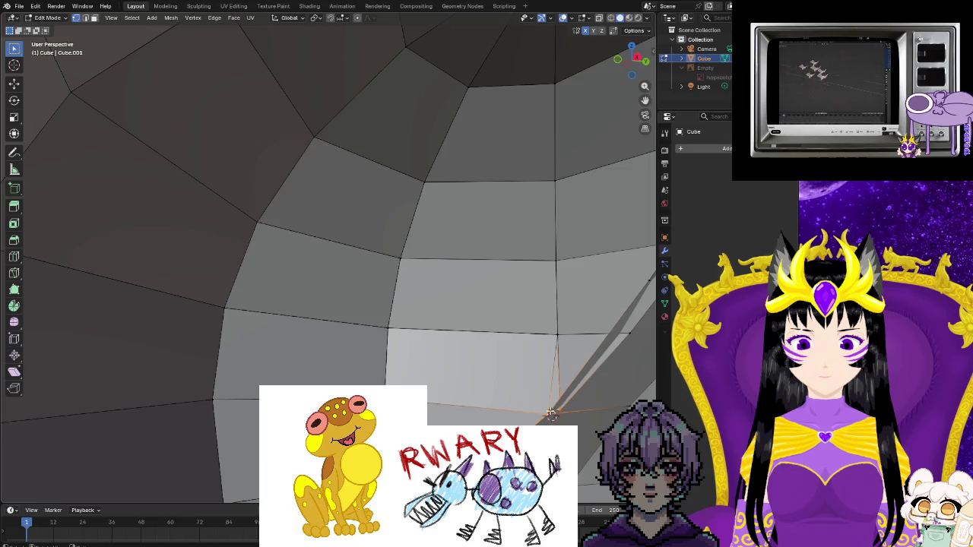
right_click(551, 415)
click(590, 412)
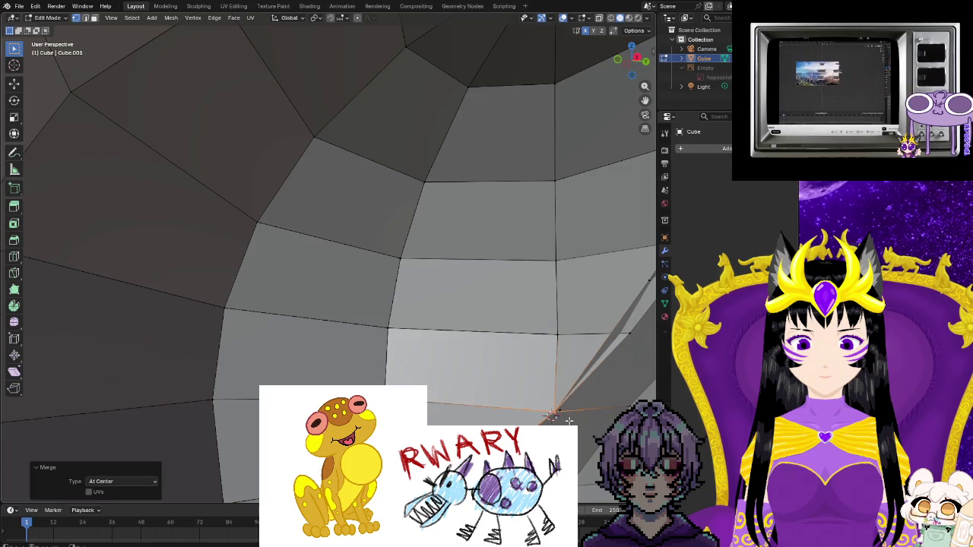
- Orbit in toward the gap from inside and select the edge running along it
mouse_move(569, 420)
middle_down()
mouse_move(546, 426)
mouse_move(459, 408)
middle_up()
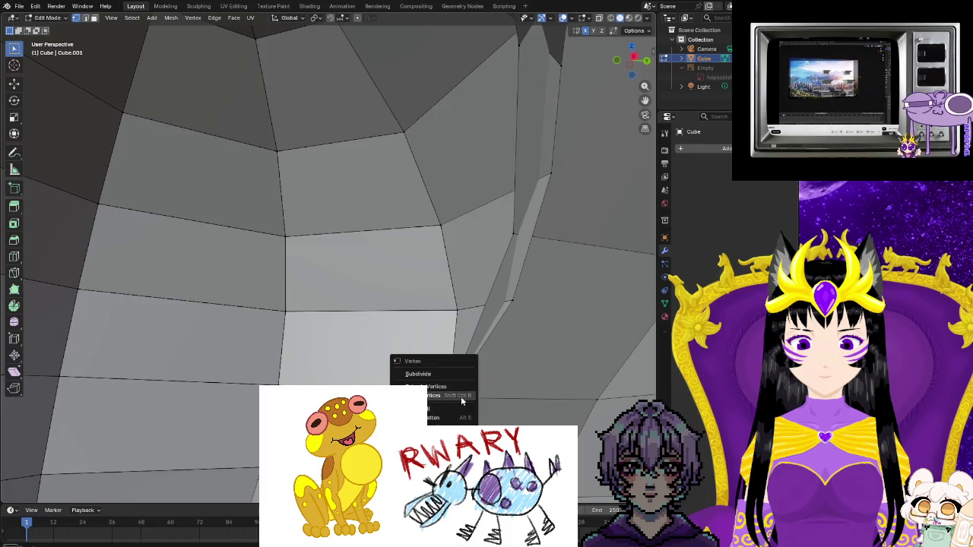
middle_drag(448, 403, 543, 402)
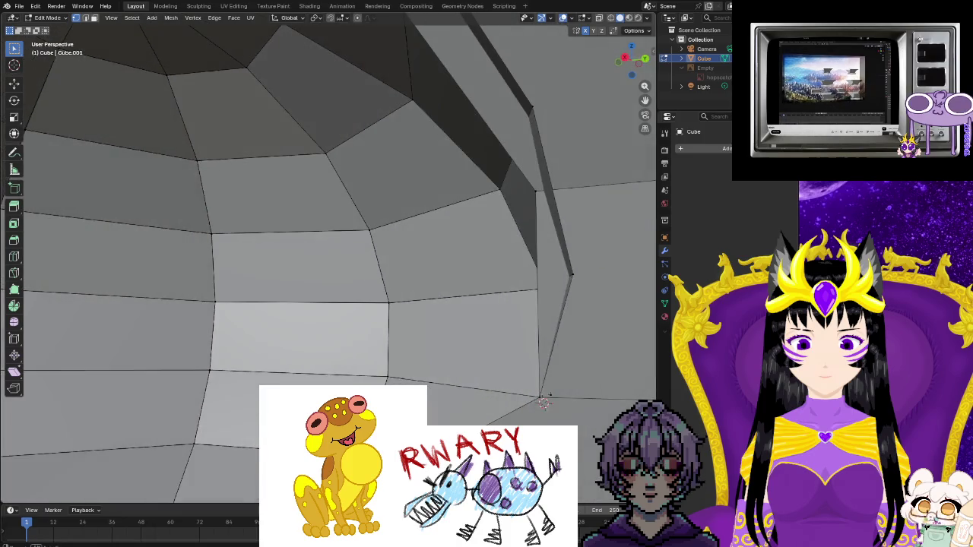
right_click(553, 395)
key(Escape)
middle_drag(544, 405, 330, 325)
mouse_move(401, 375)
middle_down()
mouse_move(454, 326)
mouse_move(469, 372)
mouse_move(561, 350)
mouse_move(515, 289)
mouse_move(532, 319)
mouse_move(512, 308)
mouse_move(543, 282)
mouse_move(469, 301)
mouse_move(479, 296)
middle_up()
alt+click(509, 297)
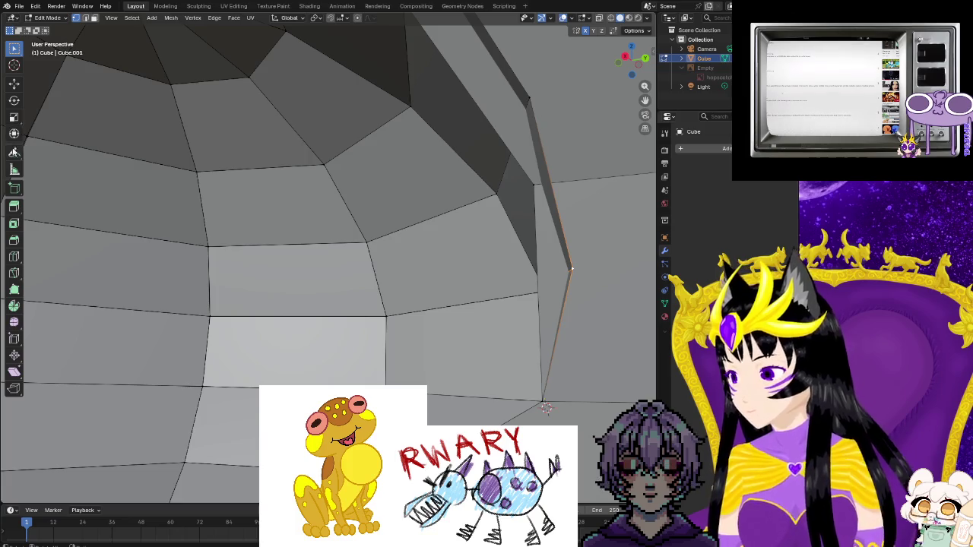
- Make a Knife cut across the vertical edge in the eye-rim gap
click(13, 272)
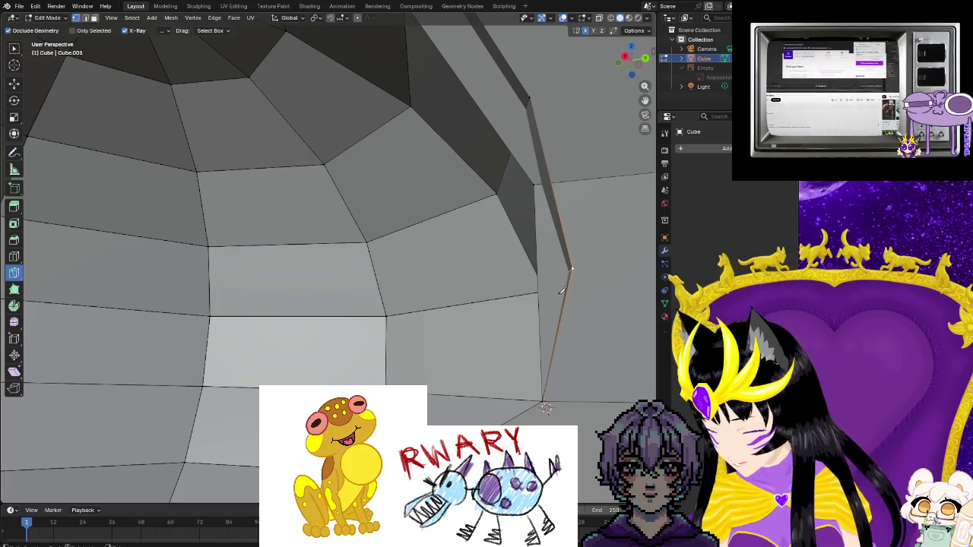
click(532, 278)
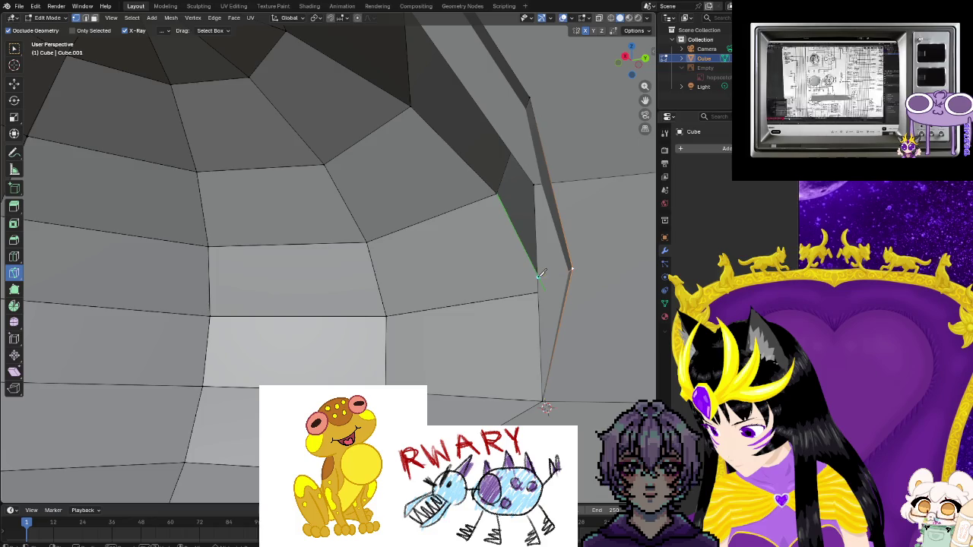
middle_drag(569, 283, 600, 315)
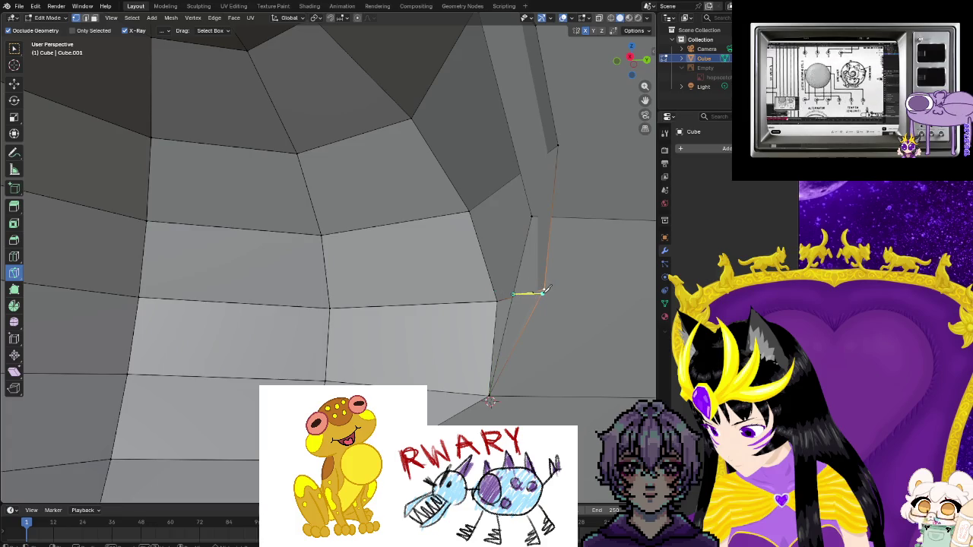
right_click(545, 288)
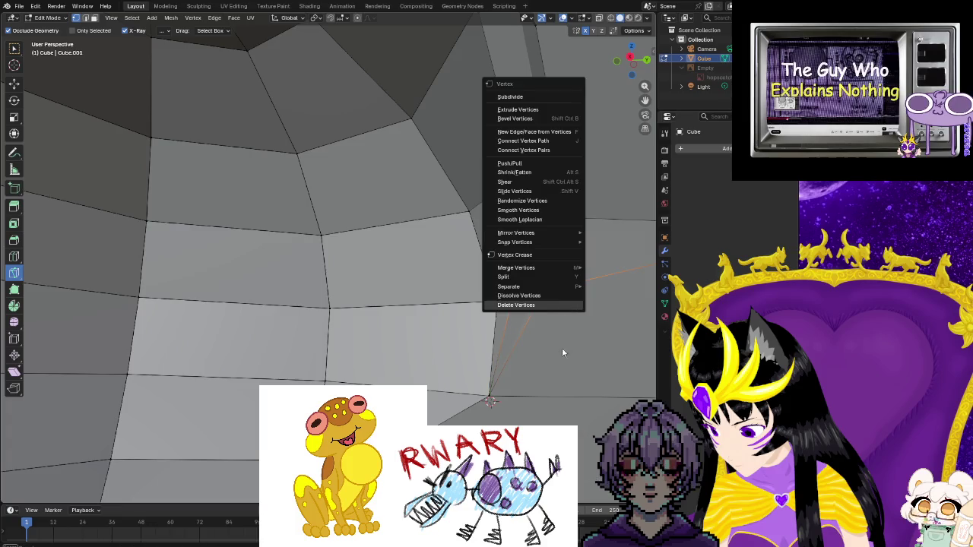
- Dissolve the extra vertex in the gap with the Move tool active
click(14, 84)
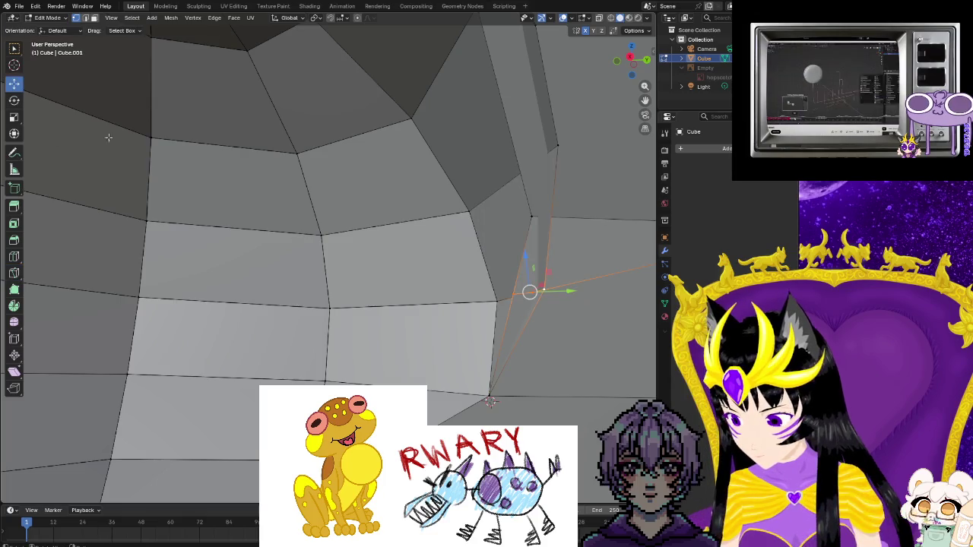
mouse_move(527, 357)
middle_down()
mouse_move(570, 376)
mouse_move(517, 334)
middle_up()
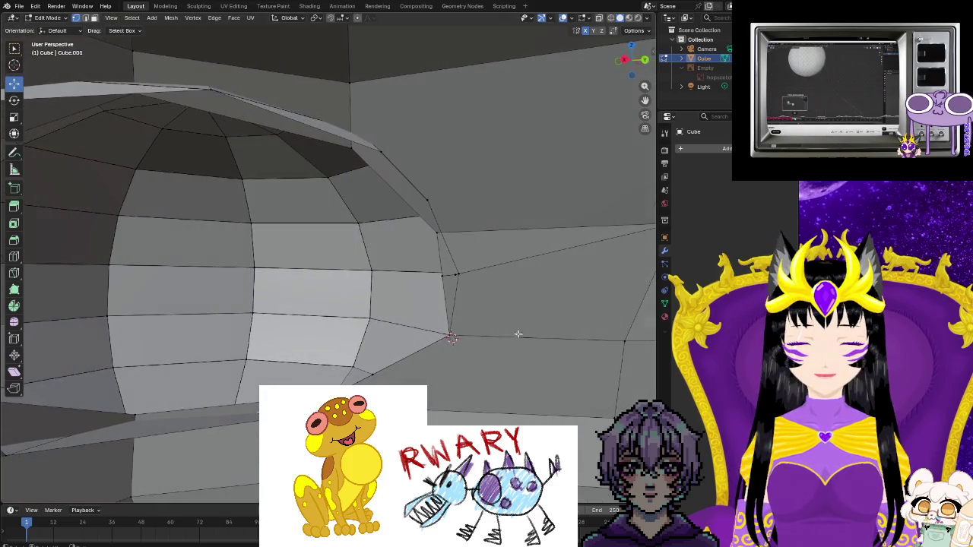
key(x)
click(496, 265)
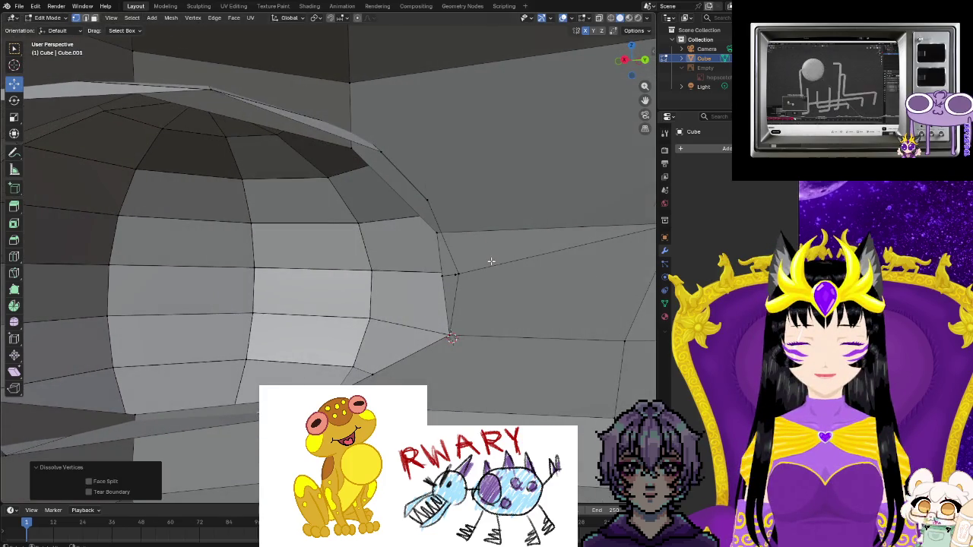
- Merge another loose vertex pair in the gap at their center
middle_drag(467, 272, 509, 294)
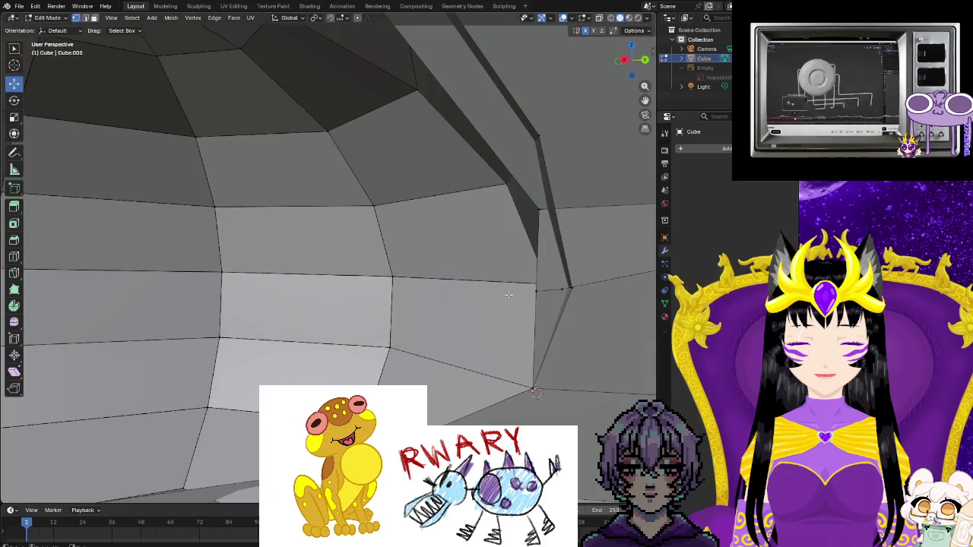
right_click(560, 286)
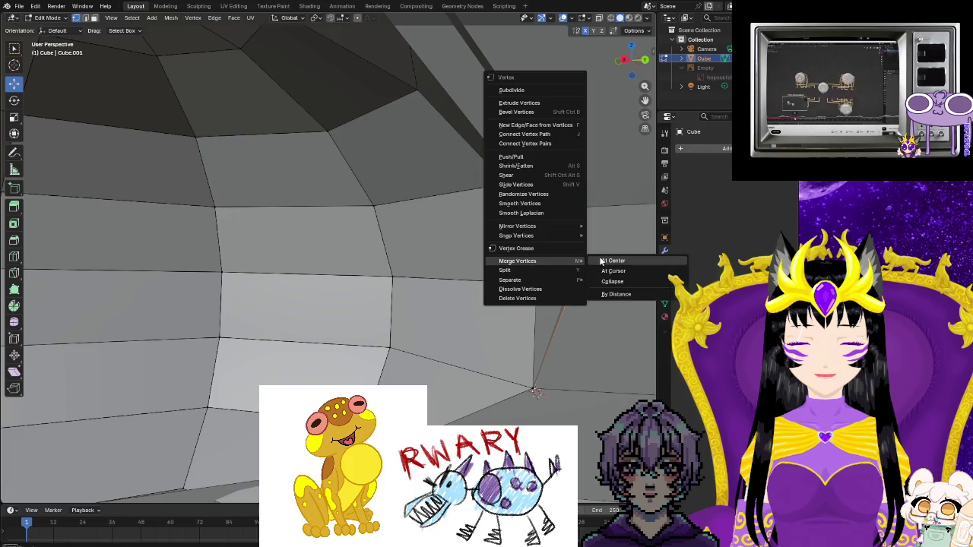
click(601, 261)
mouse_move(586, 321)
middle_down()
mouse_move(460, 329)
mouse_move(523, 322)
mouse_move(494, 279)
middle_up()
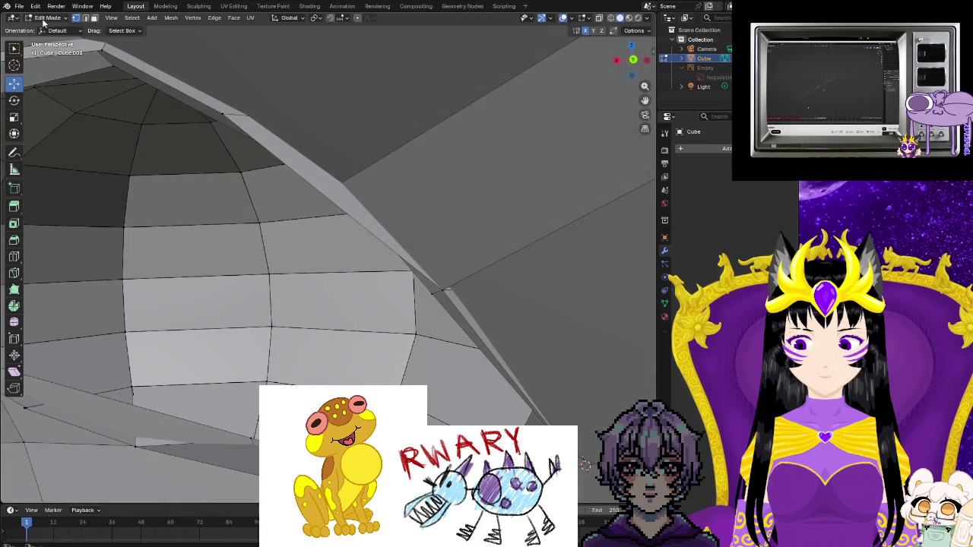
- Dissolve the stray edges in the gap, including the vertical edge beside it
right_click(486, 268)
click(449, 463)
mouse_move(448, 464)
middle_down()
mouse_move(576, 401)
mouse_move(583, 409)
middle_up()
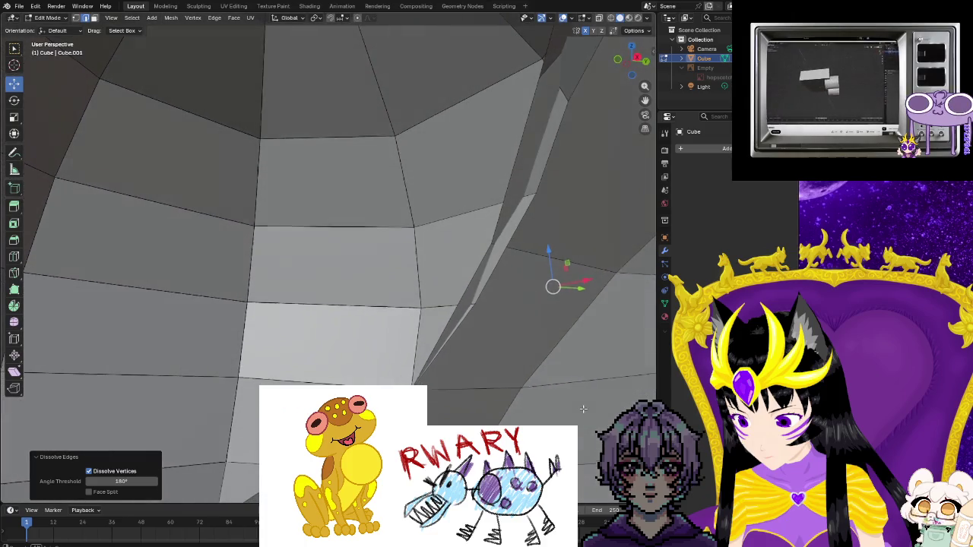
mouse_move(527, 379)
middle_down()
mouse_move(465, 359)
mouse_move(434, 360)
middle_up()
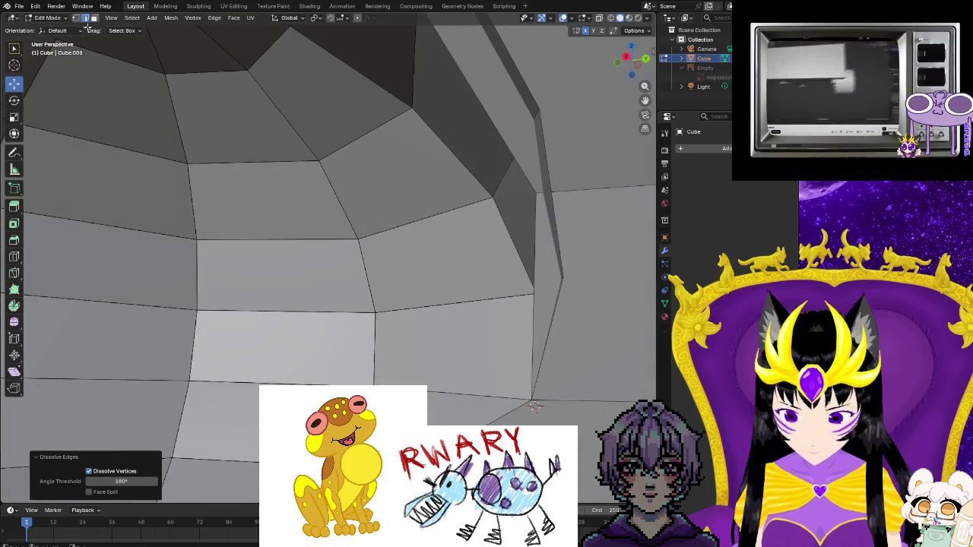
click(560, 253)
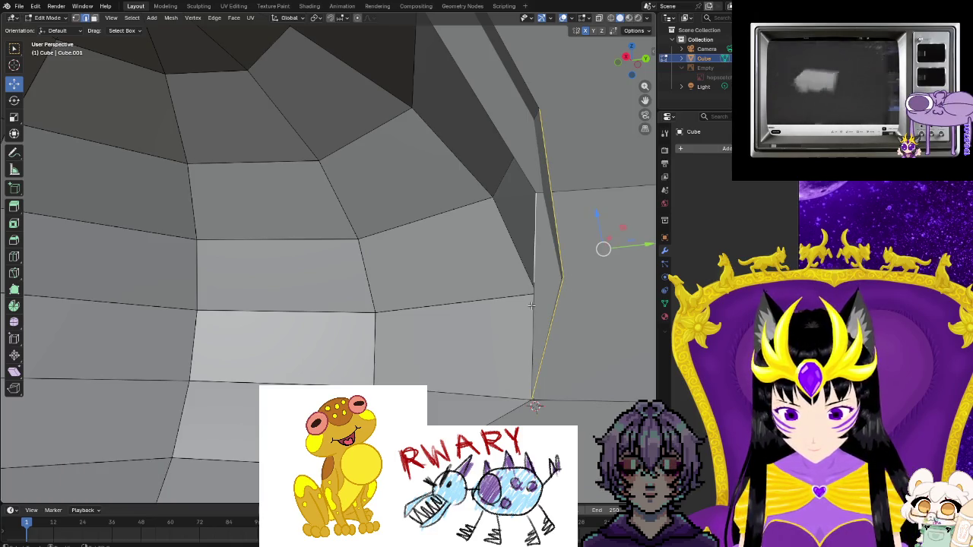
middle_drag(530, 305, 572, 318)
key(ctrl+e)
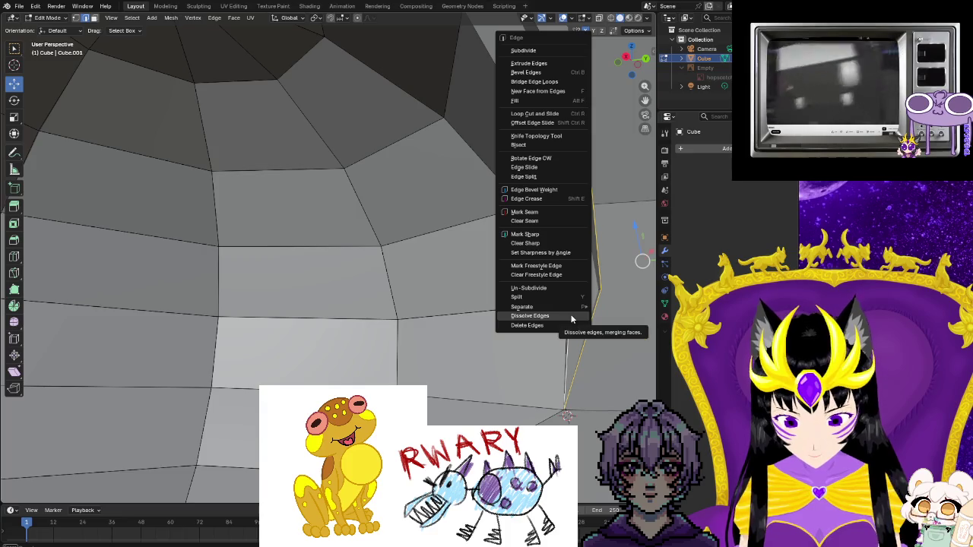
click(572, 316)
- Run Bridge Edge Loops from F3 search across the gap, then add the upper rim edge
key(F3)
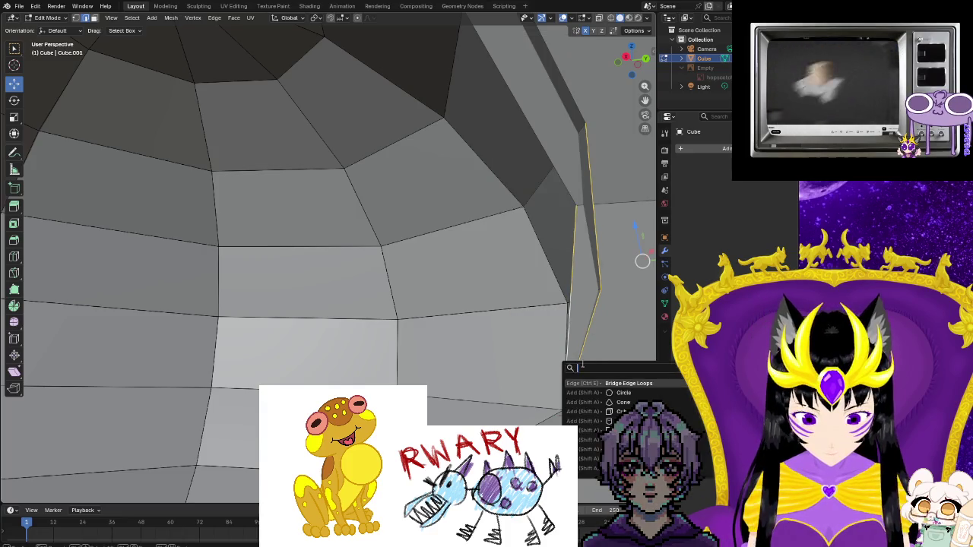
click(594, 383)
middle_drag(592, 382, 540, 392)
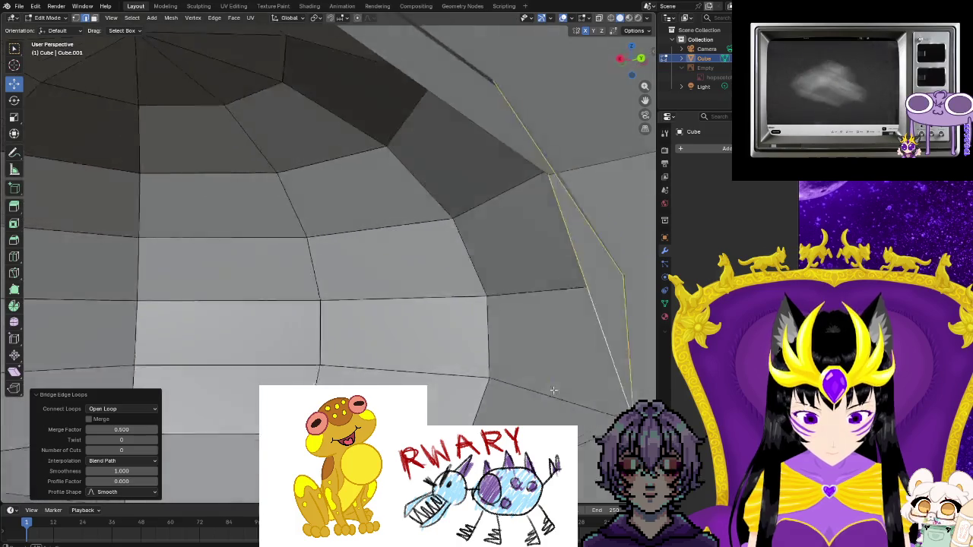
ctrl+middle_drag(408, 138, 408, 352)
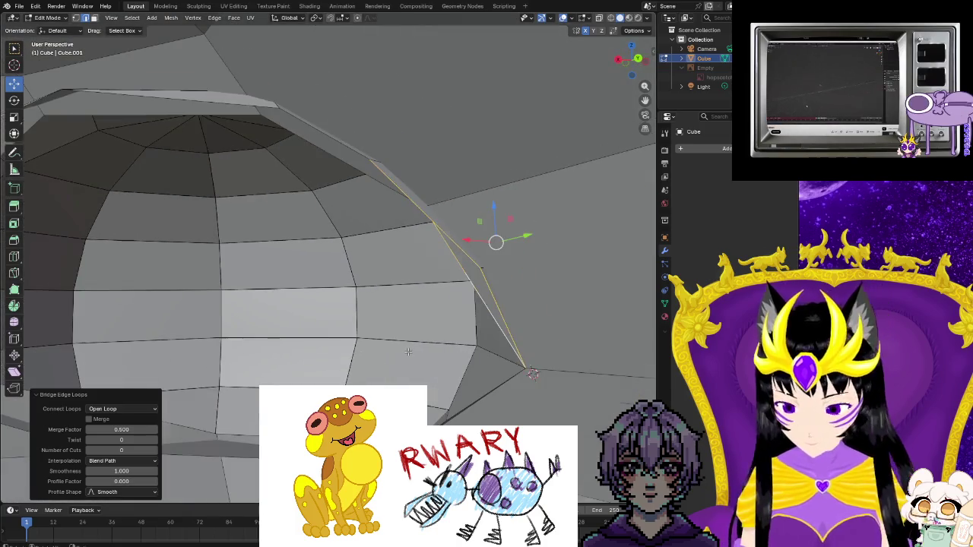
middle_drag(460, 395, 409, 165)
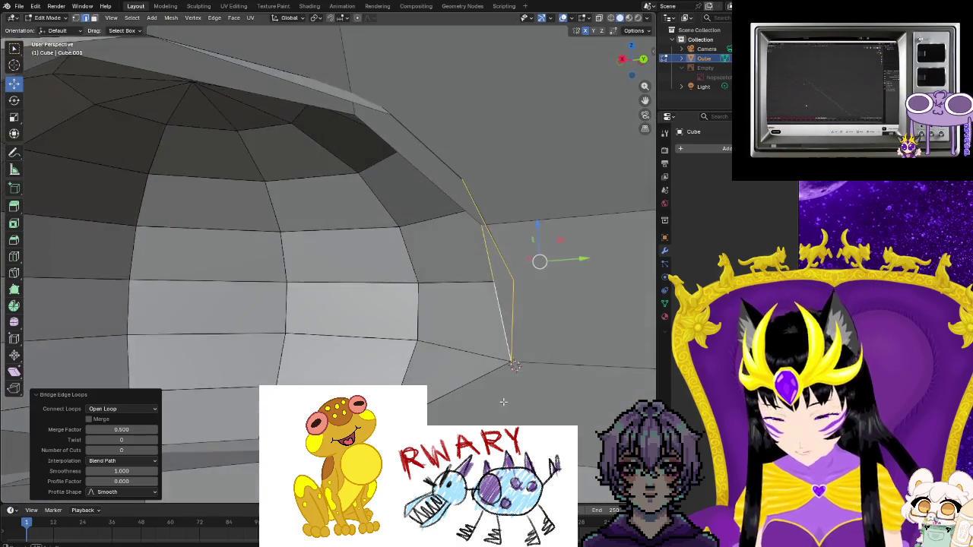
shift+click(411, 165)
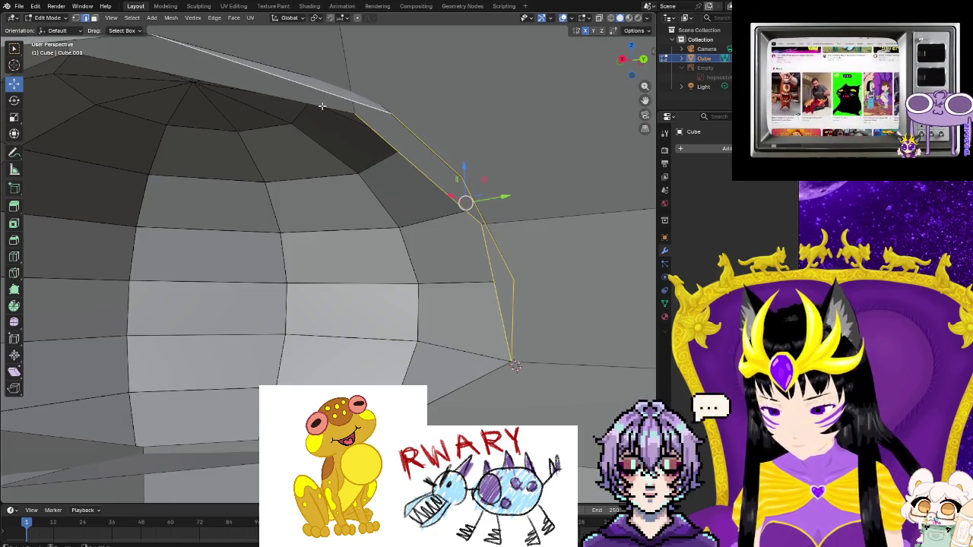
mouse_move(321, 105)
middle_down()
mouse_move(303, 192)
mouse_move(374, 206)
mouse_move(345, 215)
mouse_move(356, 89)
middle_up()
- Select the top and left diagonal rim edges of the eye opening, orbiting to check them
shift+click(357, 89)
shift+click(250, 134)
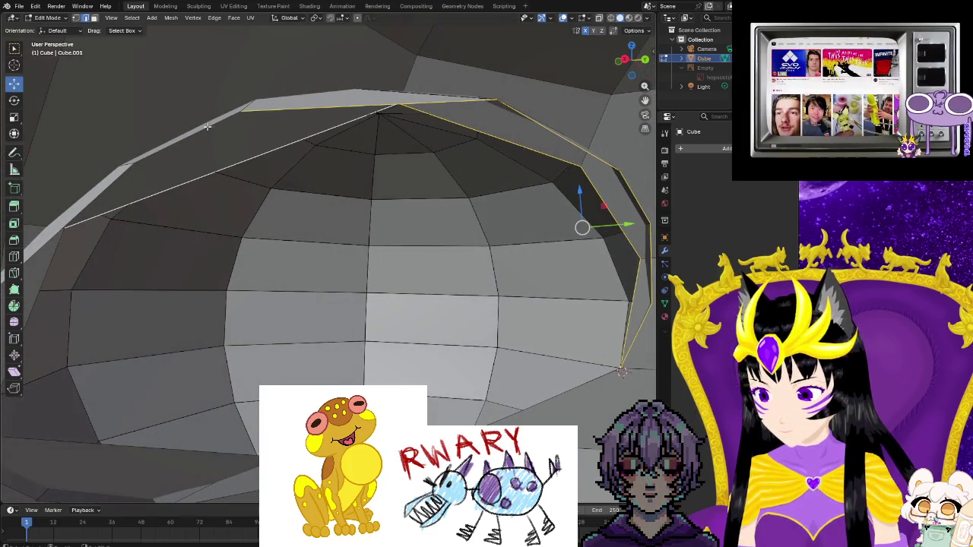
scroll(119, 336, down, 2)
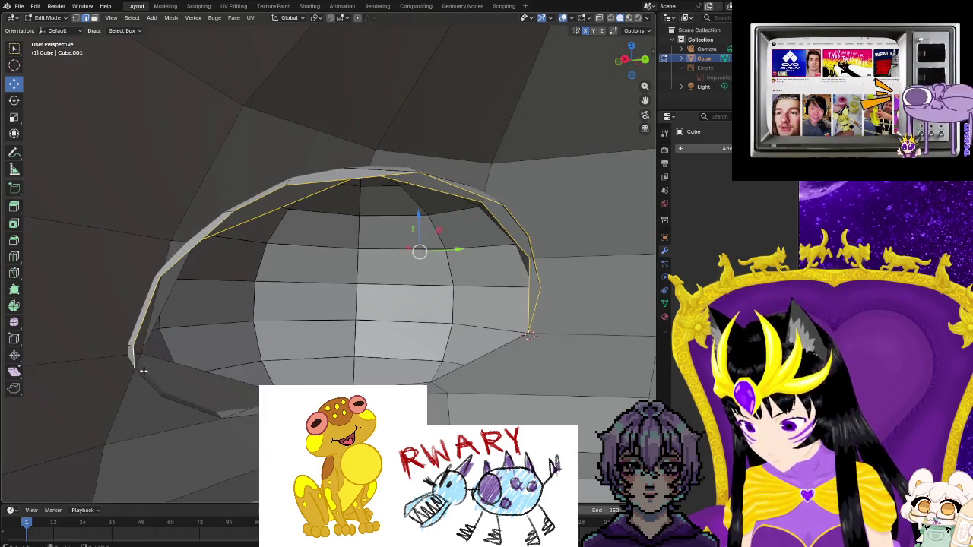
middle_drag(147, 382, 173, 412)
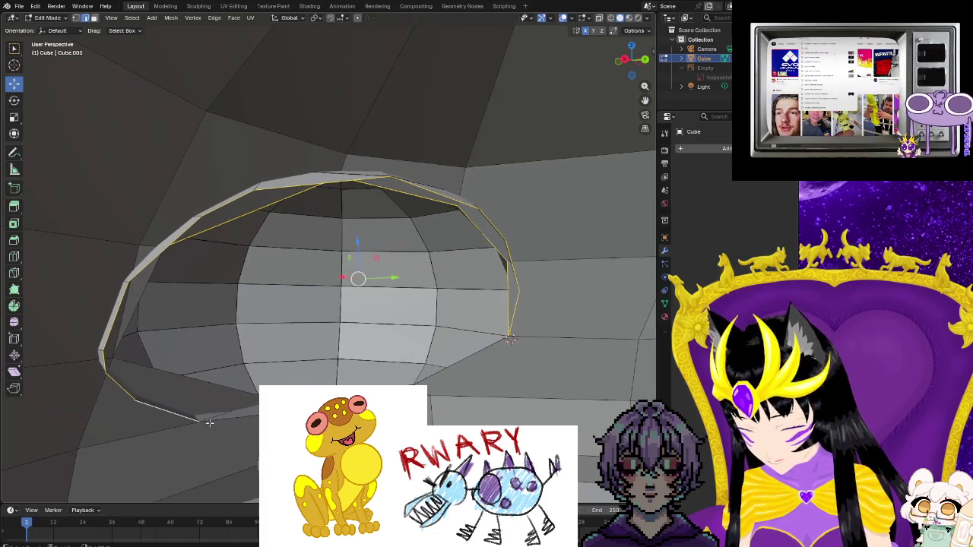
shift+click(510, 339)
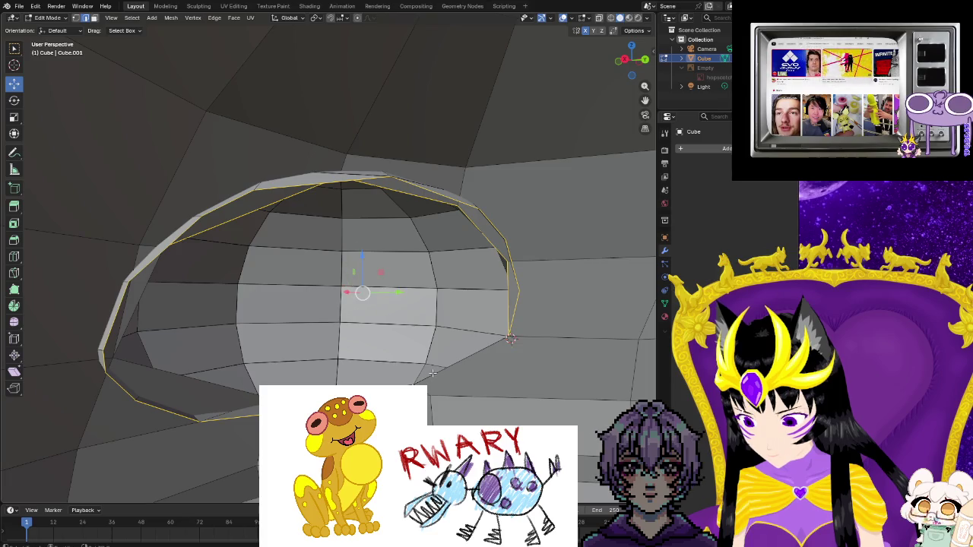
middle_drag(429, 387, 422, 334)
scroll(422, 335, up, 3)
scroll(422, 335, up, 2)
middle_drag(326, 266, 349, 194)
middle_drag(182, 410, 169, 391)
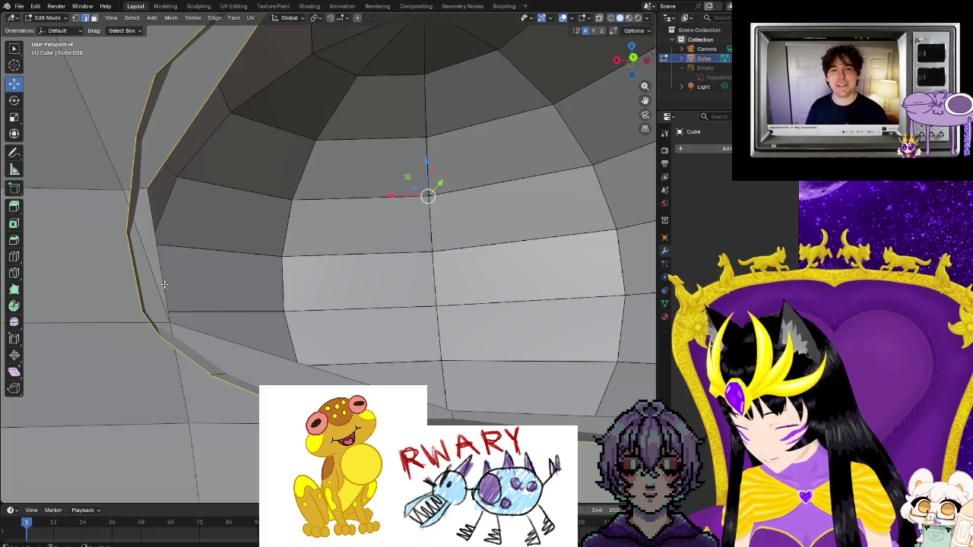
middle_drag(284, 259, 315, 267)
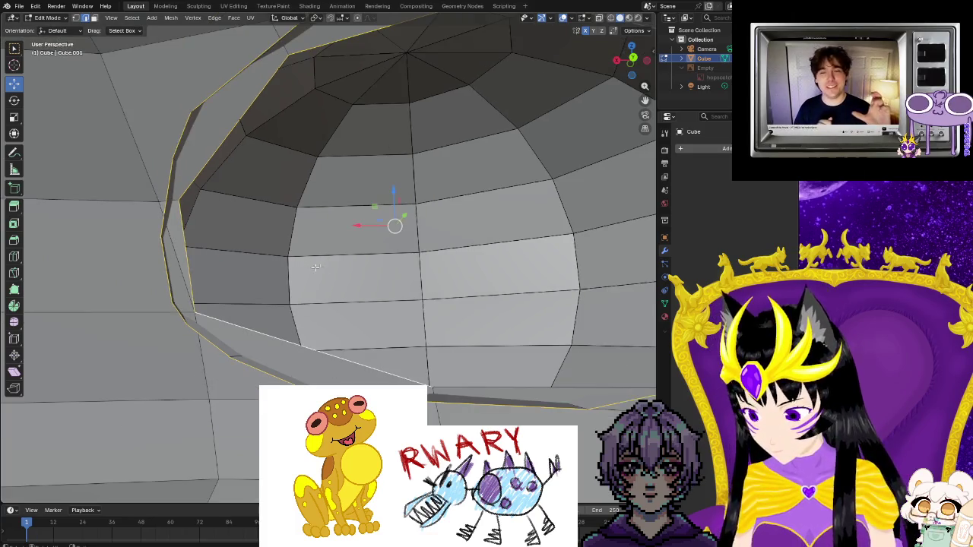
mouse_move(468, 388)
middle_down()
mouse_move(588, 396)
mouse_move(332, 218)
mouse_move(343, 360)
mouse_move(424, 405)
mouse_move(377, 381)
middle_up()
scroll(542, 391, up, 5)
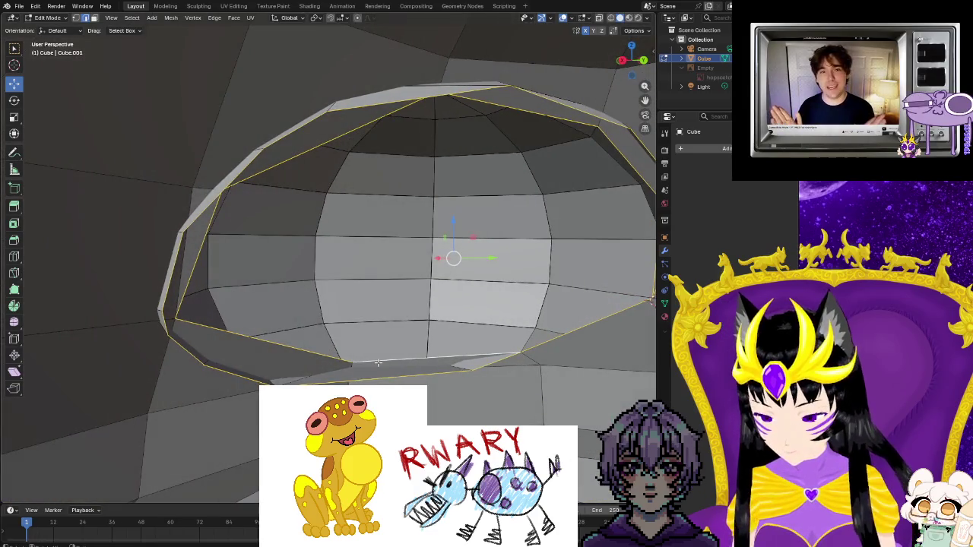
- Bridge the selected edge loops with faces and deselect the result
click(441, 386)
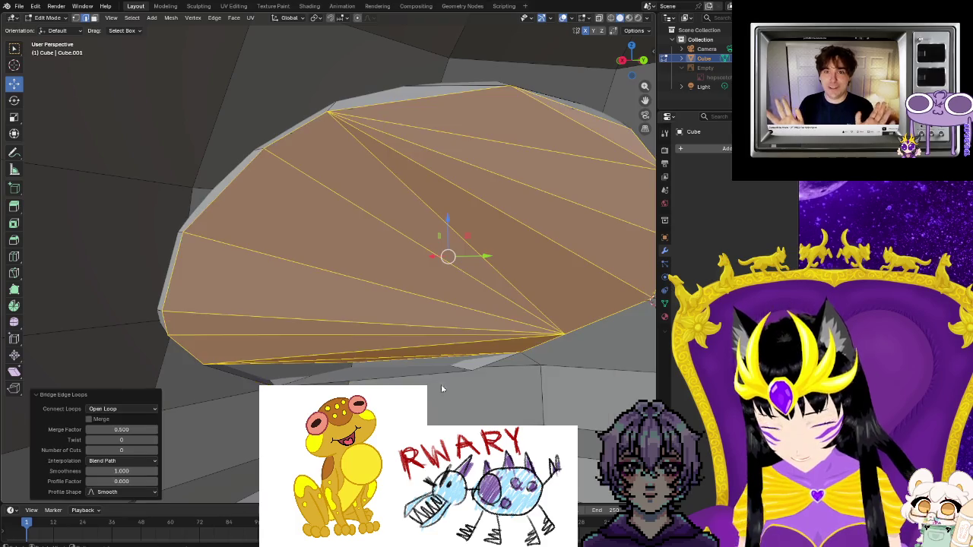
middle_drag(530, 407, 554, 378)
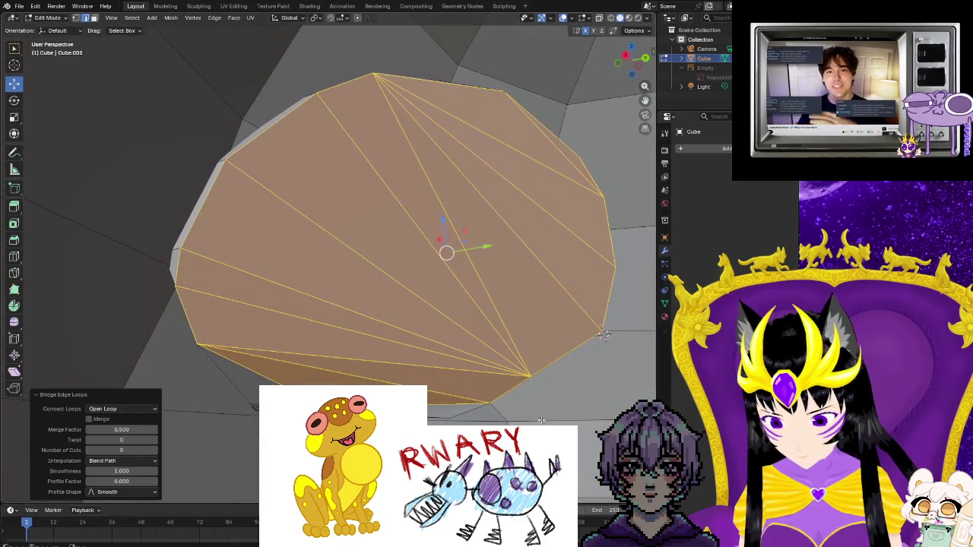
key(alt+a)
mouse_move(554, 378)
middle_down()
mouse_move(488, 341)
mouse_move(270, 262)
mouse_move(380, 304)
middle_up()
scroll(380, 304, up, 5)
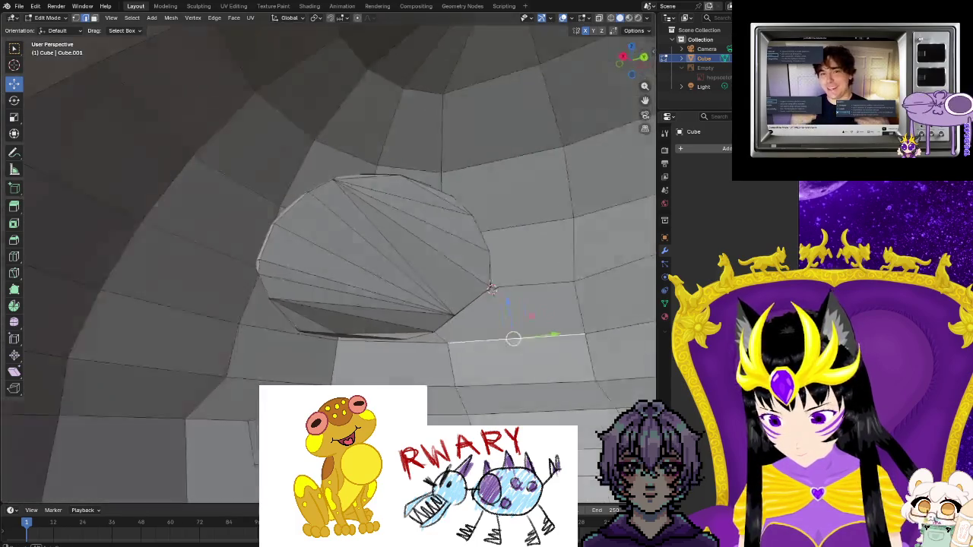
middle_drag(515, 337, 512, 269)
- Select the opening's boundary edge loop, clear it, and inspect the remaining eye gap
alt+click(511, 268)
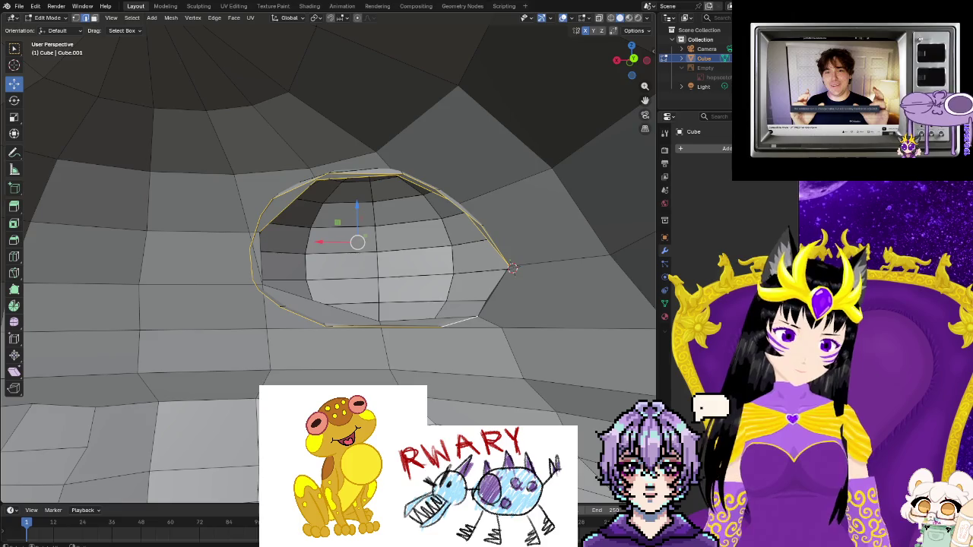
scroll(334, 332, up, 2)
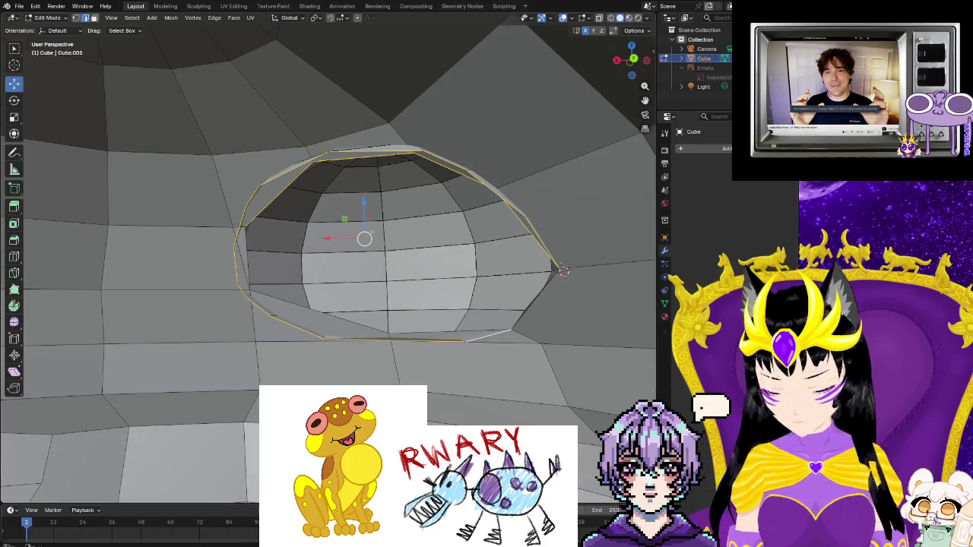
key(alt+a)
scroll(333, 332, up, 1)
mouse_move(333, 332)
middle_down()
mouse_move(363, 300)
mouse_move(404, 354)
mouse_move(403, 343)
mouse_move(455, 346)
mouse_move(388, 238)
mouse_move(404, 233)
mouse_move(282, 208)
mouse_move(317, 378)
mouse_move(334, 402)
mouse_move(312, 365)
mouse_move(330, 346)
mouse_move(531, 422)
middle_up()
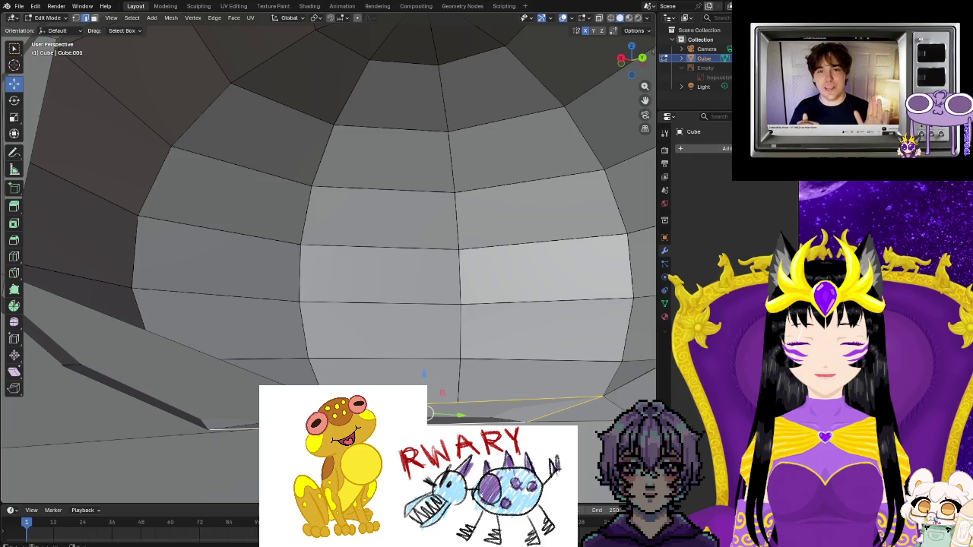
key(ctrl+e)
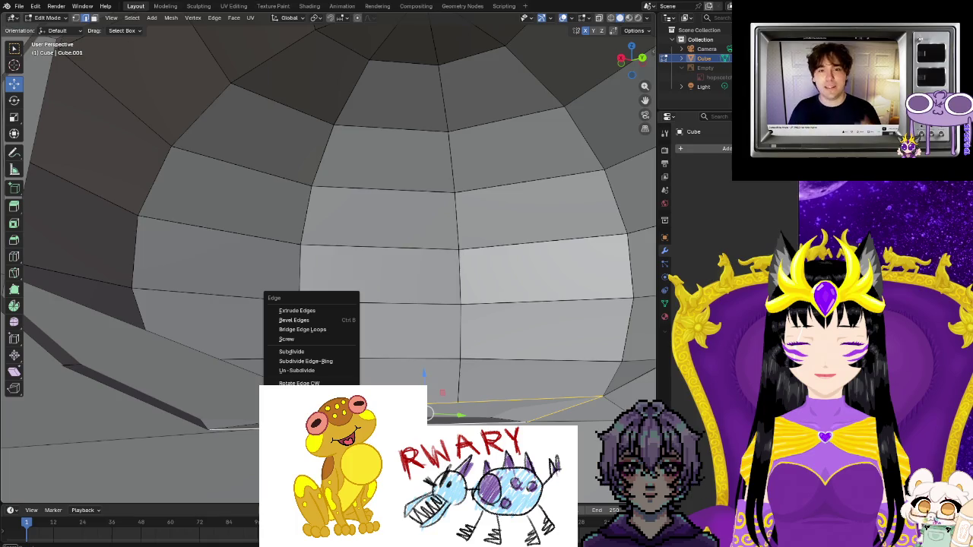
- Bridge the selected lower edges with Connect Loops set to Closed Loop
key(Escape)
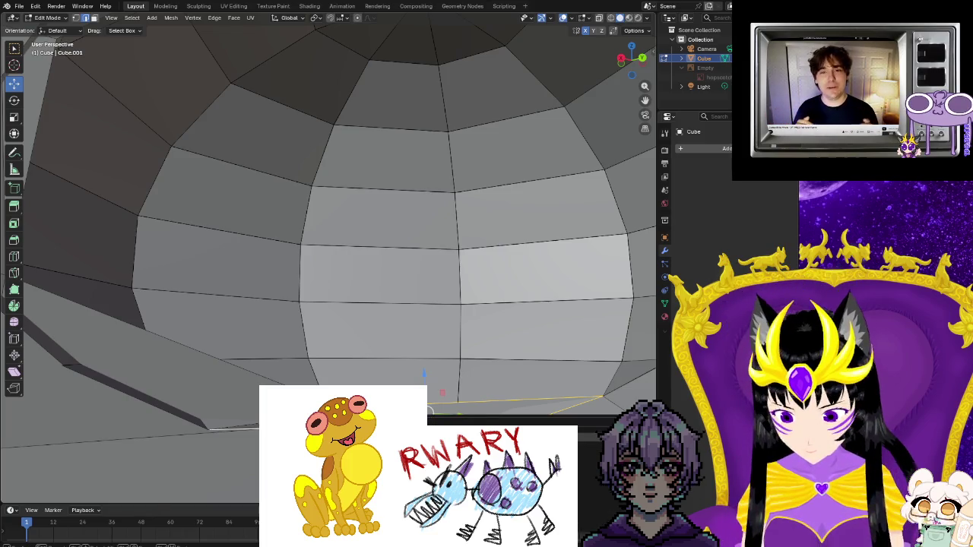
key(shift+r)
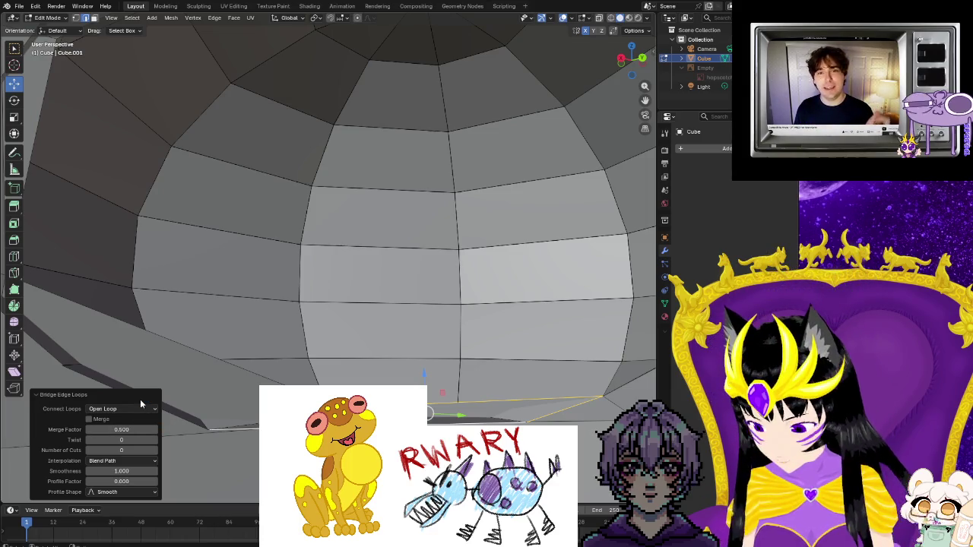
click(118, 410)
click(125, 430)
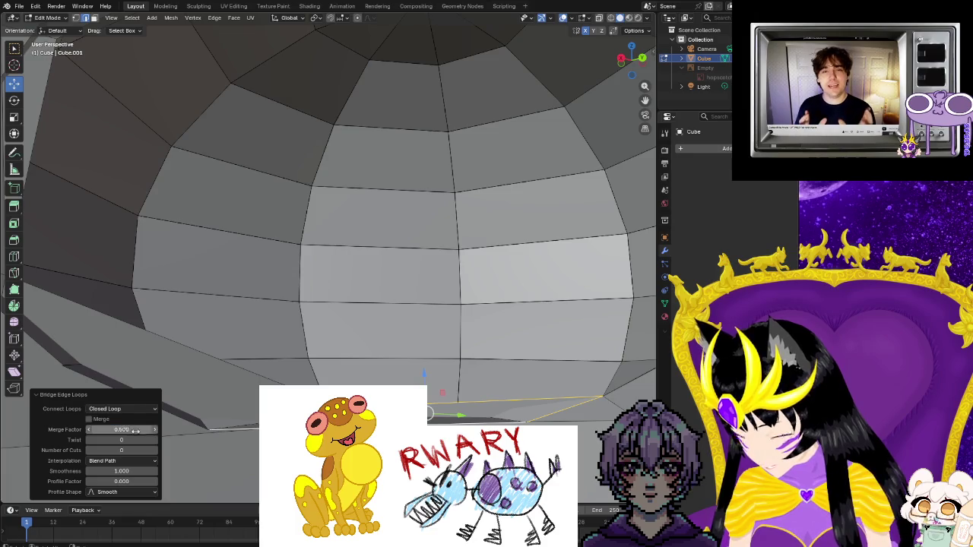
key(alt+a)
- Select the lower rim edge loop and bridge it into the body with Merge enabled
middle_drag(327, 228, 334, 259)
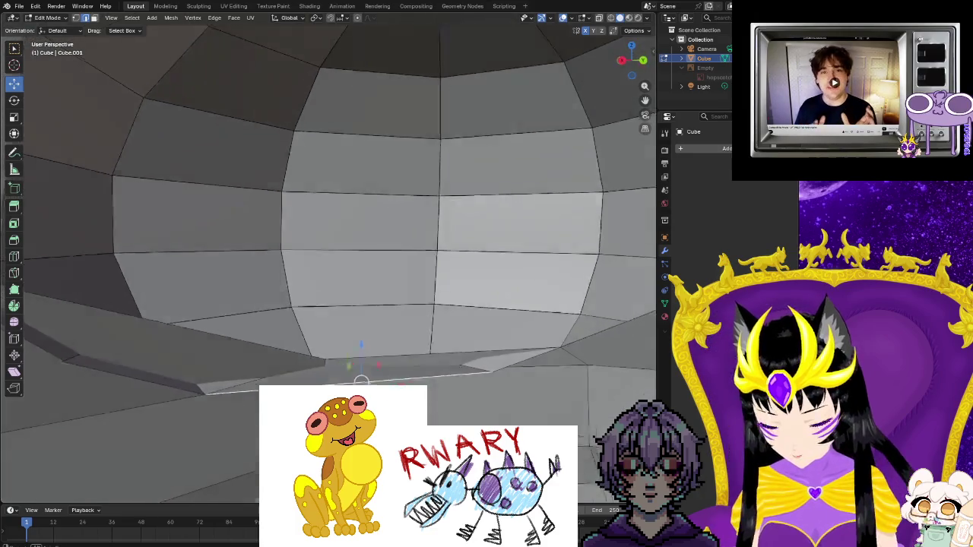
alt+click(304, 372)
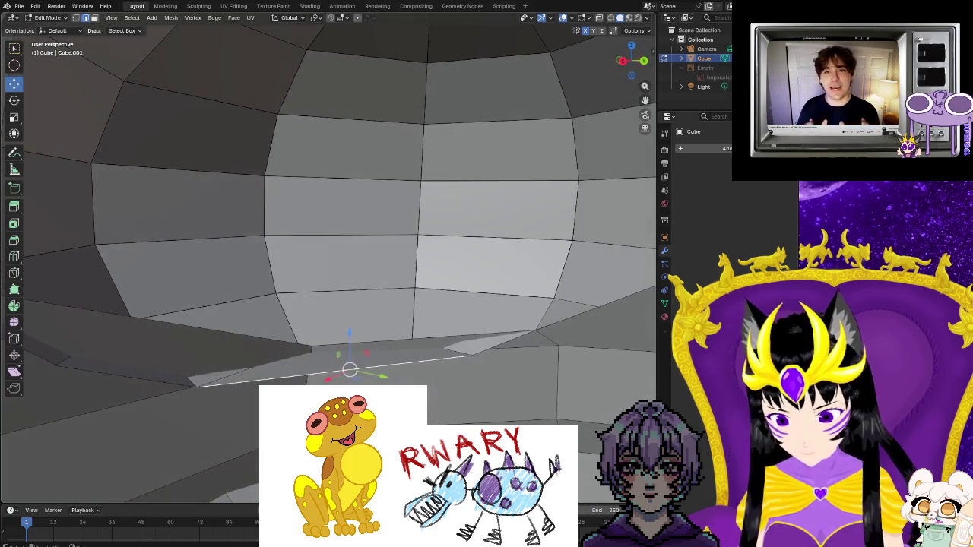
right_click(444, 335)
click(523, 355)
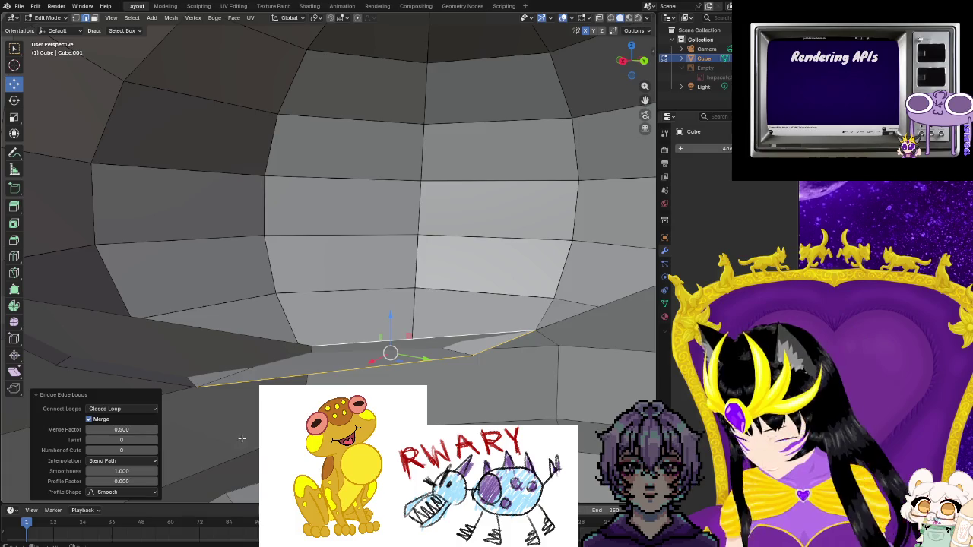
click(228, 431)
mouse_move(228, 431)
middle_down()
mouse_move(476, 293)
mouse_move(432, 383)
mouse_move(374, 381)
mouse_move(417, 358)
mouse_move(396, 327)
mouse_move(407, 316)
mouse_move(410, 256)
middle_up()
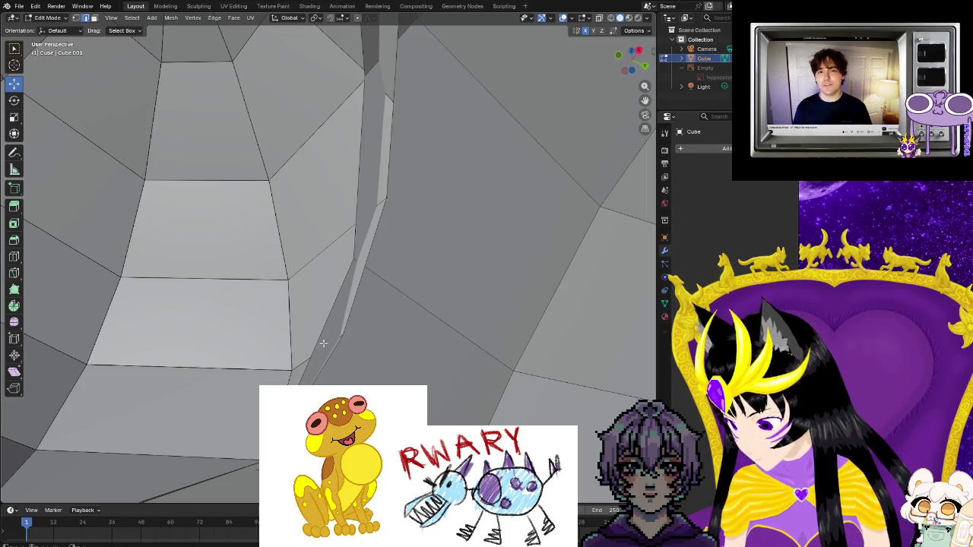
- Dissolve the selected rim edges and delete the stray edge beside the gap
mouse_move(329, 320)
middle_down()
mouse_move(350, 329)
mouse_move(243, 304)
middle_up()
right_click(241, 301)
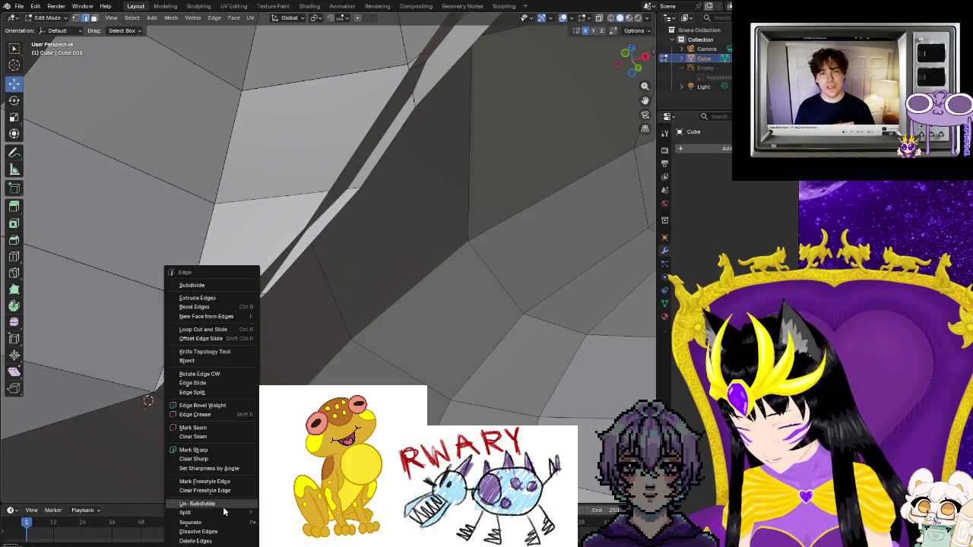
click(198, 532)
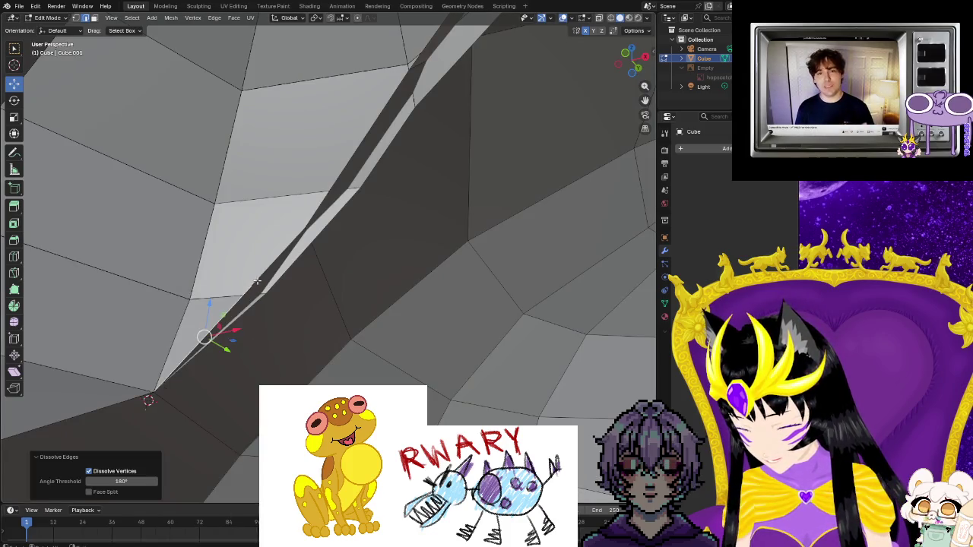
click(257, 281)
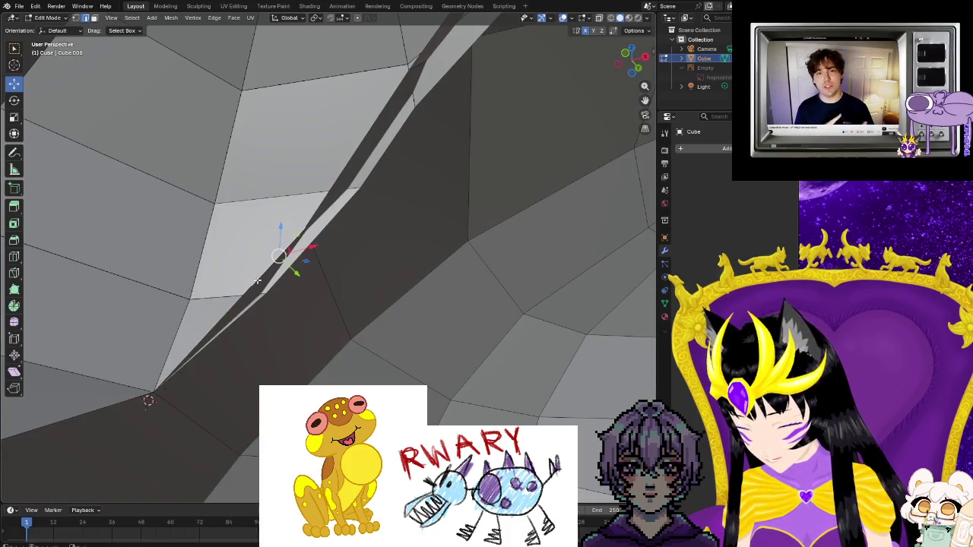
middle_drag(259, 283, 183, 235)
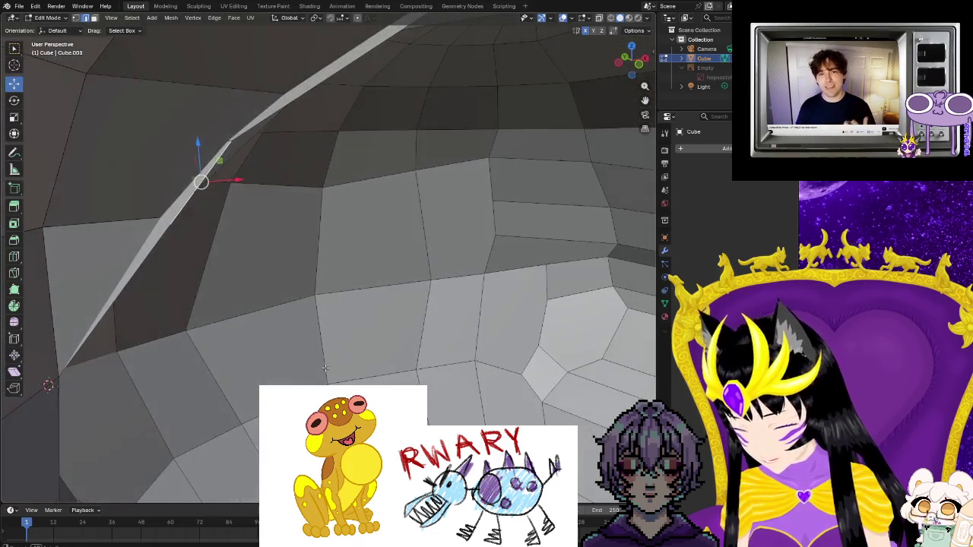
key(ctrl+e)
click(157, 280)
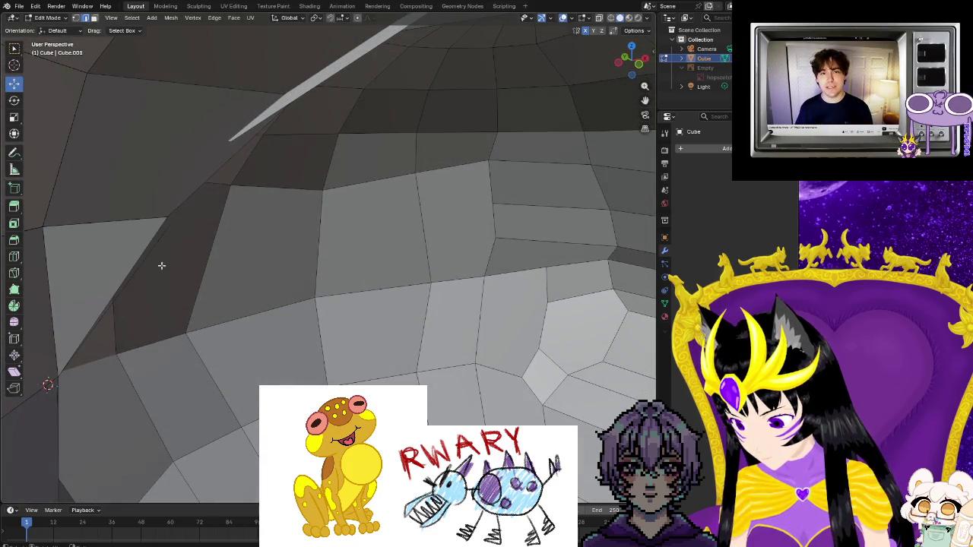
middle_drag(197, 264, 269, 310)
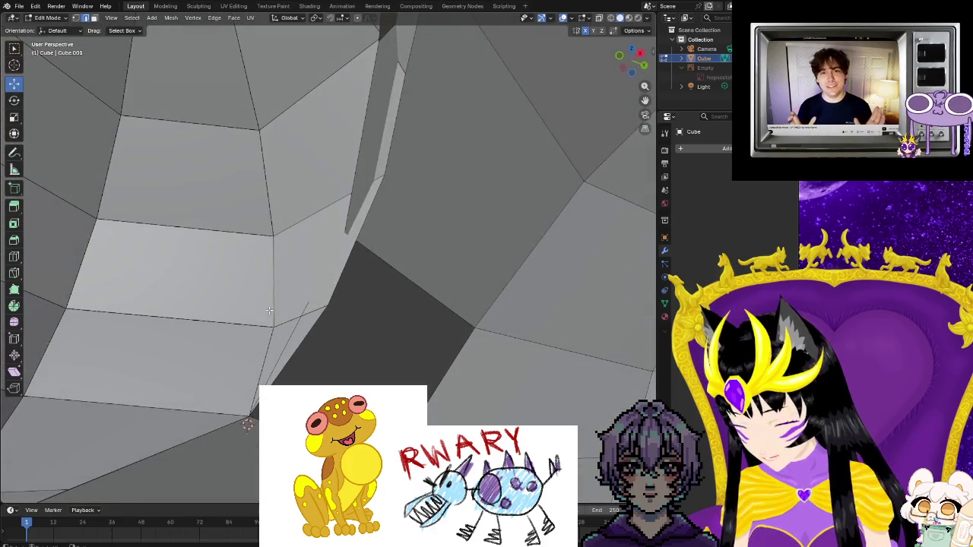
right_click(294, 328)
click(297, 327)
mouse_move(295, 327)
middle_down()
mouse_move(273, 331)
mouse_move(459, 375)
mouse_move(197, 379)
mouse_move(394, 218)
mouse_move(290, 277)
mouse_move(389, 264)
middle_up()
scroll(197, 379, down, 4)
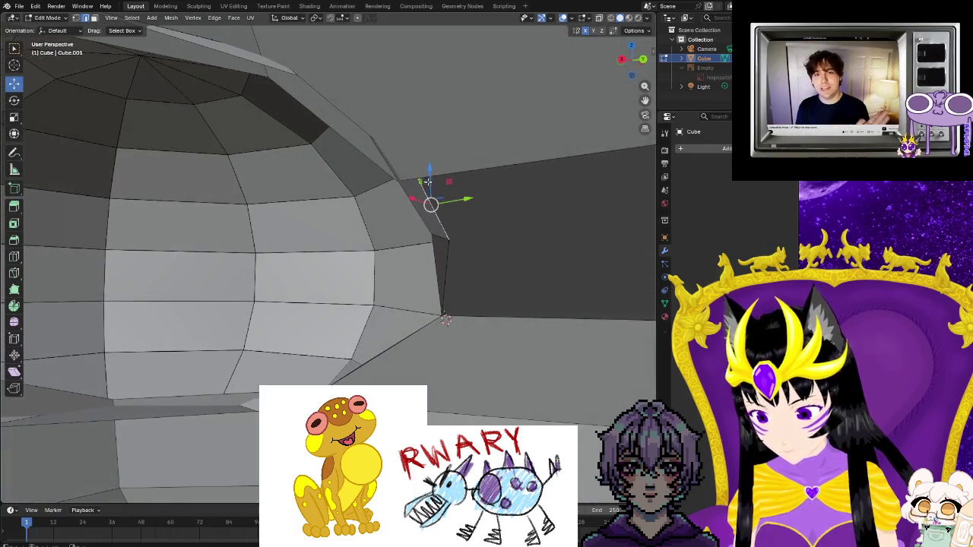
- Select the hole's border edges and fill the remaining hole with a face
middle_drag(531, 268, 598, 269)
click(597, 267)
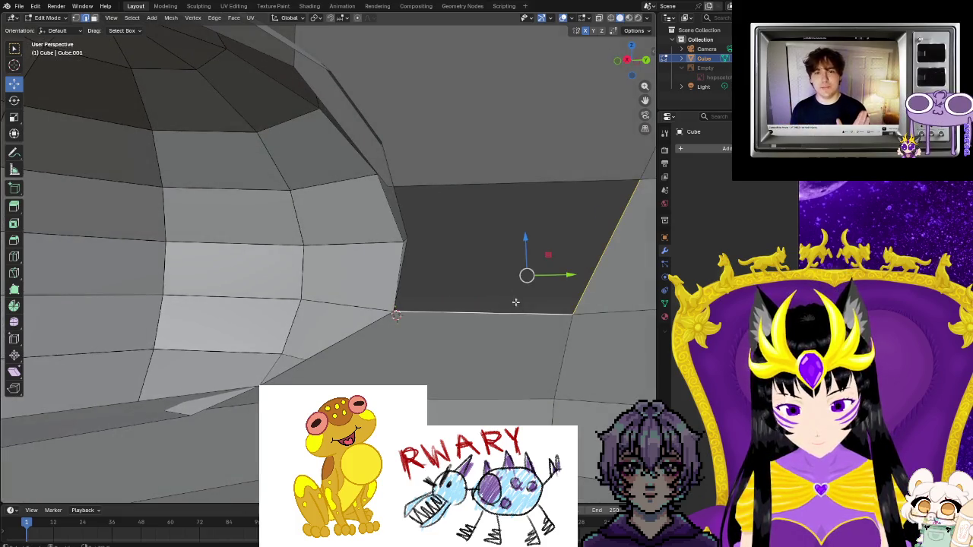
key(f)
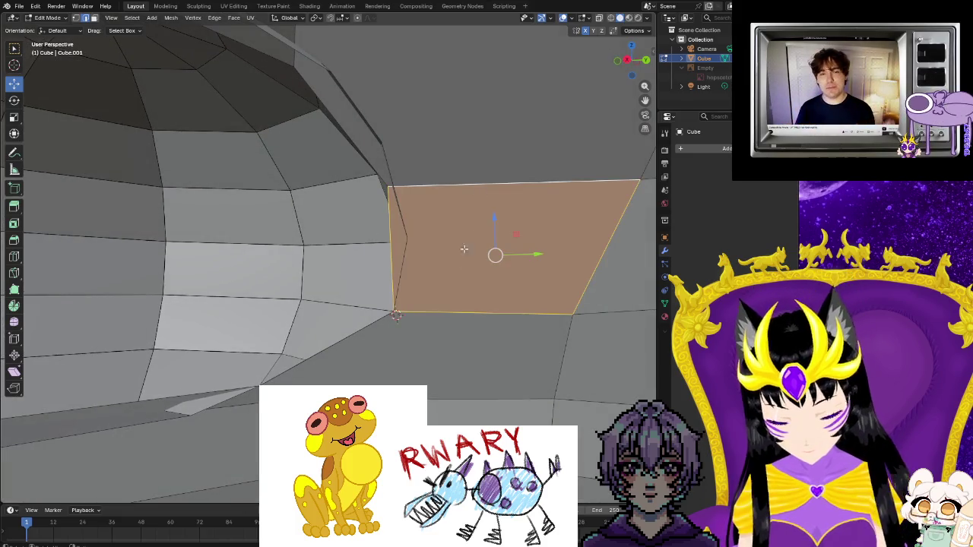
click(456, 312)
mouse_move(456, 313)
middle_down()
mouse_move(461, 321)
mouse_move(263, 358)
mouse_move(217, 352)
middle_up()
scroll(265, 354, down, 5)
scroll(147, 323, up, 5)
scroll(147, 323, down, 3)
mouse_move(146, 323)
middle_down()
mouse_move(152, 288)
mouse_move(190, 258)
middle_up()
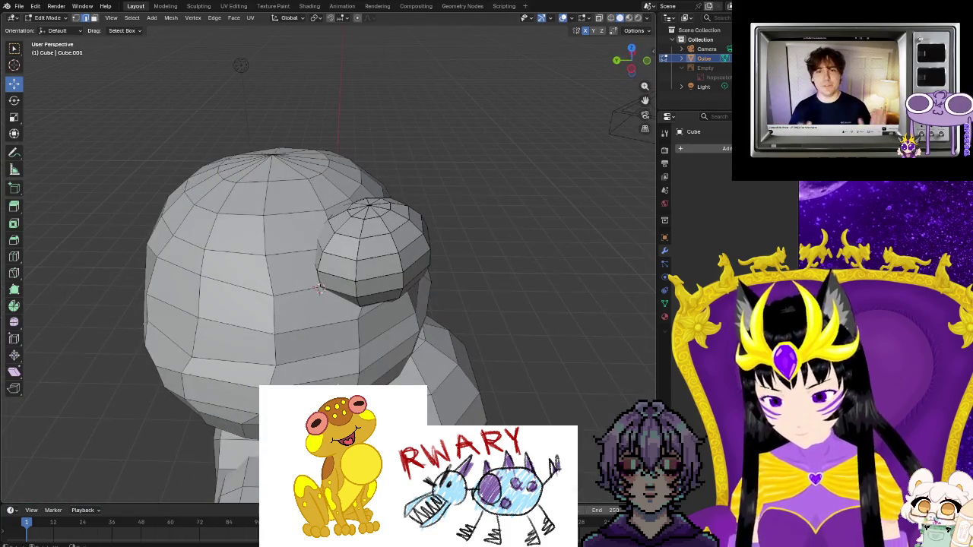
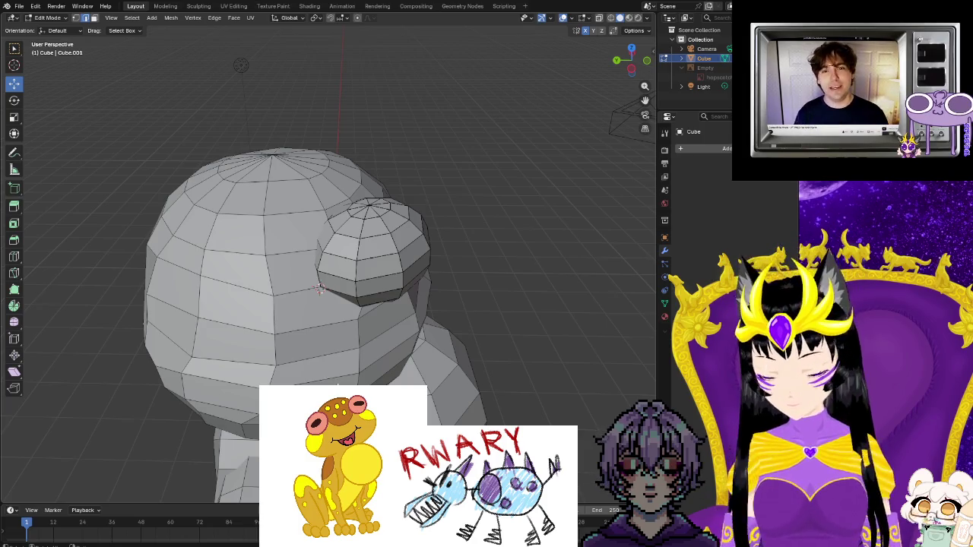
- Drag the head dome's top pole vertex down about 0.01 m along Z
scroll(320, 289, up, 3)
mouse_move(323, 293)
middle_down()
mouse_move(342, 309)
mouse_move(247, 186)
middle_up()
scroll(304, 289, up, 3)
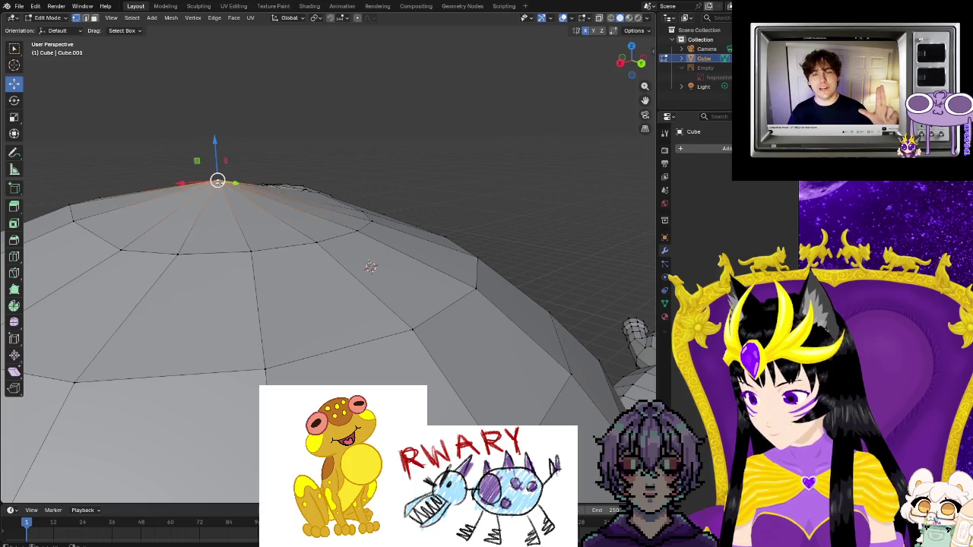
drag(216, 141, 216, 159)
mouse_move(216, 160)
middle_down()
mouse_move(216, 199)
mouse_move(408, 358)
middle_up()
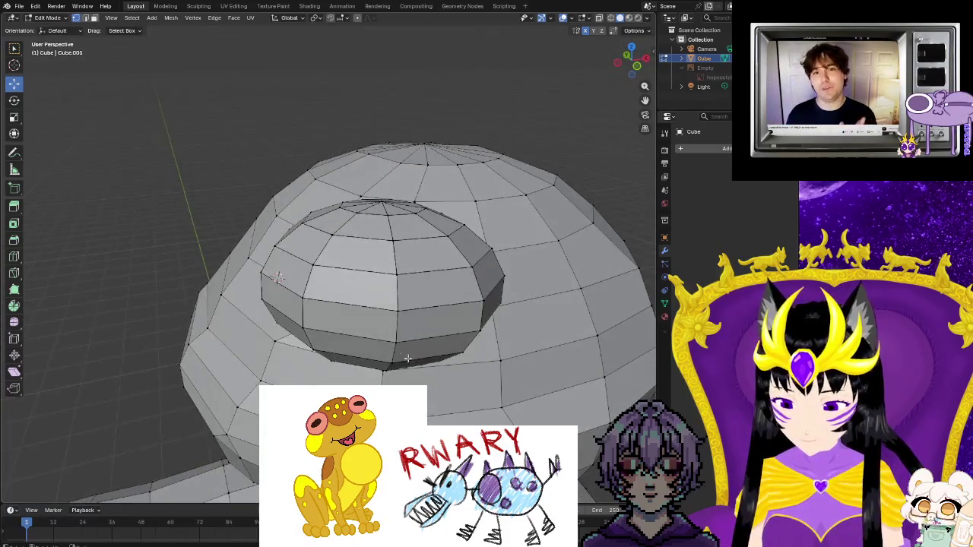
mouse_move(278, 278)
middle_down()
mouse_move(126, 314)
mouse_move(505, 293)
mouse_move(450, 294)
mouse_move(437, 393)
mouse_move(460, 387)
mouse_move(182, 419)
mouse_move(221, 412)
mouse_move(132, 319)
mouse_move(93, 311)
mouse_move(395, 251)
mouse_move(445, 228)
mouse_move(462, 237)
mouse_move(462, 223)
mouse_move(346, 243)
mouse_move(383, 231)
middle_up()
scroll(228, 297, up, 3)
scroll(228, 297, up, 5)
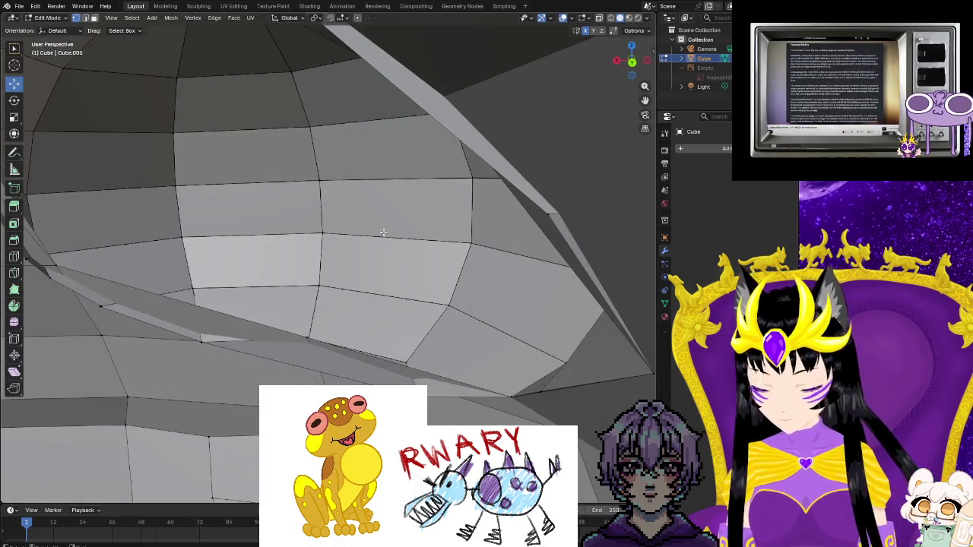
mouse_move(504, 286)
middle_down()
mouse_move(543, 348)
mouse_move(556, 330)
mouse_move(545, 336)
middle_up()
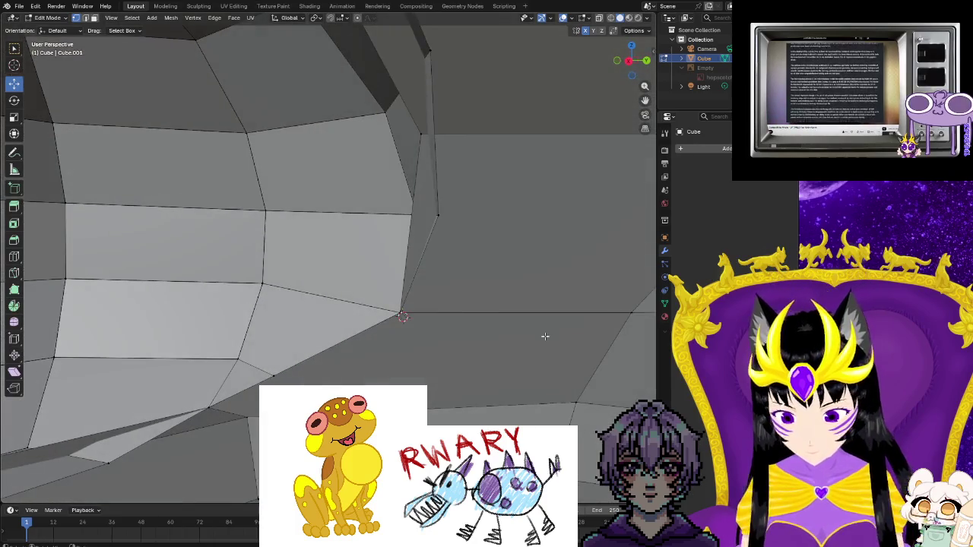
mouse_move(438, 213)
middle_down()
mouse_move(430, 231)
mouse_move(445, 261)
mouse_move(469, 261)
mouse_move(403, 249)
mouse_move(395, 266)
mouse_move(159, 360)
mouse_move(199, 358)
middle_up()
middle_drag(225, 371, 193, 376)
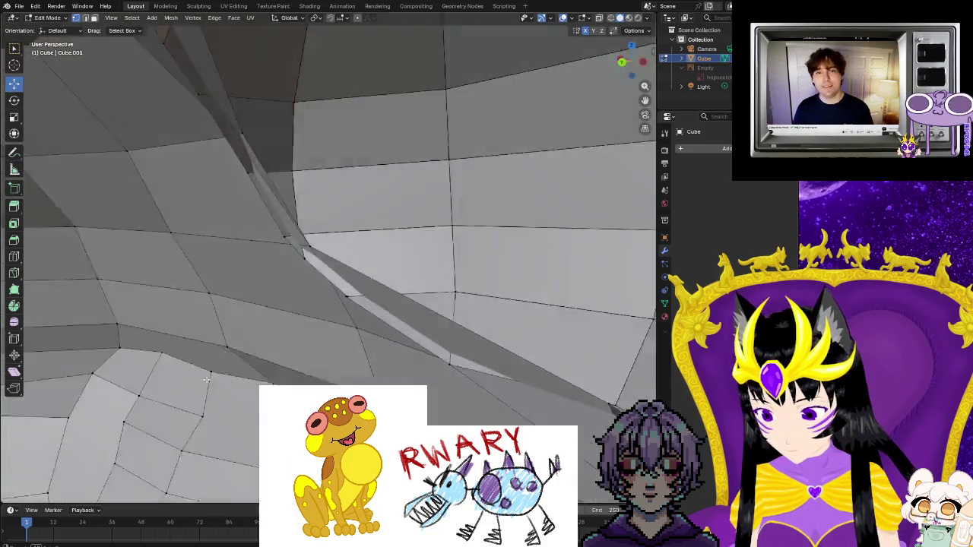
key(KP_Decimal)
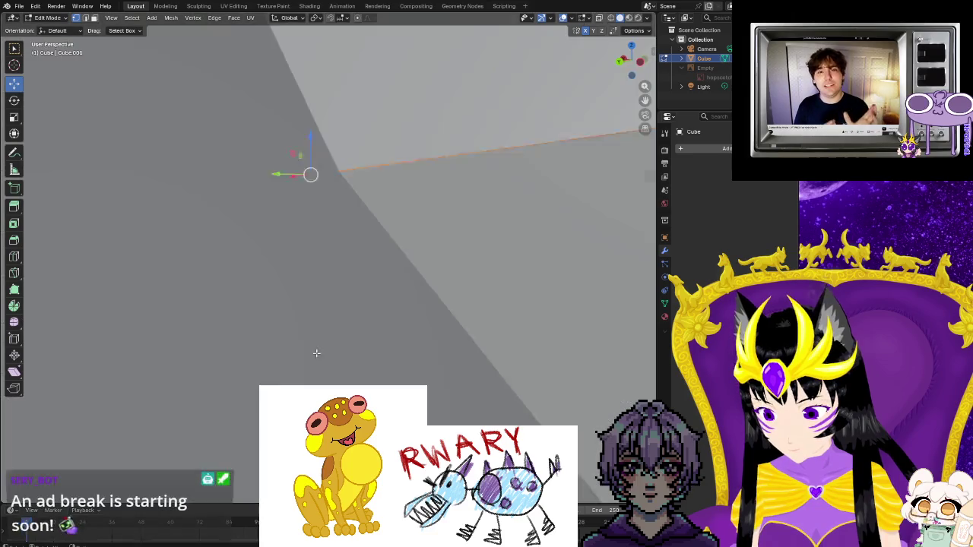
scroll(347, 319, down, 5)
scroll(354, 319, down, 3)
middle_drag(357, 320, 175, 312)
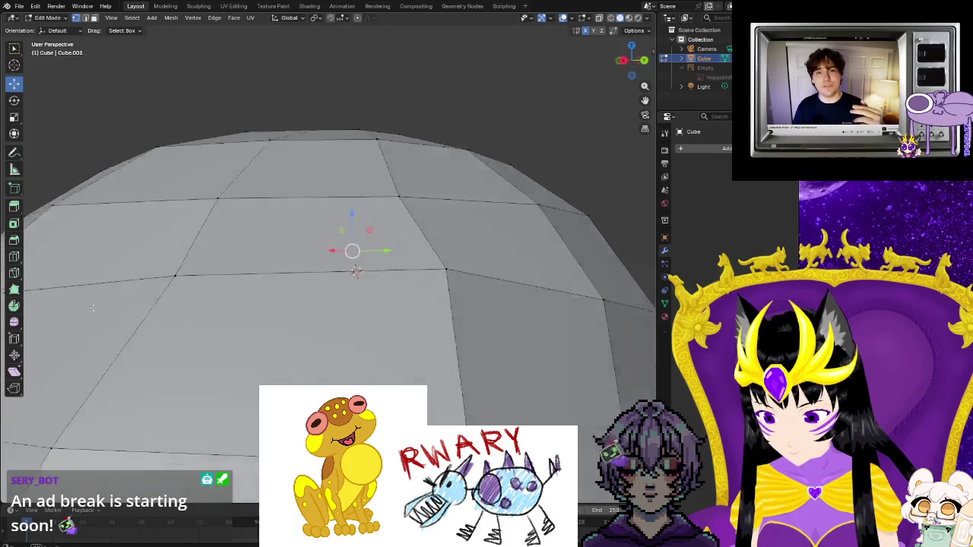
scroll(173, 314, up, 4)
scroll(173, 314, up, 2)
scroll(134, 318, up, 1)
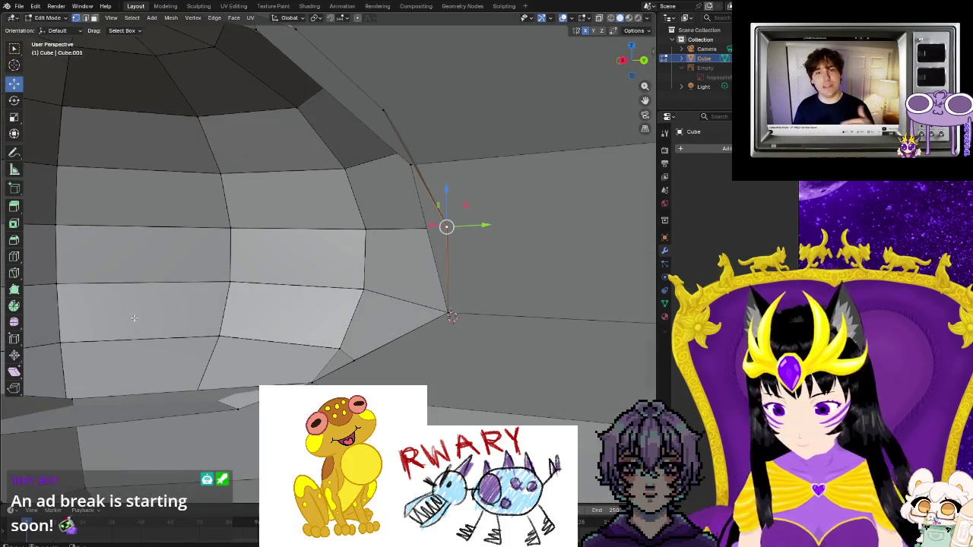
mouse_move(126, 323)
middle_down()
mouse_move(320, 251)
mouse_move(115, 252)
mouse_move(382, 265)
mouse_move(380, 299)
mouse_move(400, 240)
mouse_move(504, 259)
mouse_move(498, 304)
mouse_move(293, 184)
middle_up()
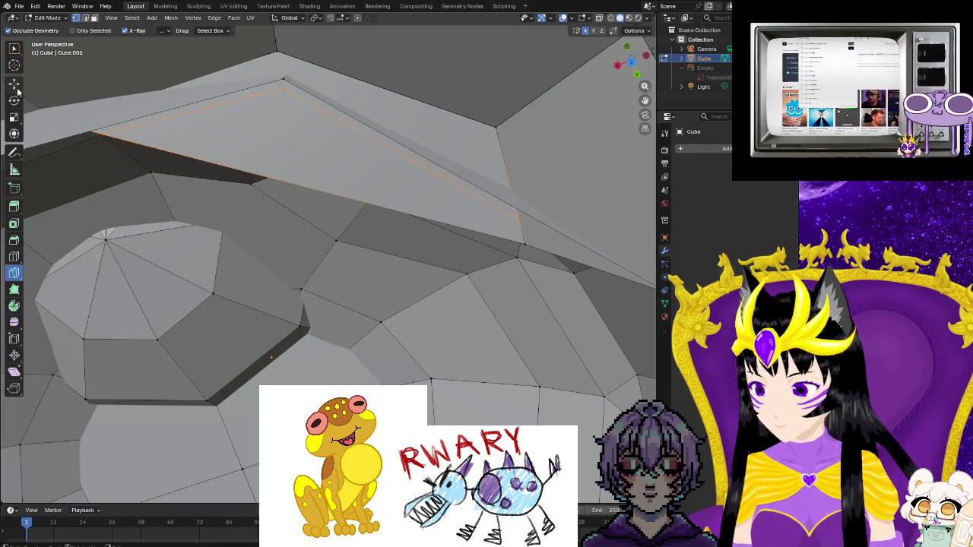
- Apply a context-menu face operation to the selected shoulder ridge faces
right_click(275, 140)
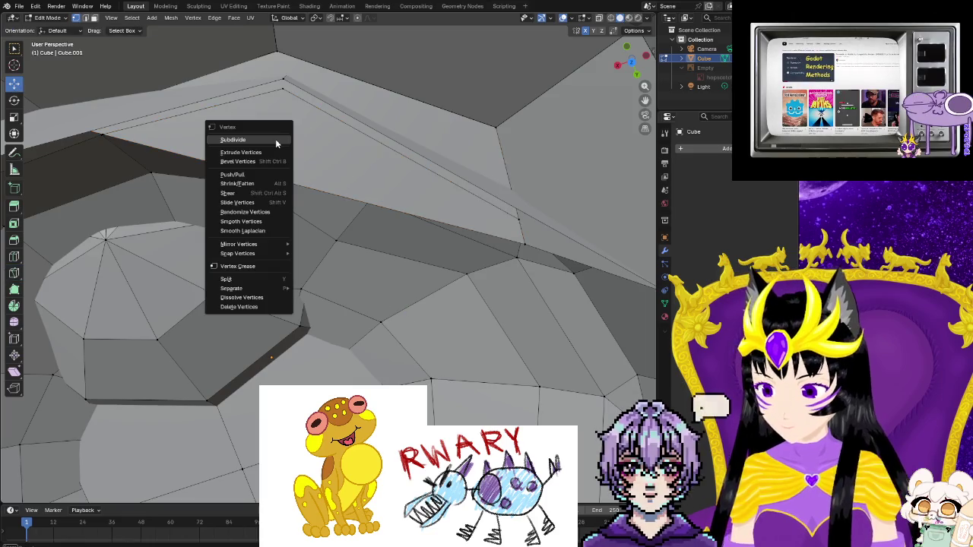
right_click(337, 167)
click(296, 325)
mouse_move(296, 325)
middle_down()
mouse_move(356, 325)
mouse_move(134, 310)
mouse_move(228, 289)
mouse_move(202, 347)
middle_up()
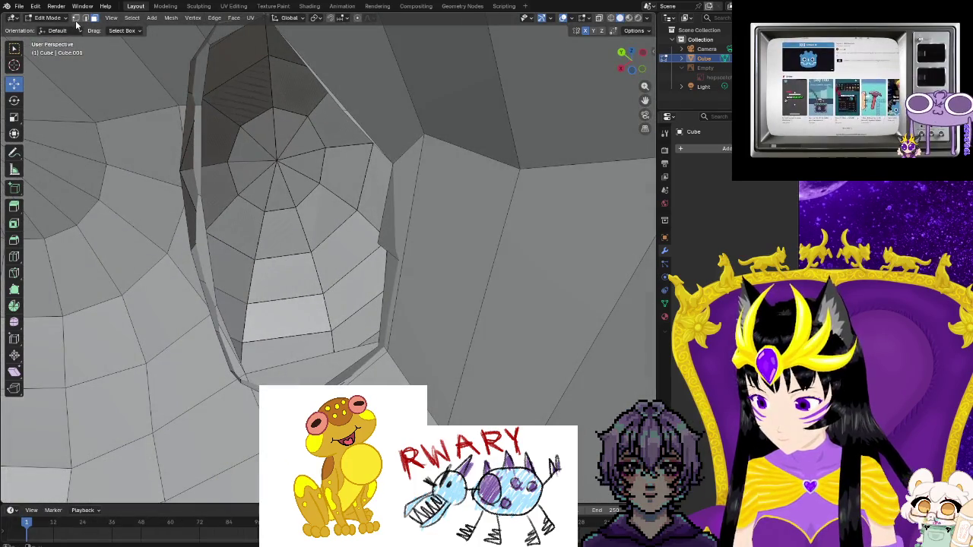
- Move a stray shoulder-seam vertex into the gap and merge the pair at center
click(75, 18)
click(380, 241)
mouse_move(380, 241)
middle_down()
mouse_move(444, 364)
mouse_move(468, 386)
middle_up()
scroll(443, 364, up, 5)
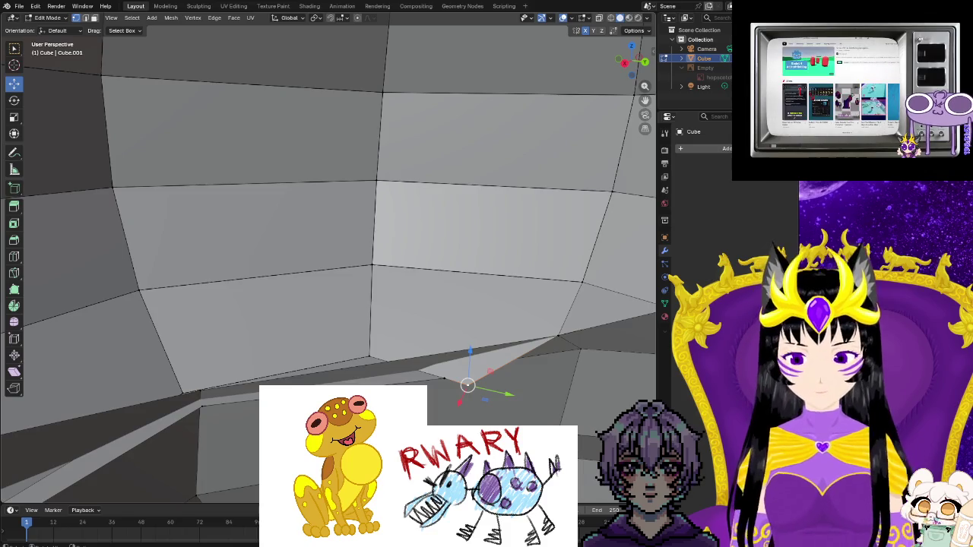
drag(467, 386, 444, 382)
right_click(442, 371)
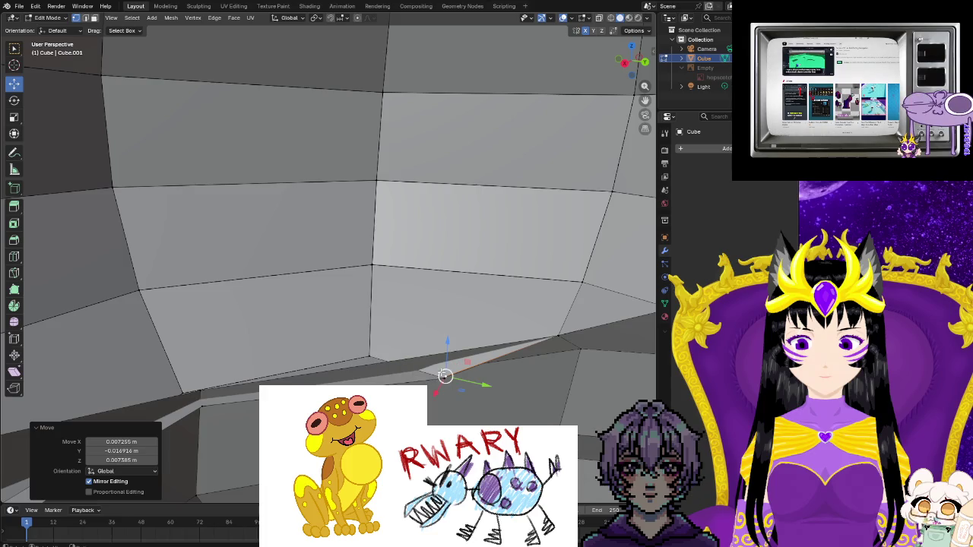
click(452, 383)
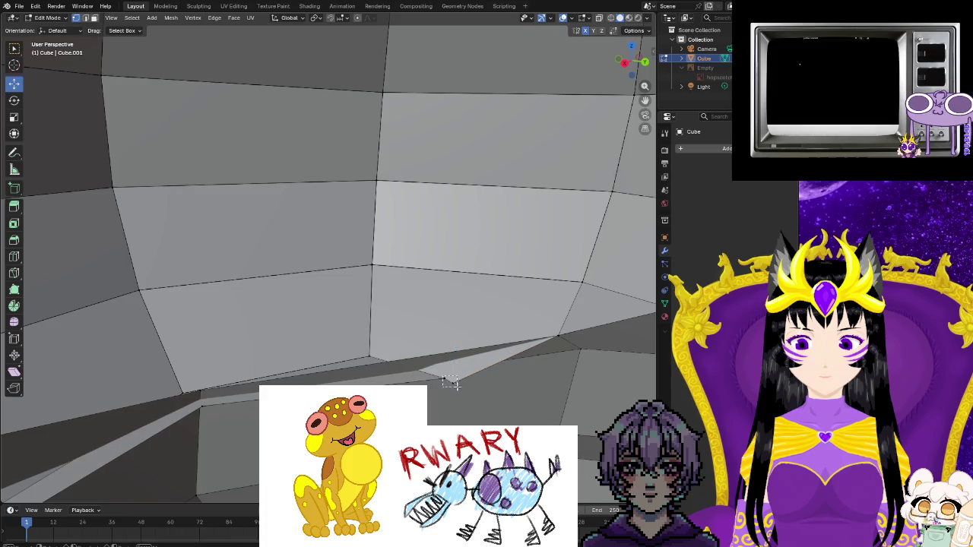
right_click(448, 385)
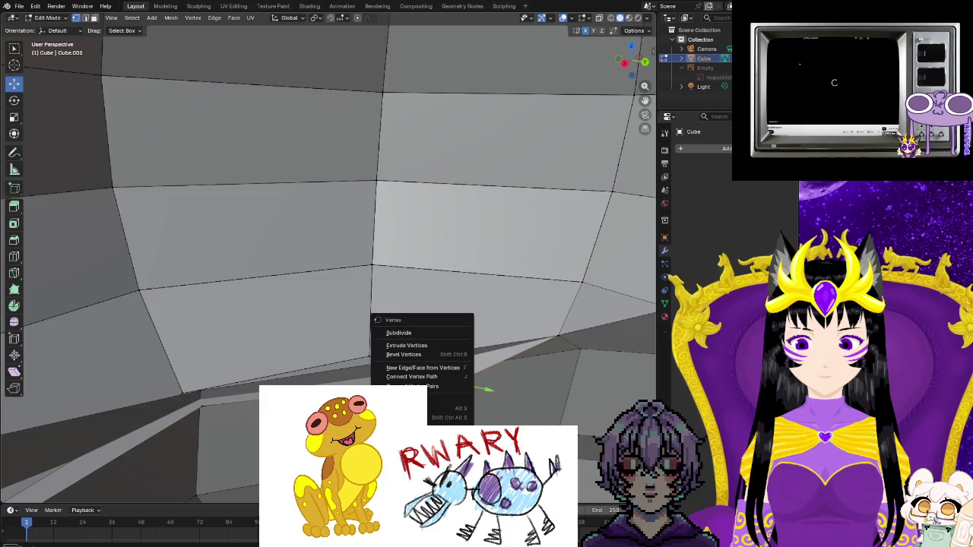
click(470, 422)
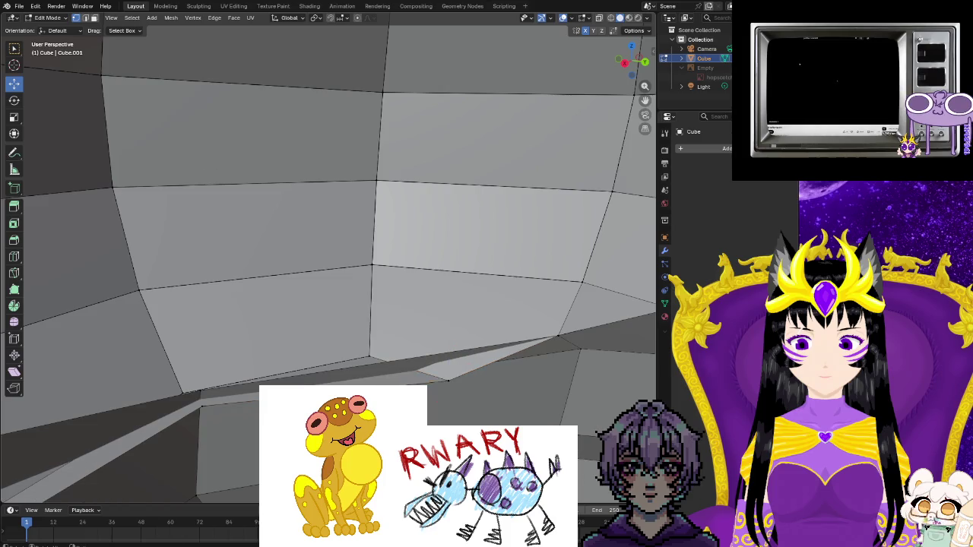
- Merge a second vertex pair further along the seam at center
middle_drag(352, 355, 352, 355)
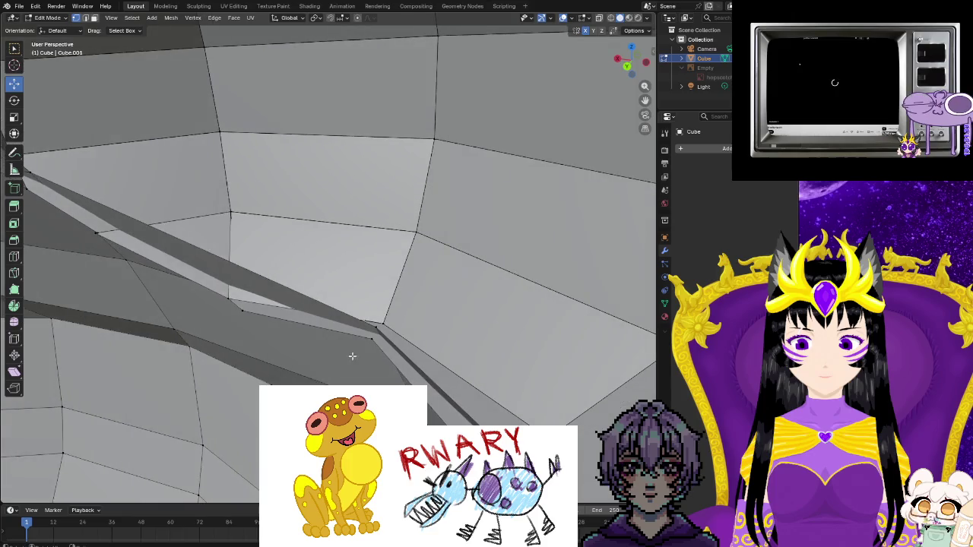
middle_drag(349, 364, 241, 237)
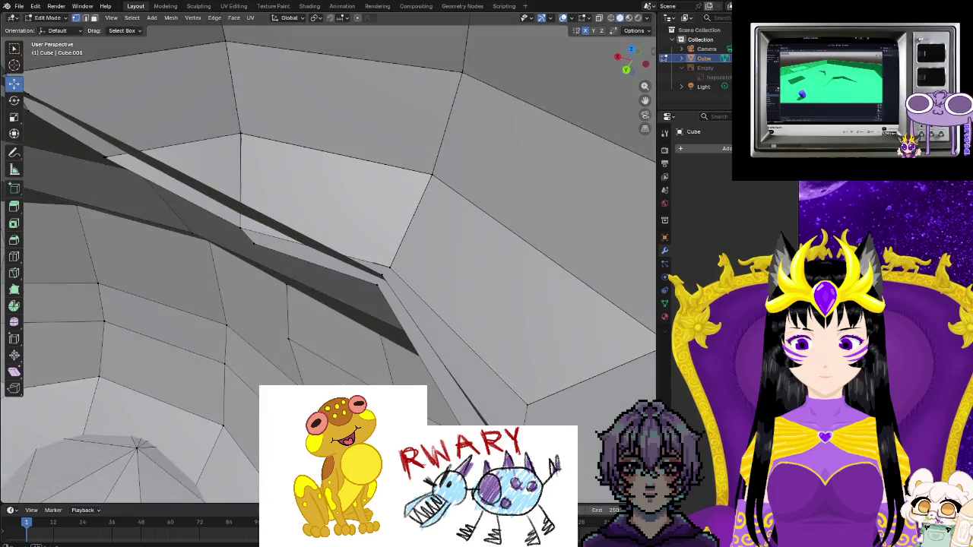
click(241, 231)
click(204, 226)
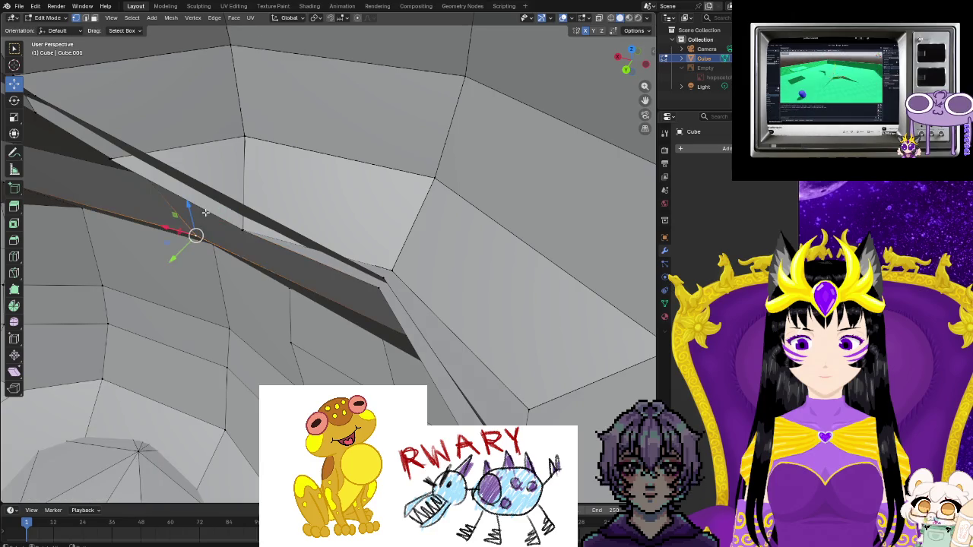
right_click(242, 232)
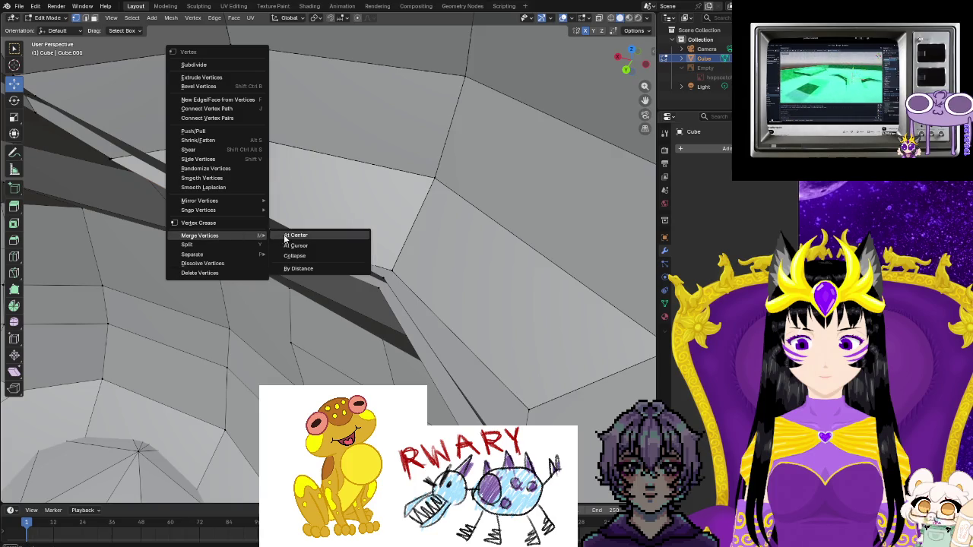
click(289, 233)
mouse_move(281, 263)
middle_down()
mouse_move(298, 291)
mouse_move(337, 297)
mouse_move(337, 336)
mouse_move(387, 307)
mouse_move(411, 259)
mouse_move(430, 252)
mouse_move(127, 198)
mouse_move(190, 187)
middle_up()
scroll(284, 279, up, 2)
scroll(285, 278, up, 3)
mouse_move(284, 279)
middle_down()
mouse_move(327, 251)
mouse_move(319, 274)
middle_up()
scroll(320, 274, up, 3)
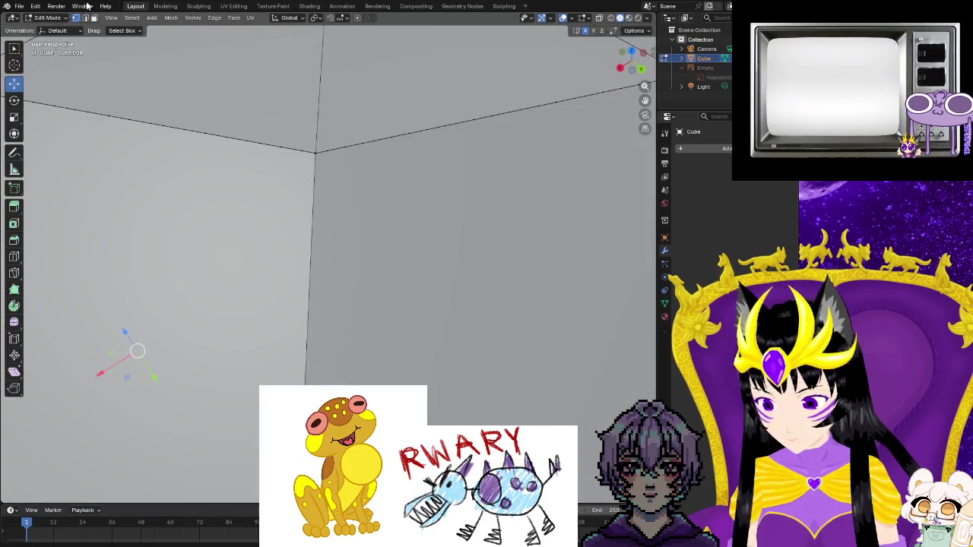
- Start a knife cut at the corner vertex, cancel it, and return to moving geometry
scroll(336, 271, down, 3)
scroll(337, 272, up, 3)
middle_drag(337, 271, 349, 315)
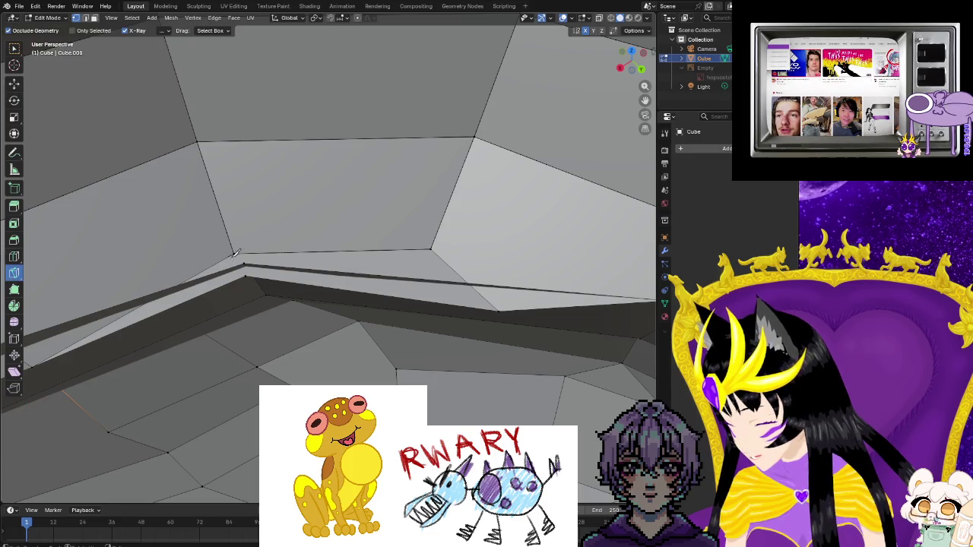
click(235, 254)
key(Escape)
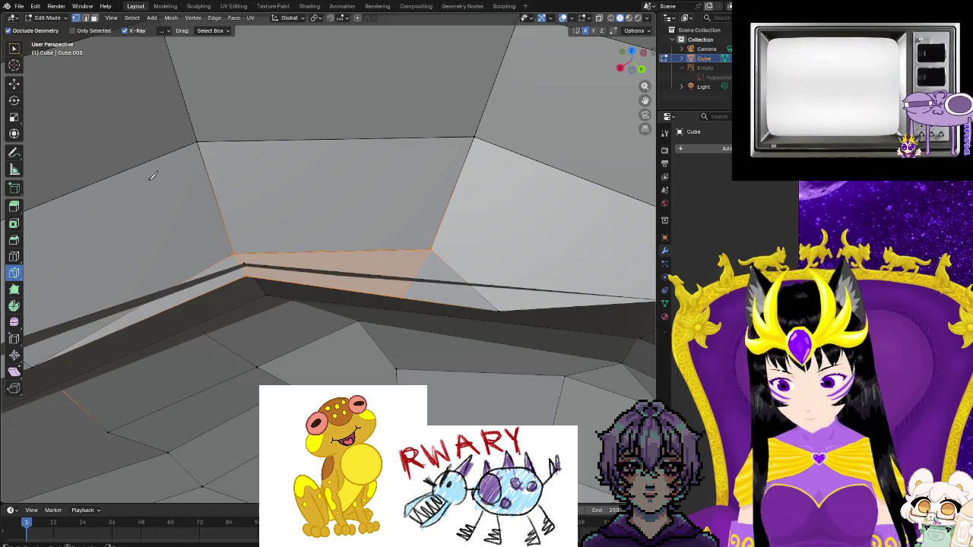
key(shift+space)
key(g)
- Lower two selected seam edges slightly along Z
middle_drag(252, 299, 232, 423)
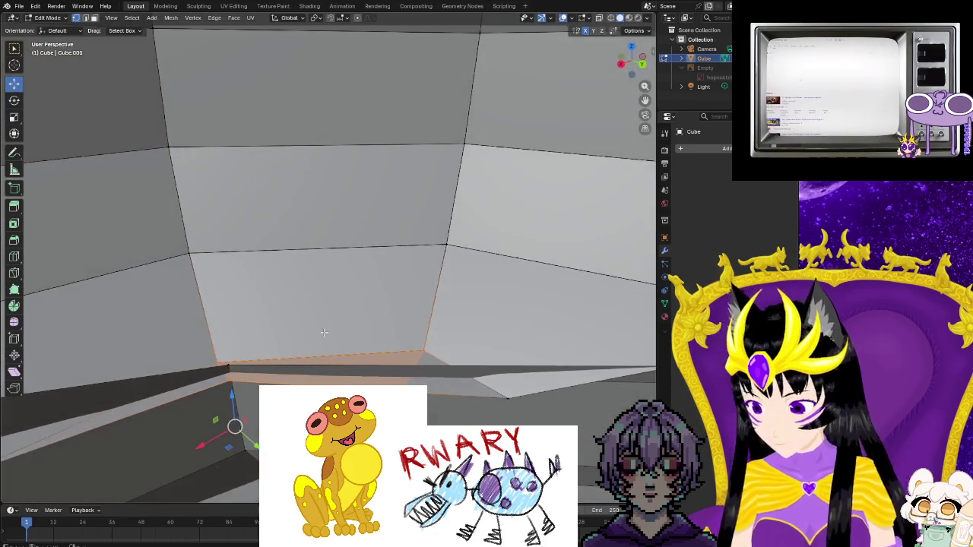
middle_drag(326, 266, 304, 197)
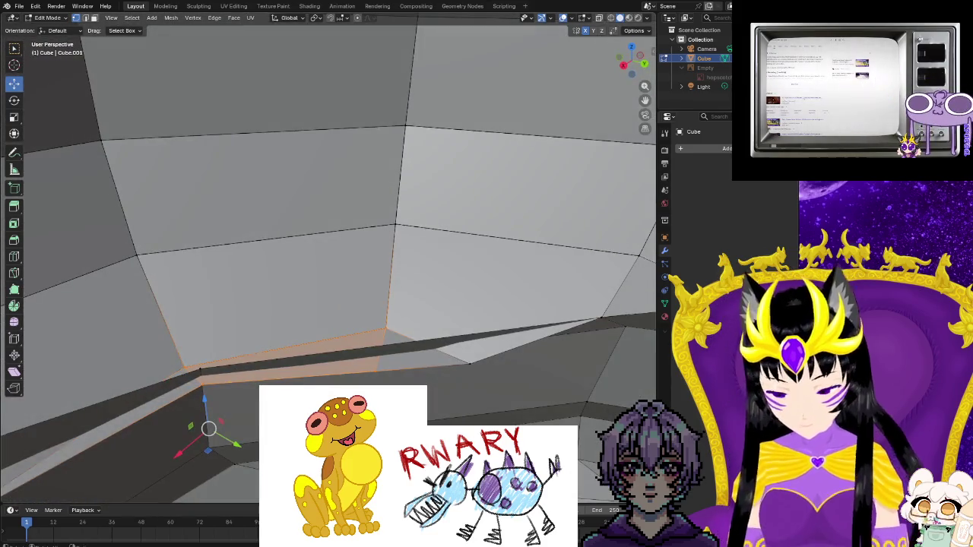
middle_drag(199, 371, 129, 76)
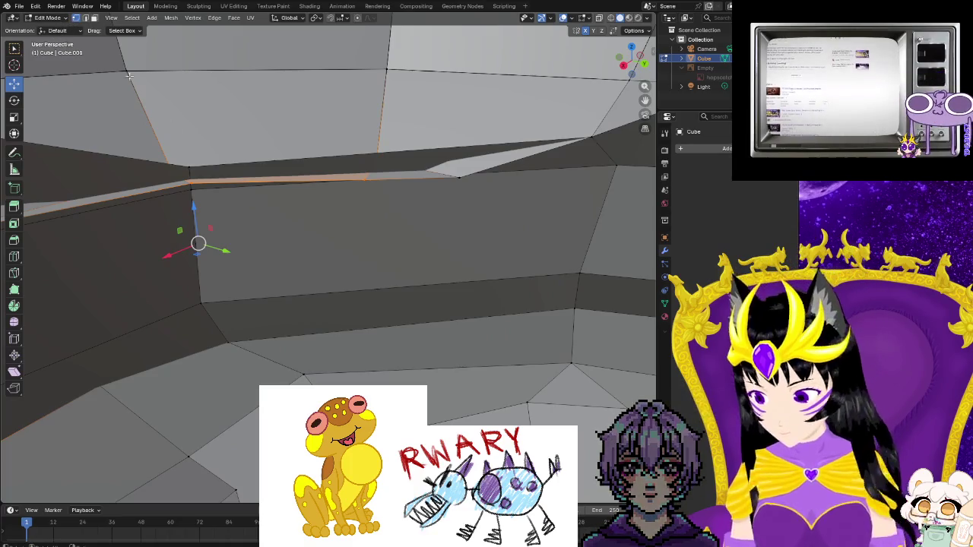
drag(190, 162, 189, 176)
click(364, 180)
drag(359, 160, 350, 173)
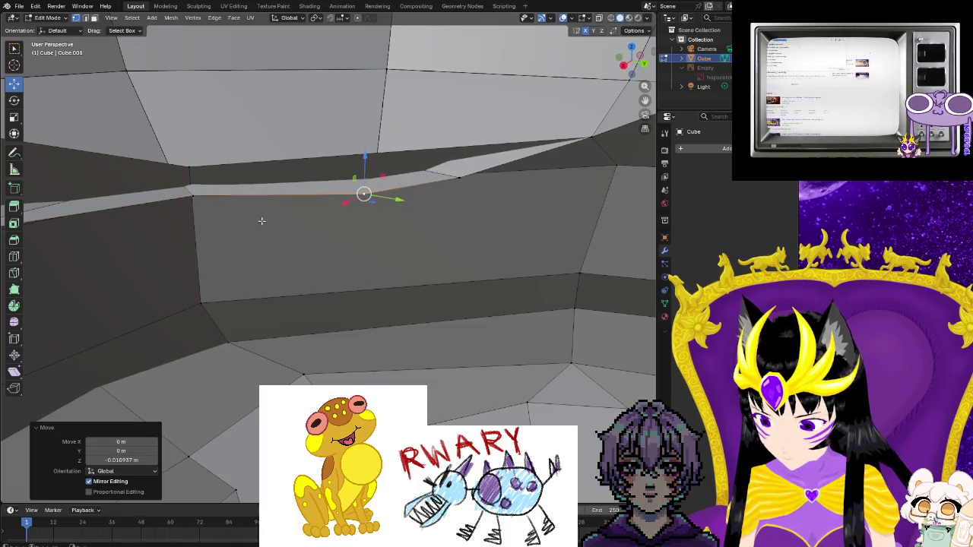
- Lower the seam vertices near the head about 0.018 m along Z, then deselect all
mouse_move(213, 218)
middle_down()
mouse_move(180, 260)
mouse_move(228, 271)
mouse_move(158, 299)
mouse_move(213, 327)
mouse_move(326, 309)
mouse_move(353, 314)
mouse_move(95, 284)
mouse_move(58, 315)
mouse_move(269, 302)
mouse_move(216, 259)
middle_up()
drag(175, 243, 173, 219)
click(284, 221)
drag(286, 230, 310, 233)
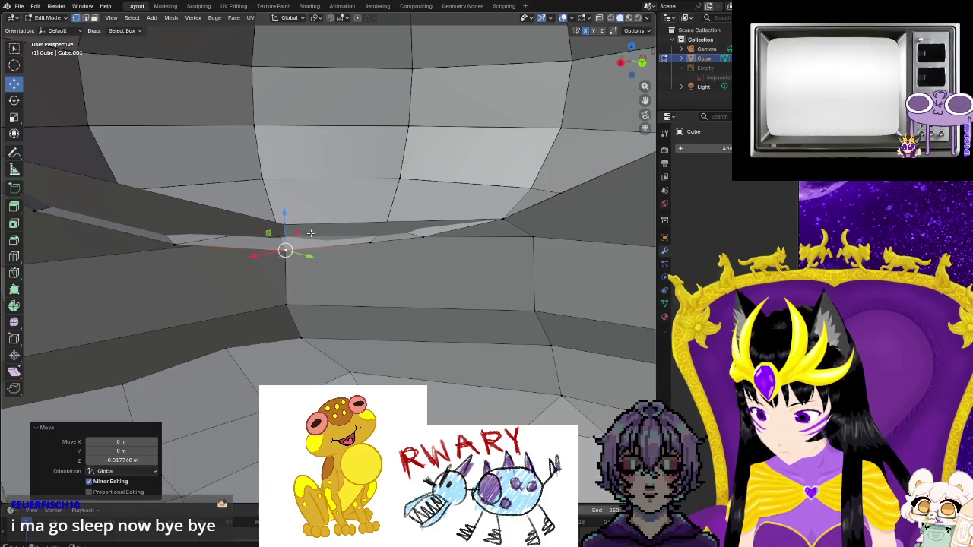
click(369, 242)
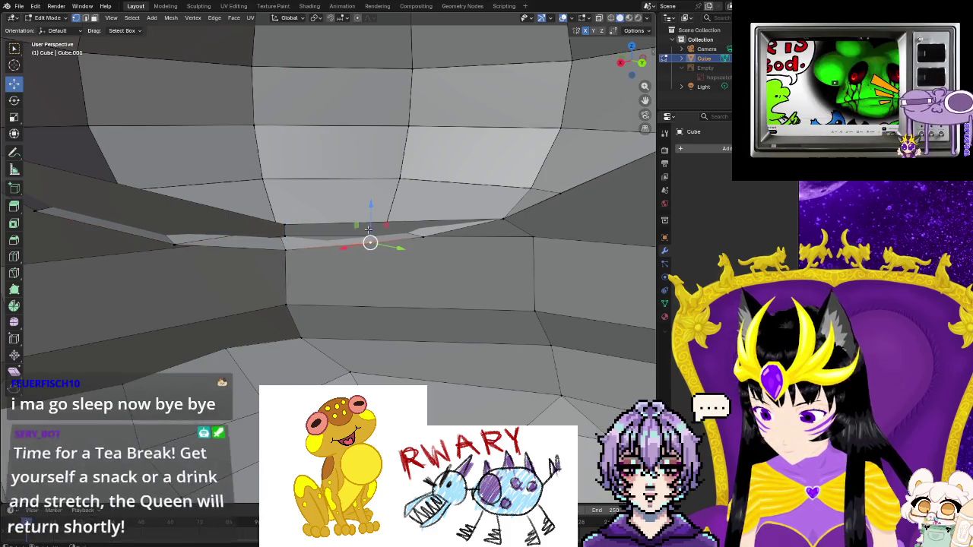
click(419, 237)
click(427, 226)
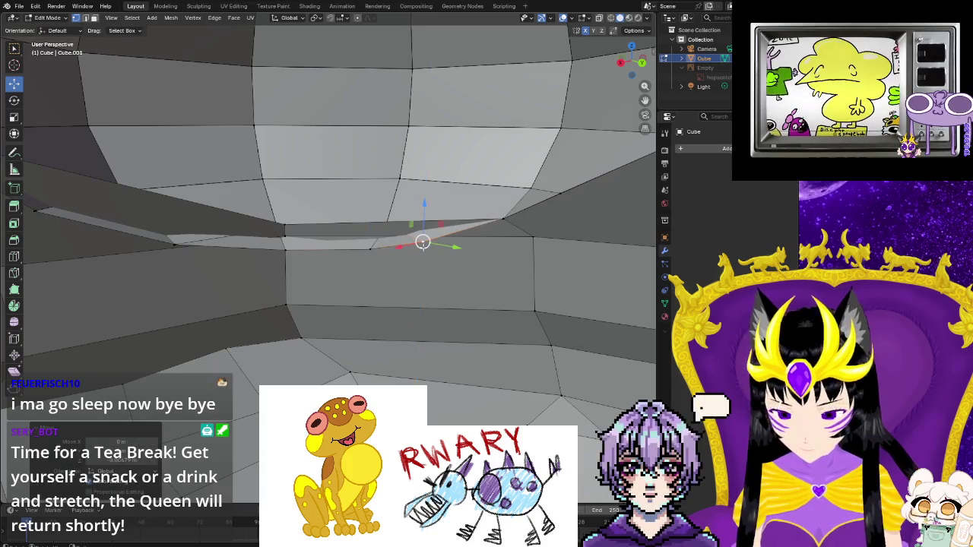
key(alt+a)
mouse_move(327, 296)
middle_down()
mouse_move(349, 304)
mouse_move(405, 281)
mouse_move(340, 282)
middle_up()
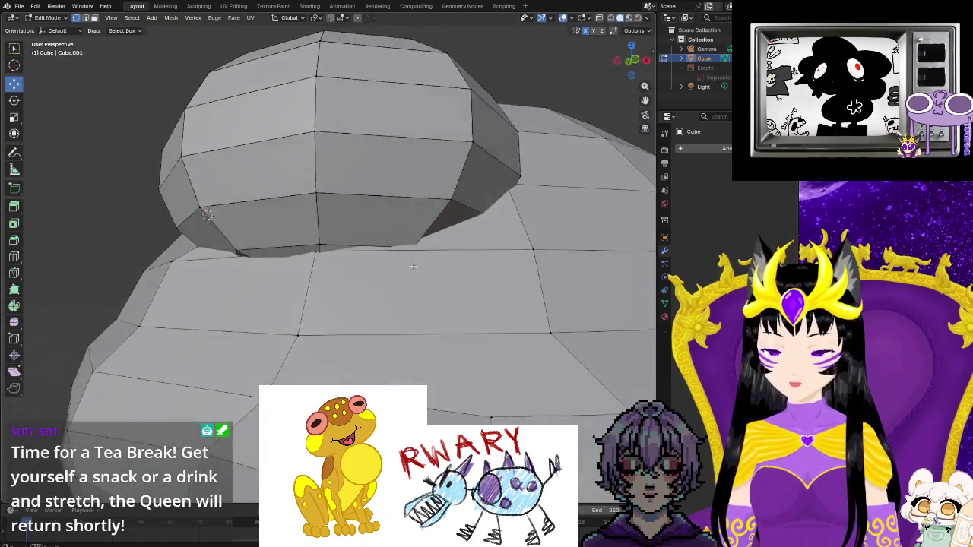
- Delete the face under the head in face select mode
click(247, 238)
click(95, 19)
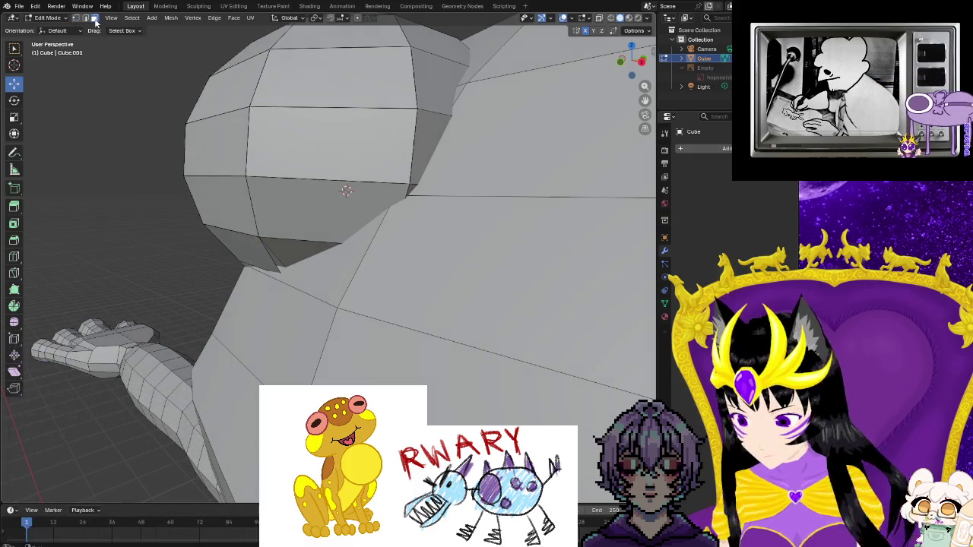
click(243, 244)
right_click(242, 249)
click(219, 414)
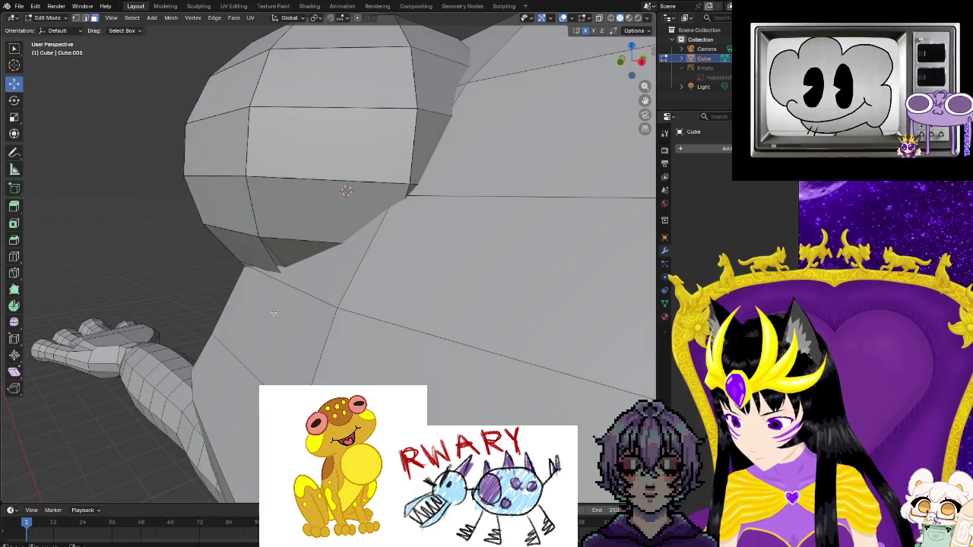
right_click(261, 264)
click(264, 265)
right_click(265, 263)
click(265, 265)
mouse_move(265, 264)
middle_down()
mouse_move(375, 278)
mouse_move(508, 354)
mouse_move(372, 325)
mouse_move(447, 321)
mouse_move(523, 394)
mouse_move(461, 267)
mouse_move(398, 221)
mouse_move(296, 282)
mouse_move(329, 321)
mouse_move(358, 326)
mouse_move(419, 306)
mouse_move(425, 286)
mouse_move(292, 324)
mouse_move(171, 197)
middle_up()
- Merge the vertices at the edge of the gap at their center
drag(196, 220, 196, 218)
click(177, 258)
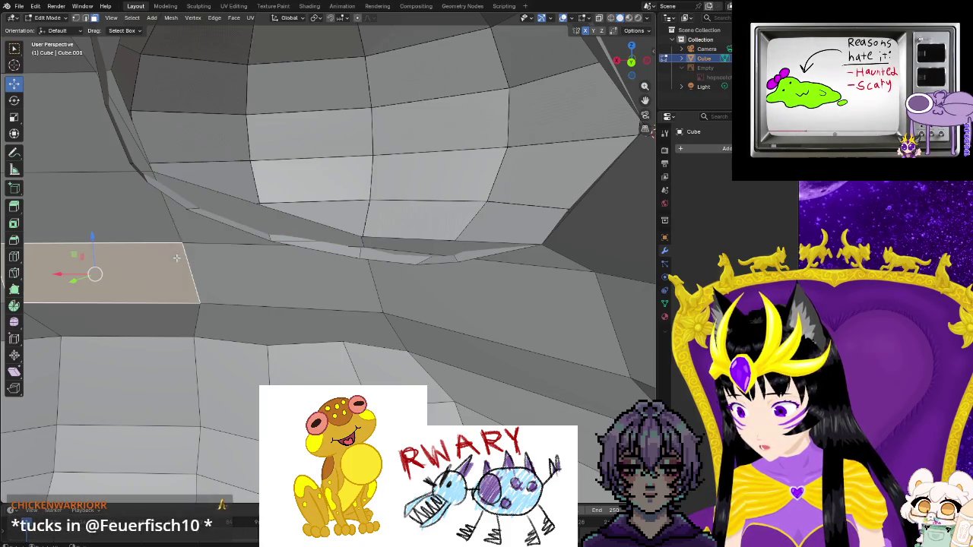
click(76, 18)
click(185, 209)
right_click(187, 210)
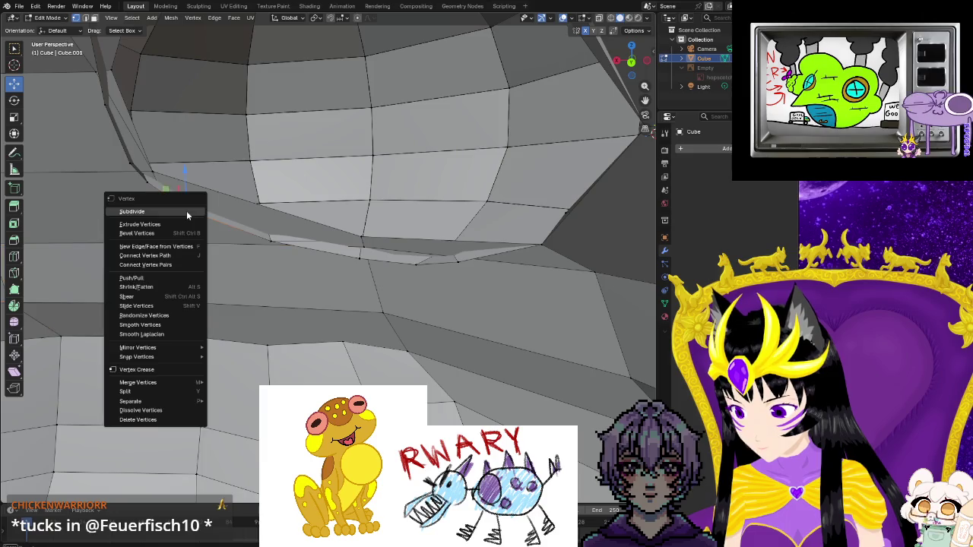
click(236, 384)
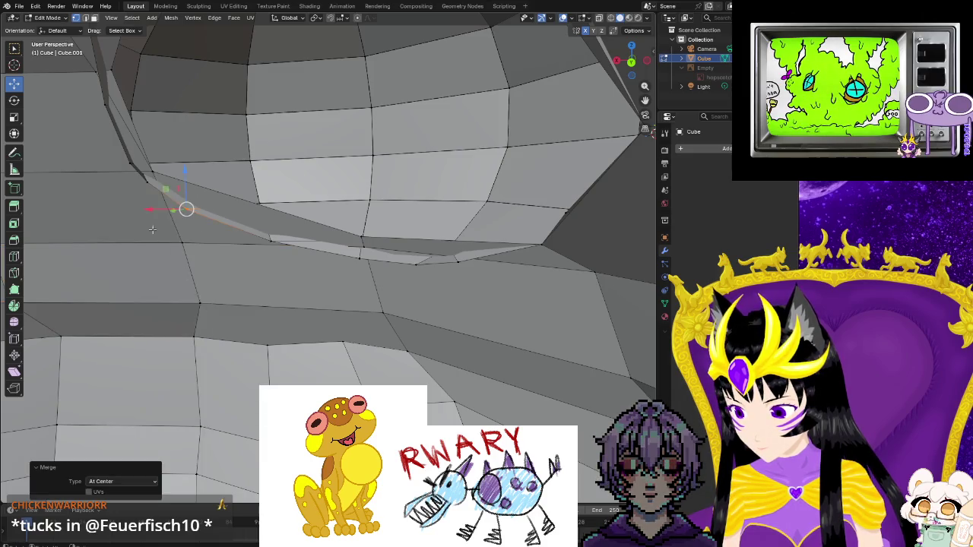
middle_drag(152, 229, 168, 184)
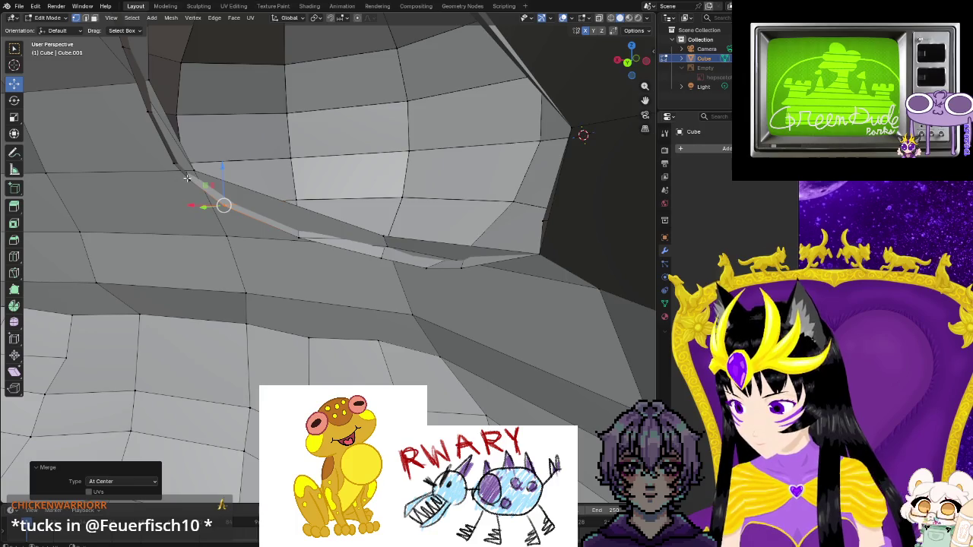
right_click(189, 180)
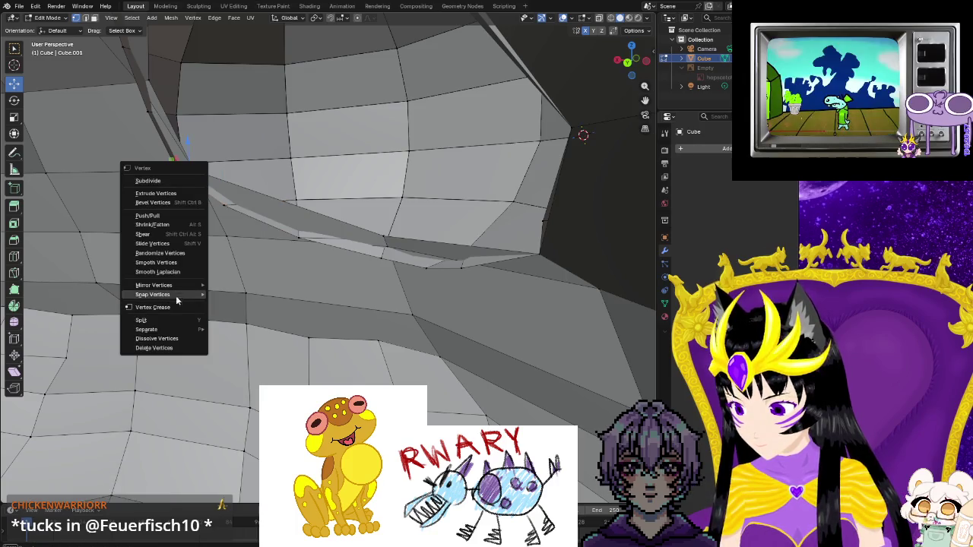
key(Escape)
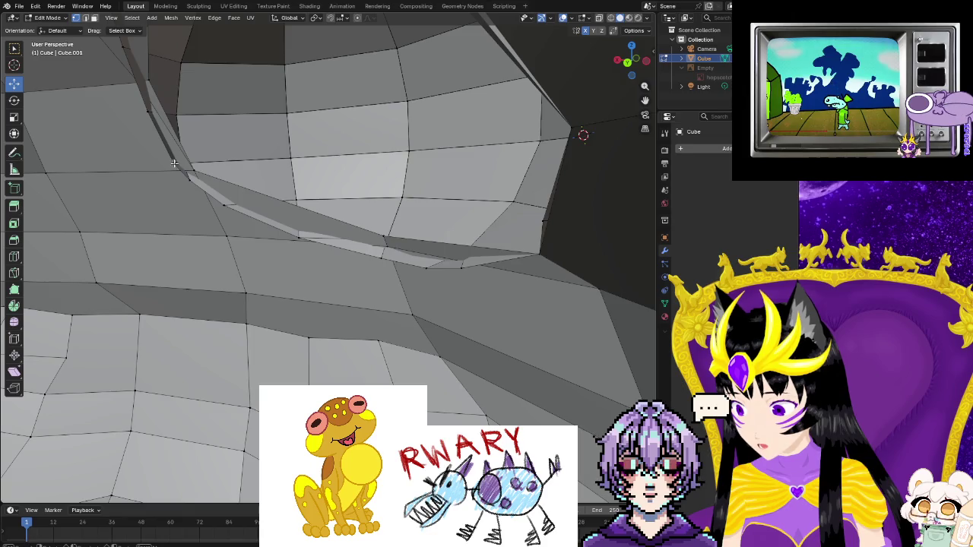
right_click(164, 167)
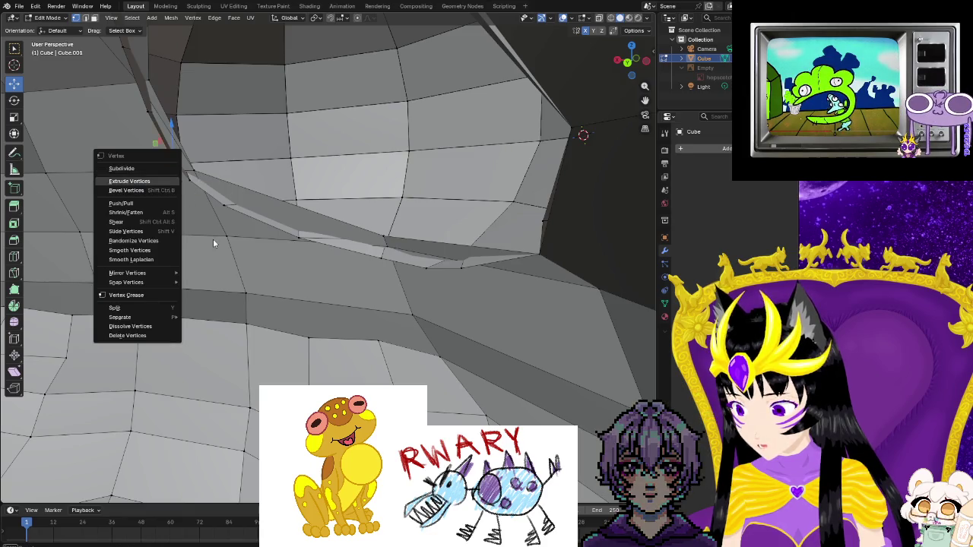
key(Escape)
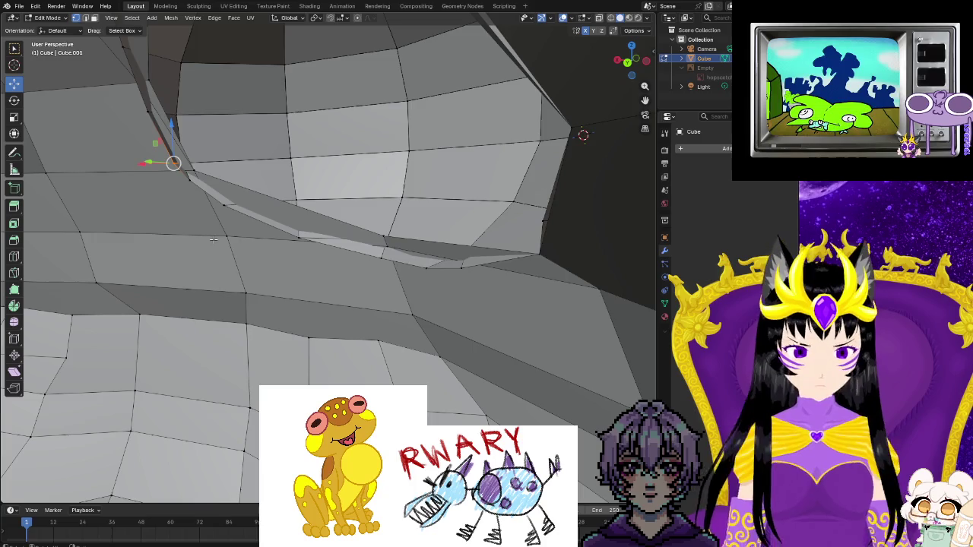
mouse_move(215, 238)
middle_down()
mouse_move(189, 259)
mouse_move(213, 243)
mouse_move(97, 393)
mouse_move(65, 387)
mouse_move(187, 384)
mouse_move(206, 344)
middle_up()
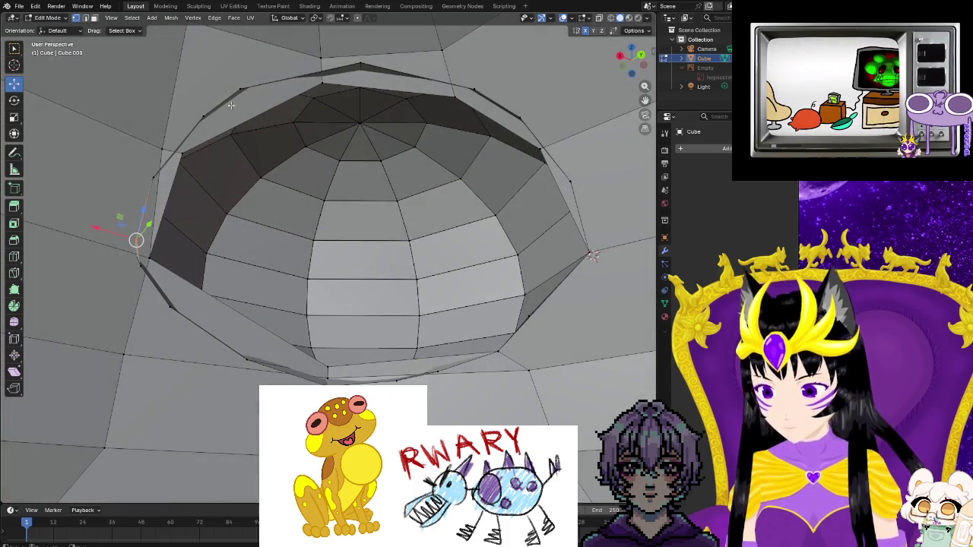
- Switch to wireframe shading and box-select the dome's lower rim loop
drag(150, 72, 587, 299)
drag(604, 368, 604, 368)
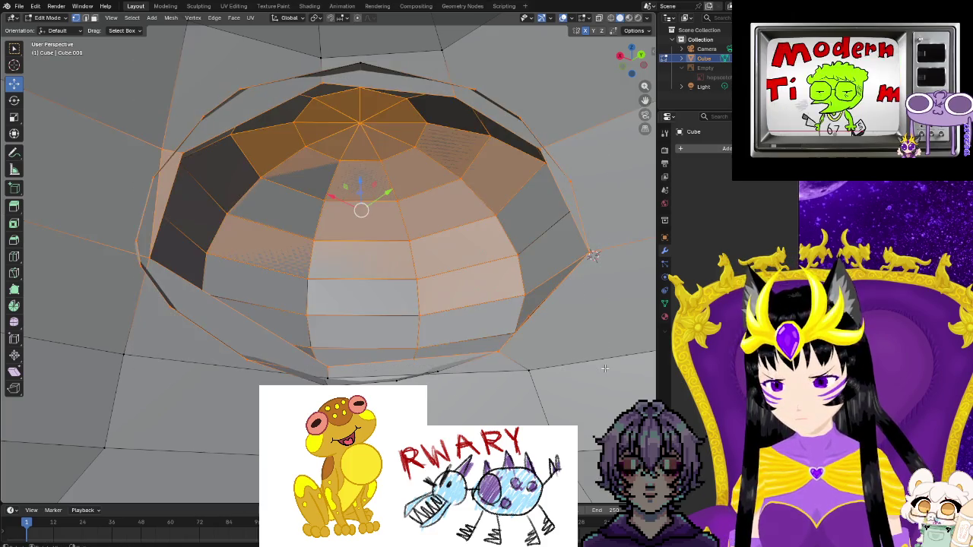
key(alt+a)
mouse_move(493, 278)
middle_down()
mouse_move(558, 327)
mouse_move(582, 327)
middle_up()
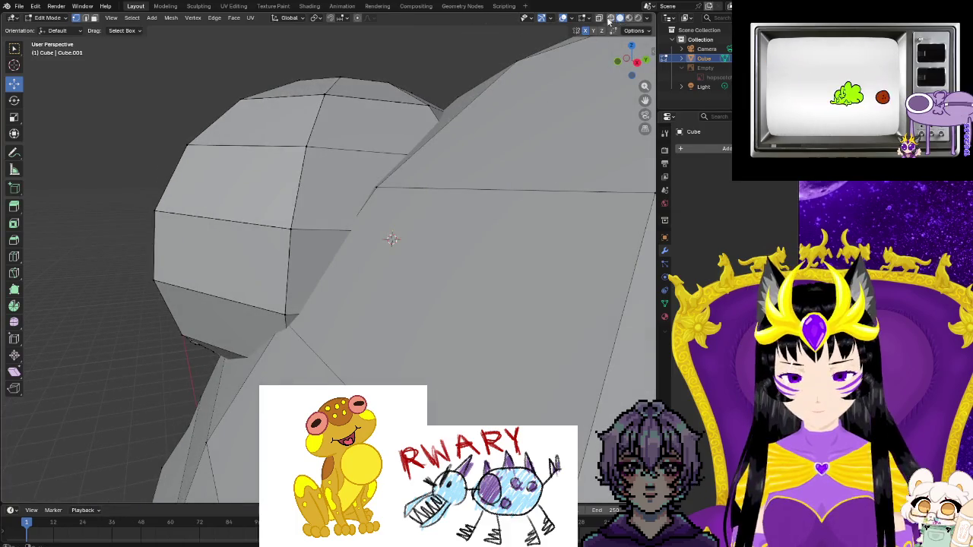
click(608, 19)
mouse_move(478, 223)
middle_down()
mouse_move(478, 265)
mouse_move(389, 272)
middle_up()
drag(101, 238, 501, 279)
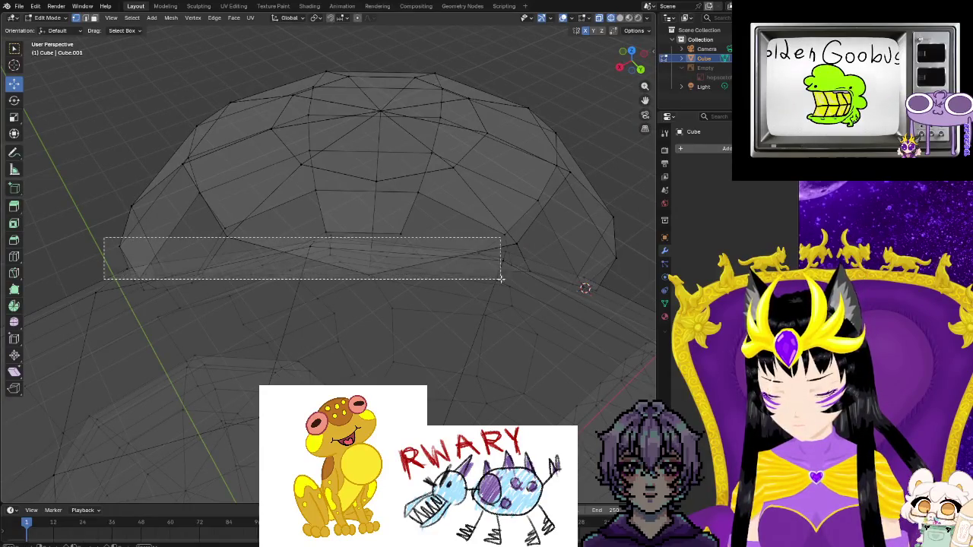
drag(593, 301, 604, 299)
mouse_move(540, 341)
middle_down()
mouse_move(476, 349)
mouse_move(489, 337)
middle_up()
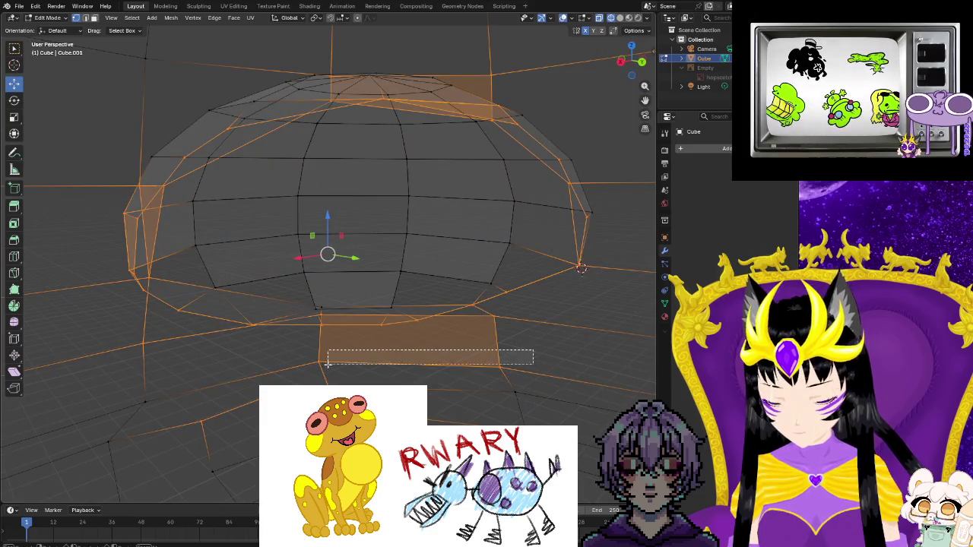
drag(328, 364, 163, 443)
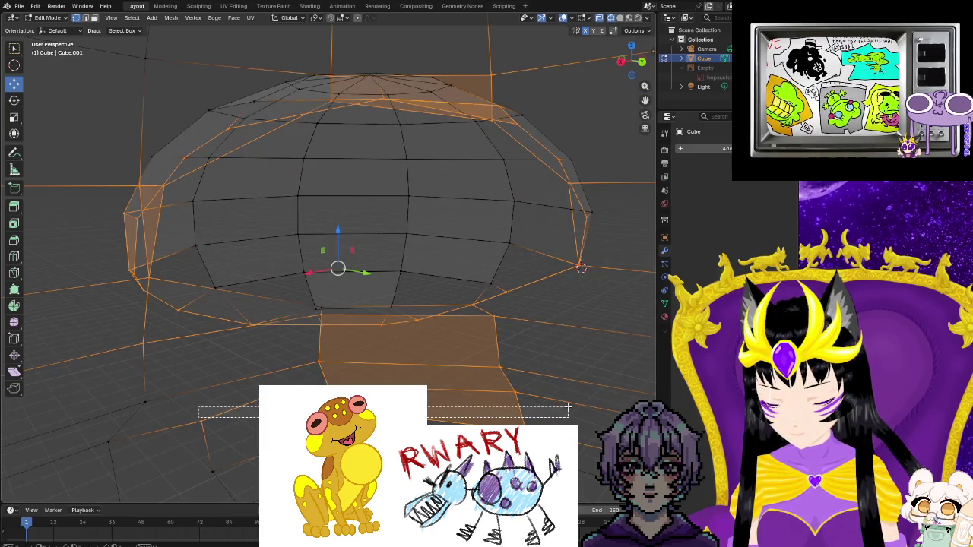
ctrl+drag(181, 329, 587, 471)
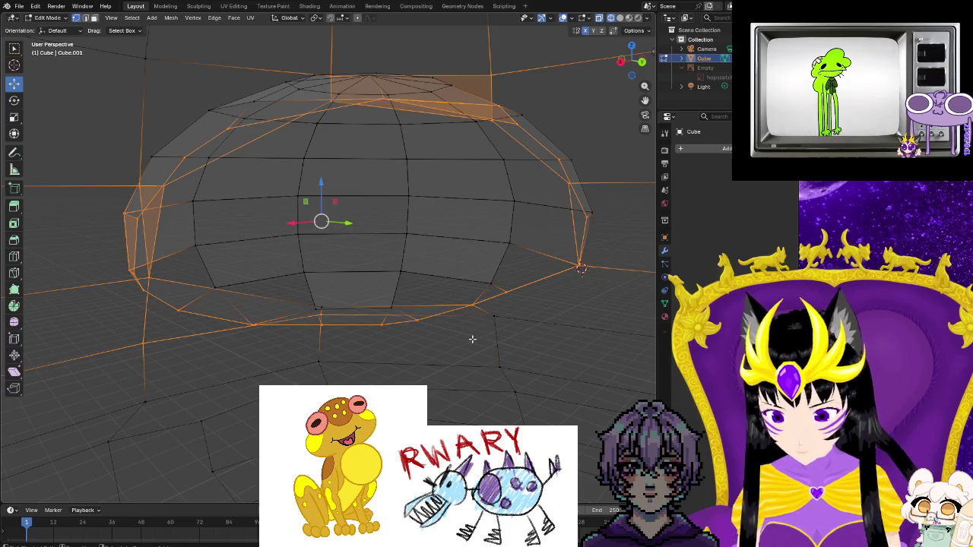
- Refine the rim loop selection around the dome and return to solid shading
mouse_move(449, 287)
middle_down()
mouse_move(212, 289)
mouse_move(263, 292)
middle_up()
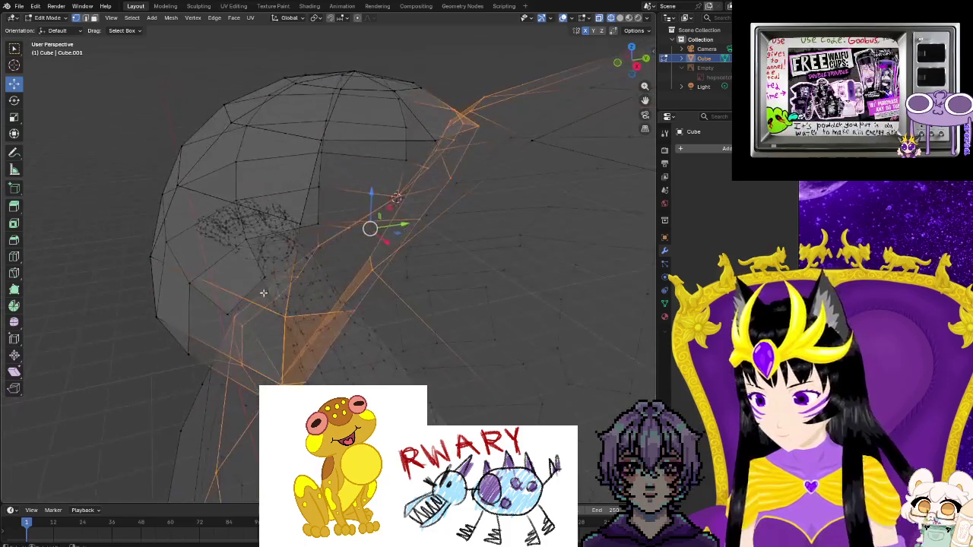
drag(263, 295, 300, 335)
mouse_move(300, 334)
middle_down()
mouse_move(295, 365)
mouse_move(309, 342)
mouse_move(365, 312)
middle_up()
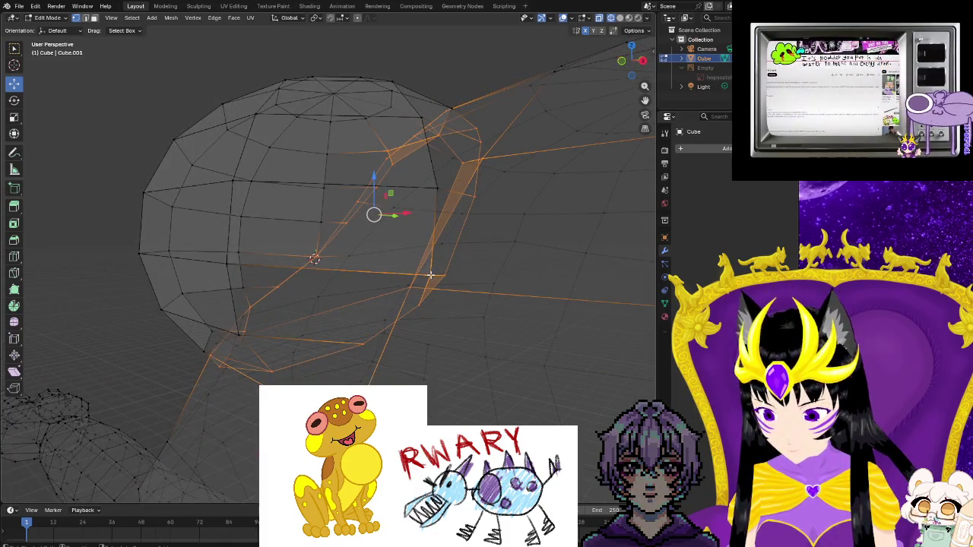
mouse_move(372, 315)
middle_down()
mouse_move(367, 321)
mouse_move(456, 306)
mouse_move(516, 311)
mouse_move(441, 326)
middle_up()
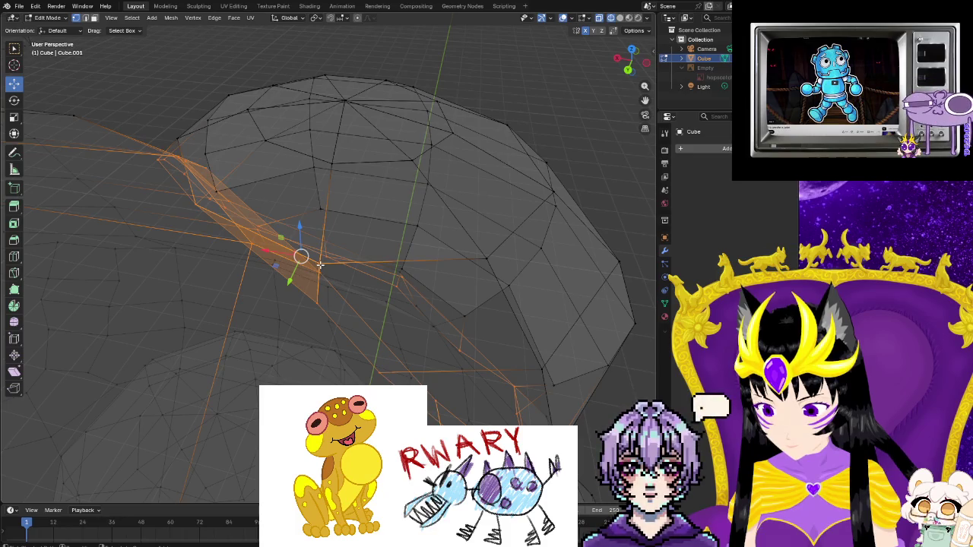
mouse_move(327, 276)
middle_down()
mouse_move(325, 327)
mouse_move(380, 293)
mouse_move(426, 281)
middle_up()
drag(198, 170, 205, 176)
mouse_move(274, 226)
middle_down()
mouse_move(317, 224)
mouse_move(380, 261)
mouse_move(357, 279)
mouse_move(111, 373)
middle_up()
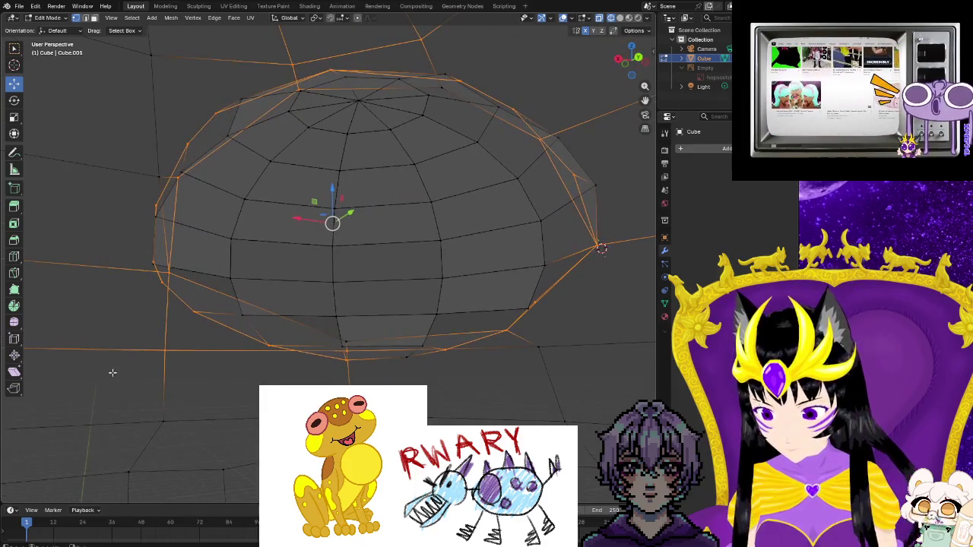
shift+click(168, 350)
mouse_move(167, 350)
middle_down()
mouse_move(472, 355)
mouse_move(482, 226)
middle_up()
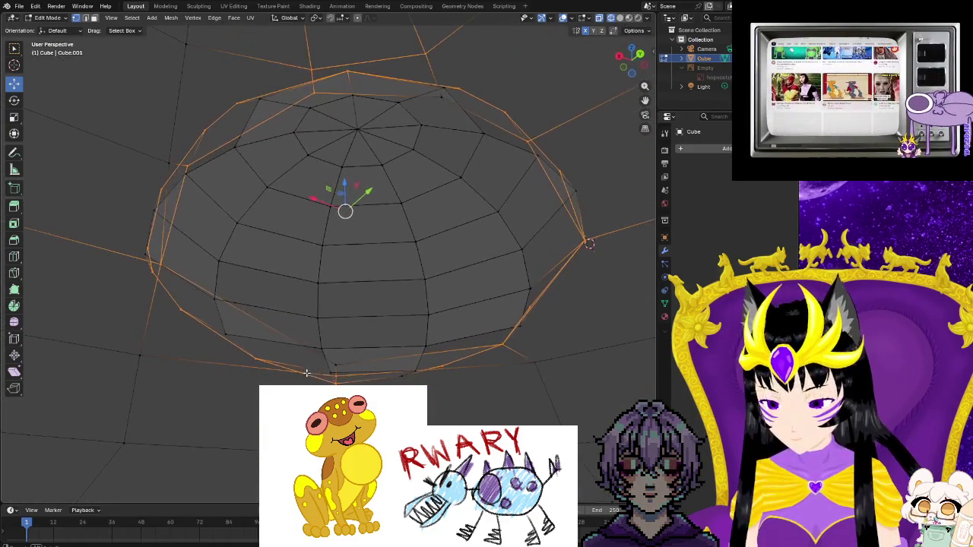
click(620, 19)
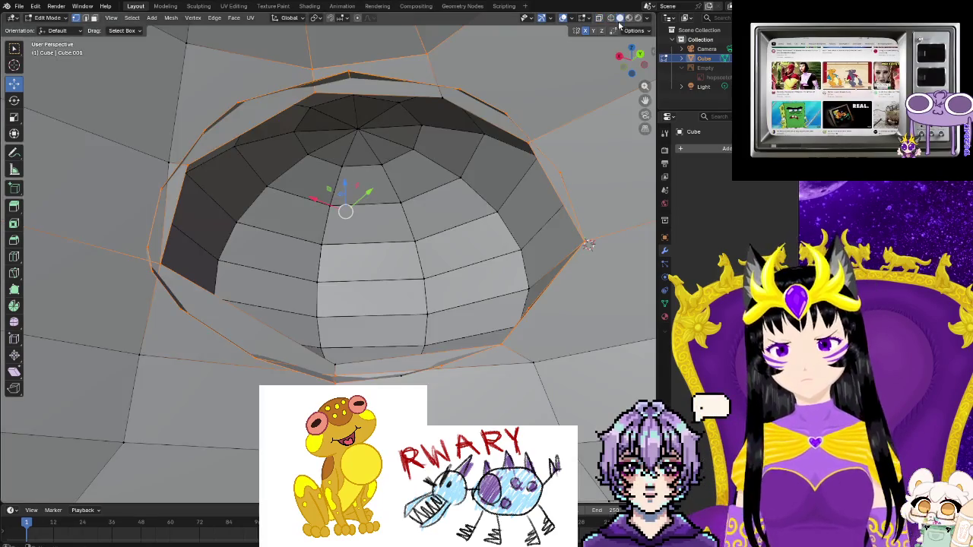
- Select the opening's top vertices and run Bridge Edge Loops
drag(412, 38, 435, 58)
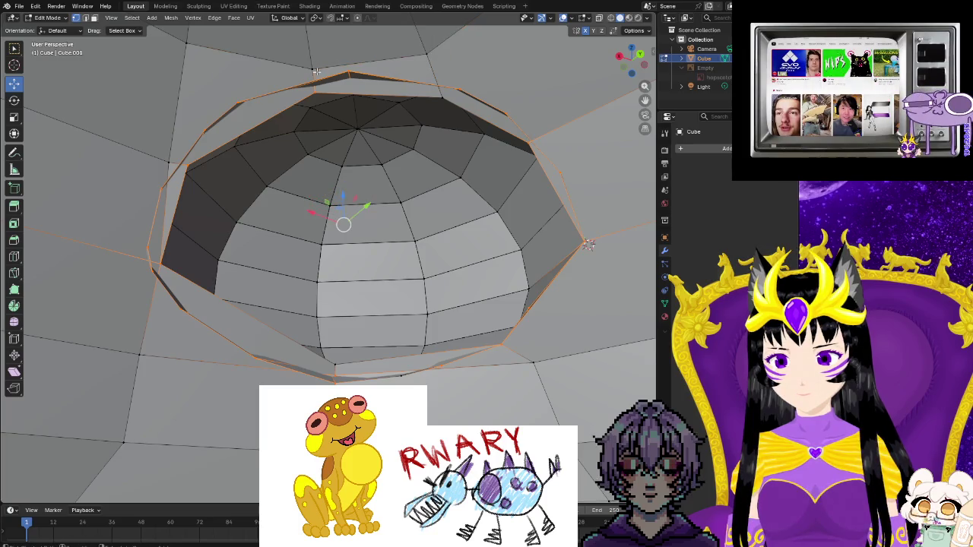
scroll(411, 201, up, 5)
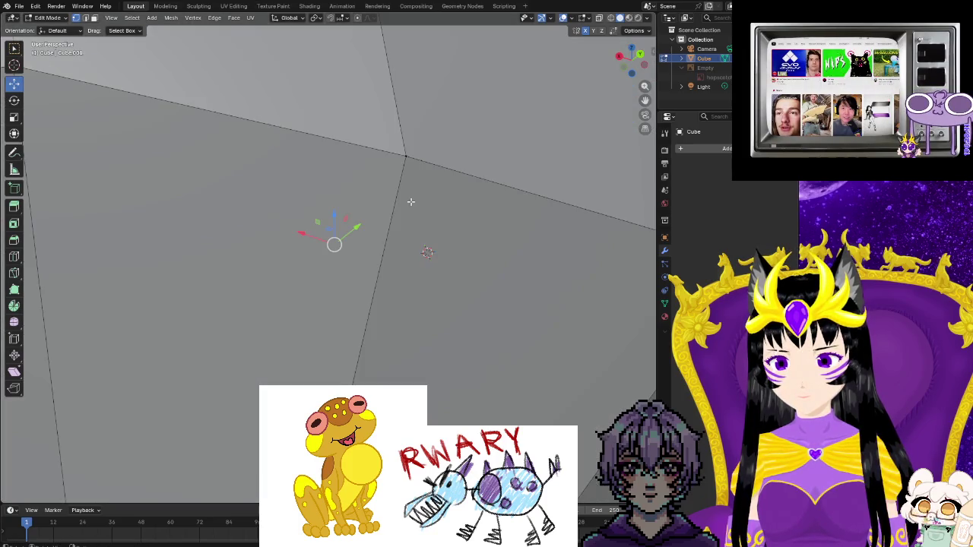
scroll(411, 202, down, 5)
right_click(412, 204)
click(410, 212)
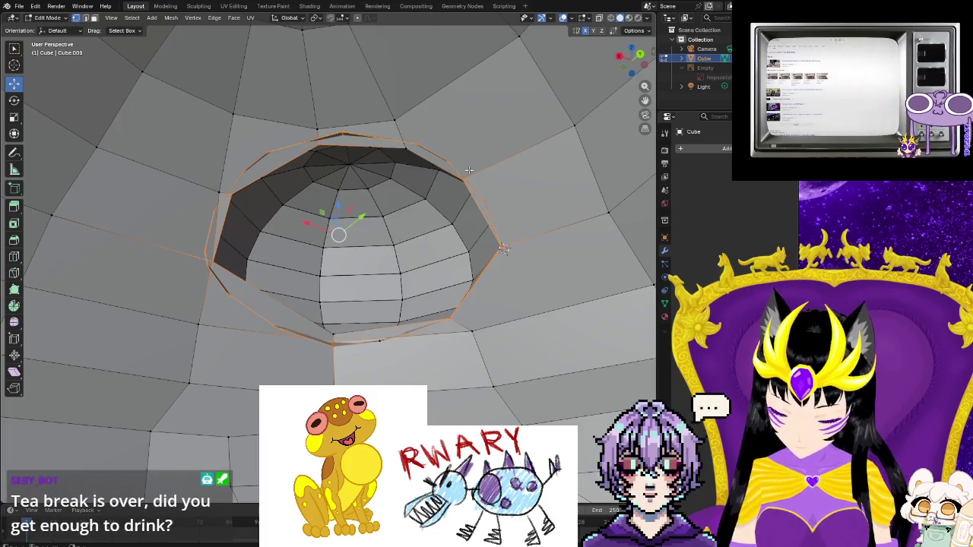
key(F3)
click(516, 189)
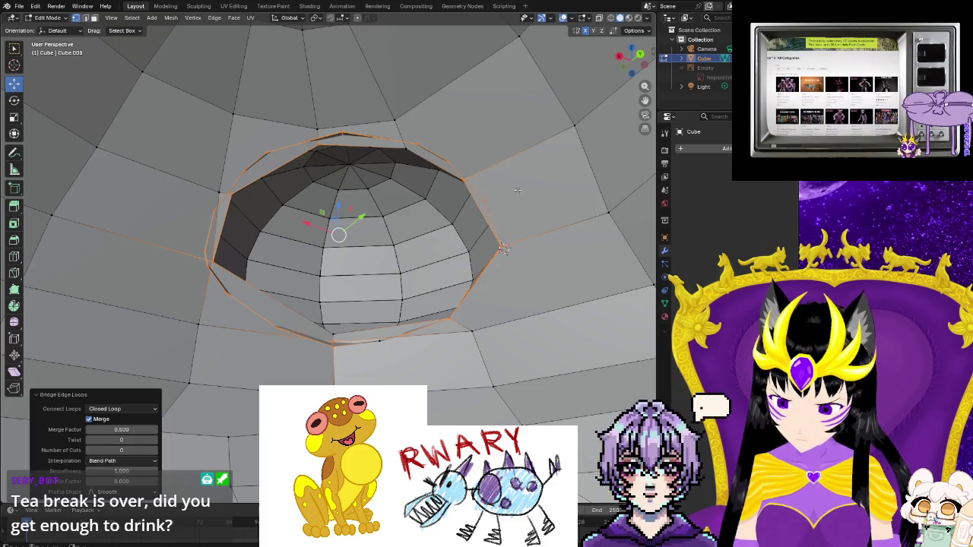
- Fill the shoulder hole and bridge its edge loops into a tunnel
click(445, 348)
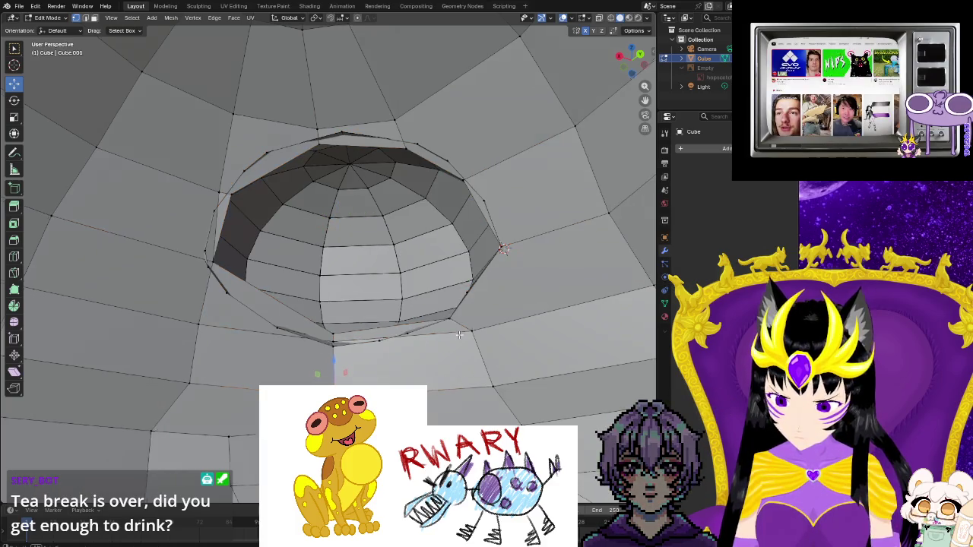
middle_drag(459, 335, 439, 362)
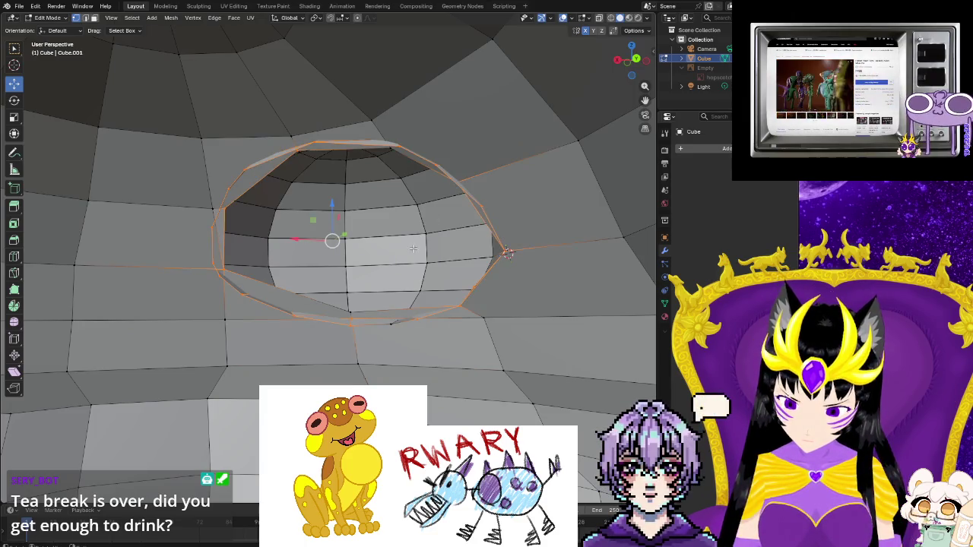
middle_drag(437, 268, 412, 251)
key(f)
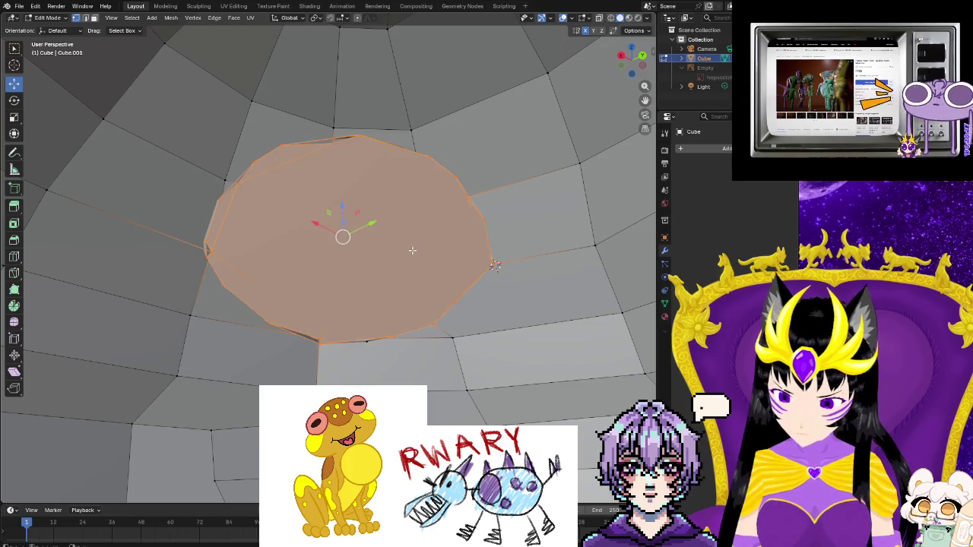
key(ctrl+v)
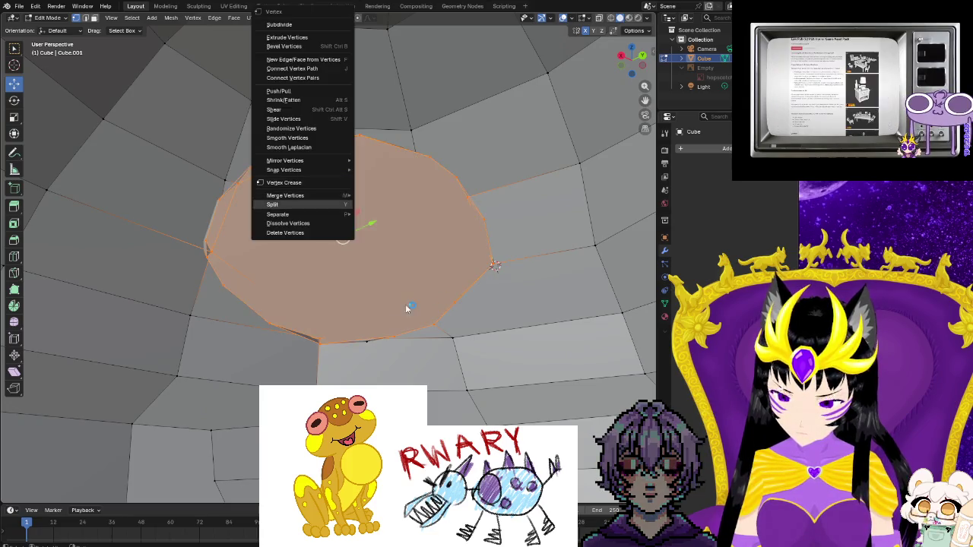
key(F3)
click(471, 328)
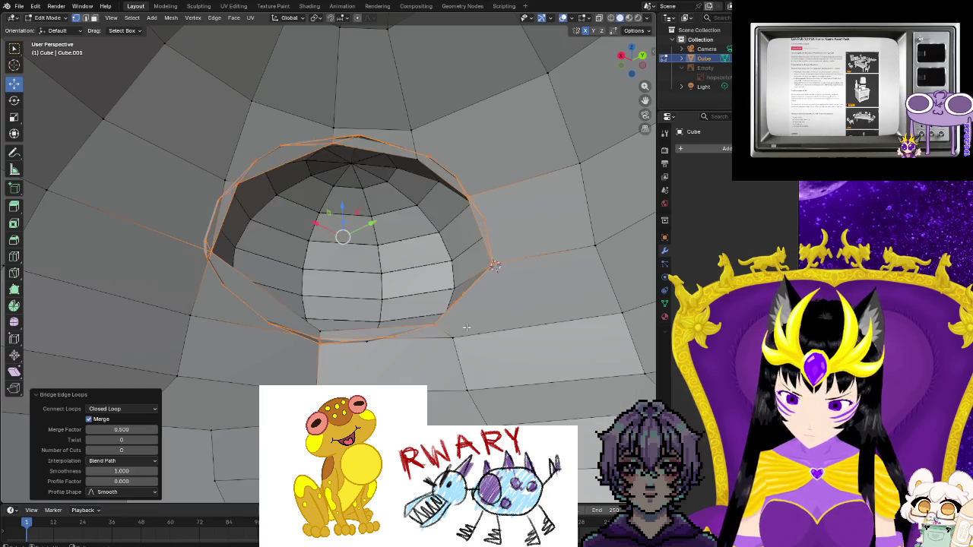
- Cap the tunnel's rim edge loop with a single face
middle_drag(445, 330, 440, 364)
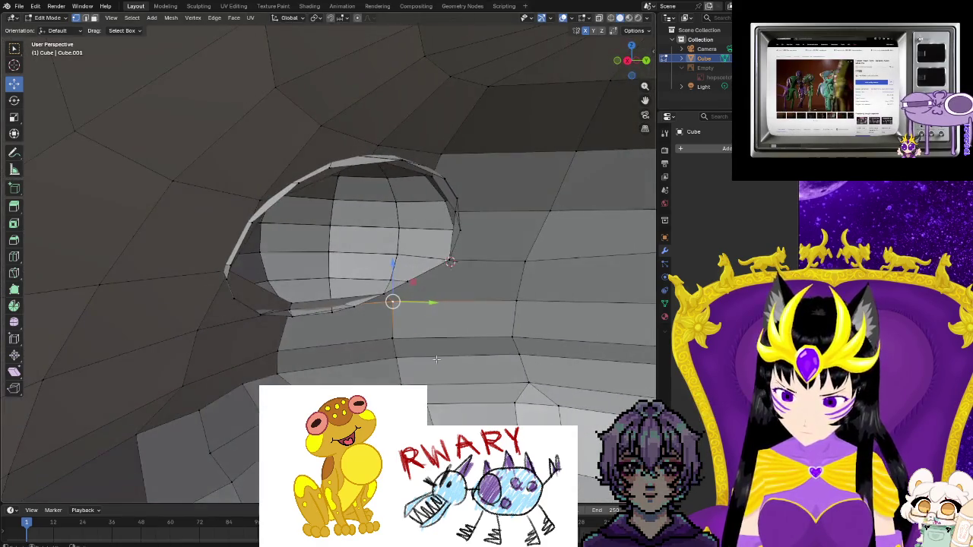
scroll(380, 346, up, 2)
scroll(321, 361, up, 3)
scroll(235, 349, up, 4)
scroll(235, 349, down, 5)
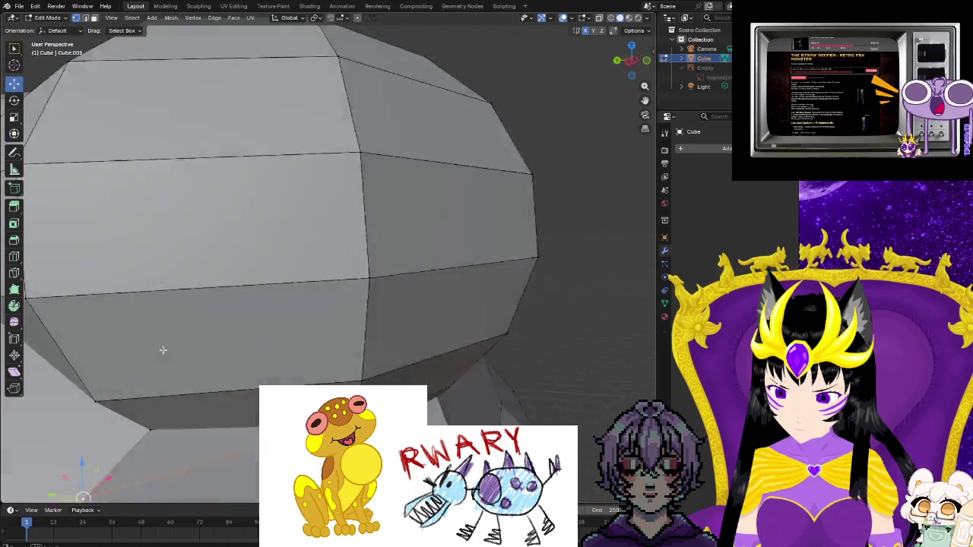
mouse_move(235, 349)
middle_down()
mouse_move(323, 330)
mouse_move(277, 328)
middle_up()
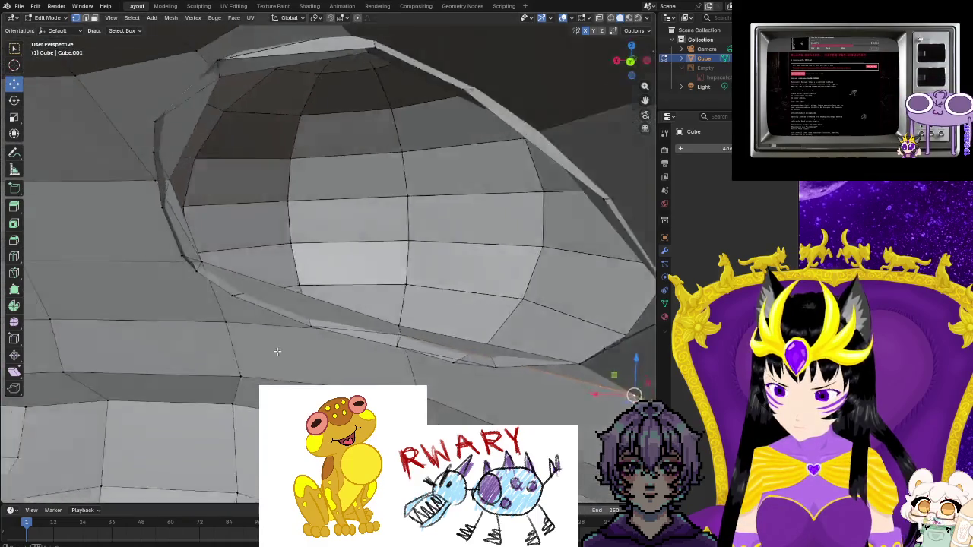
alt+click(277, 328)
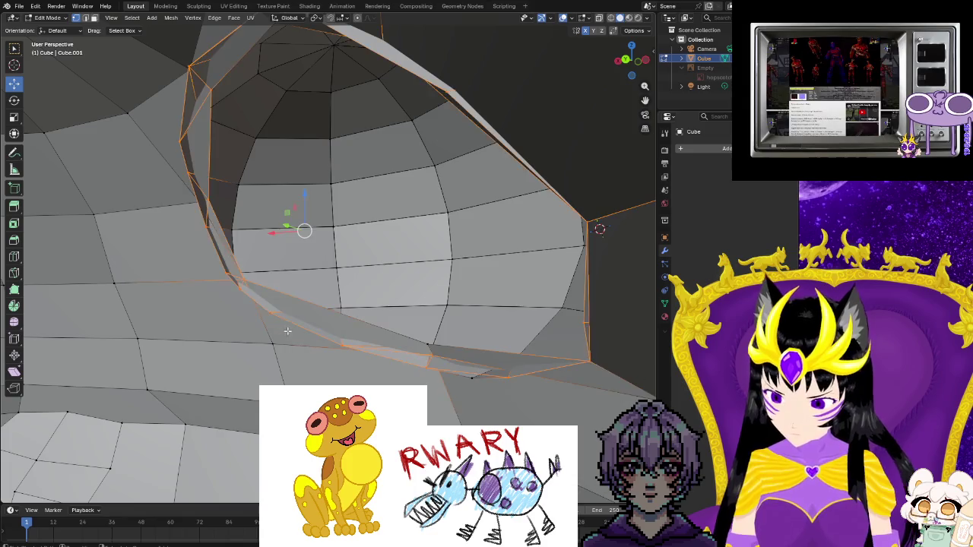
key(f)
scroll(353, 313, up, 2)
scroll(353, 313, up, 2)
middle_drag(353, 313, 361, 308)
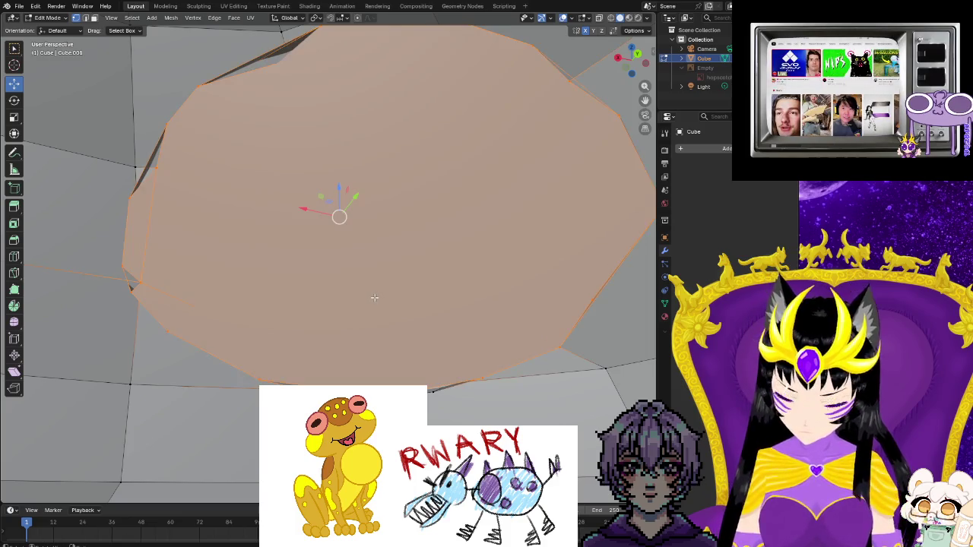
key(F3)
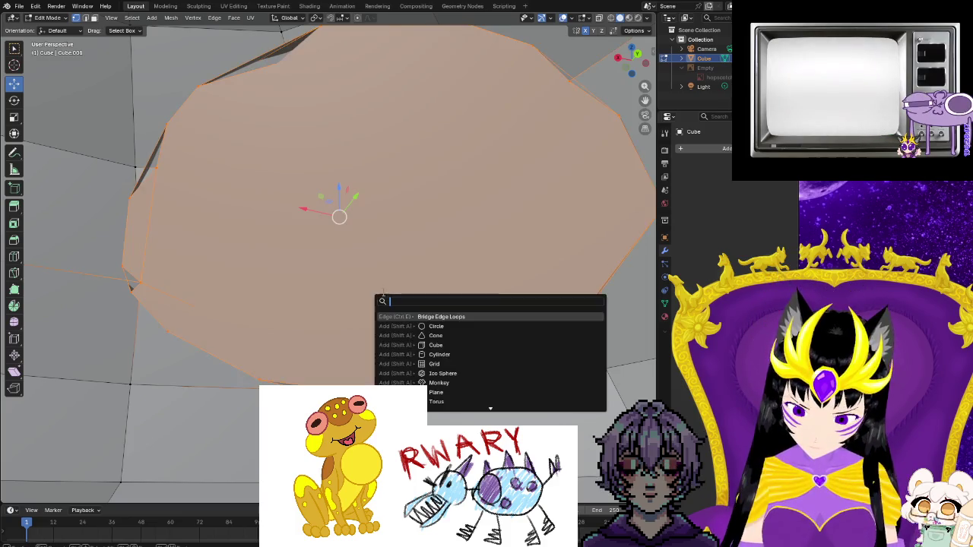
- Bridge the opening's edge loops with Connect Loops set to Open Loop and Merge off
key(Return)
click(151, 410)
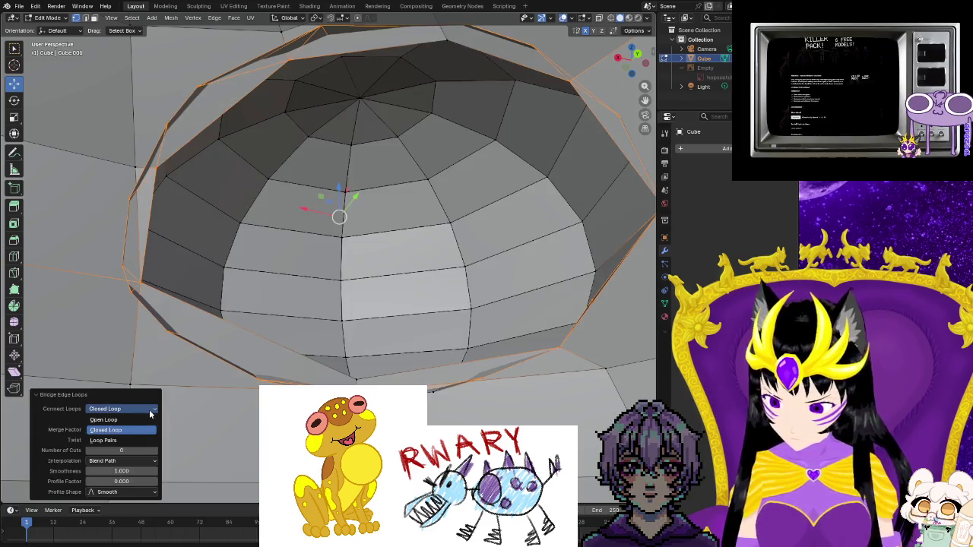
click(103, 419)
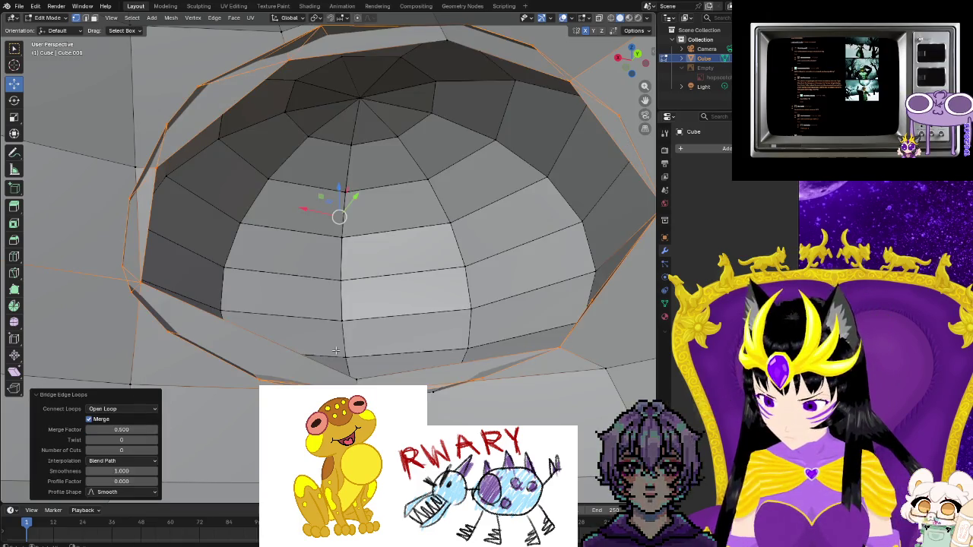
click(90, 419)
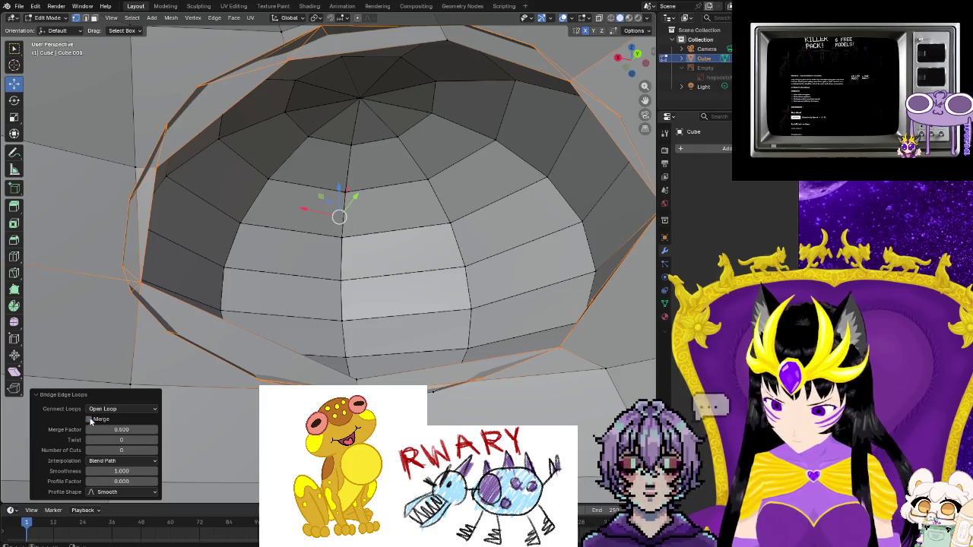
- Revert to the cap face and re-run Bridge Edge Loops with those settings
key(f)
right_click(389, 356)
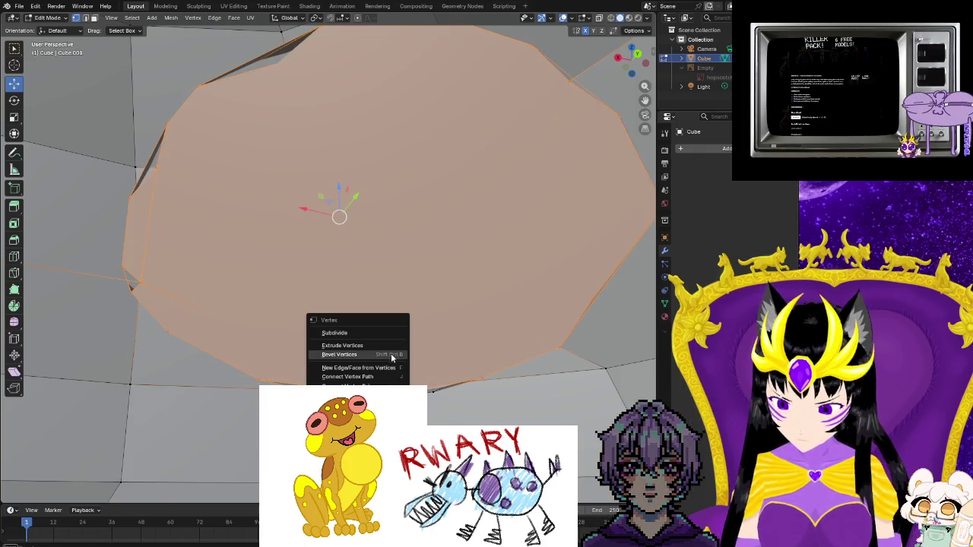
key(Escape)
key(F3)
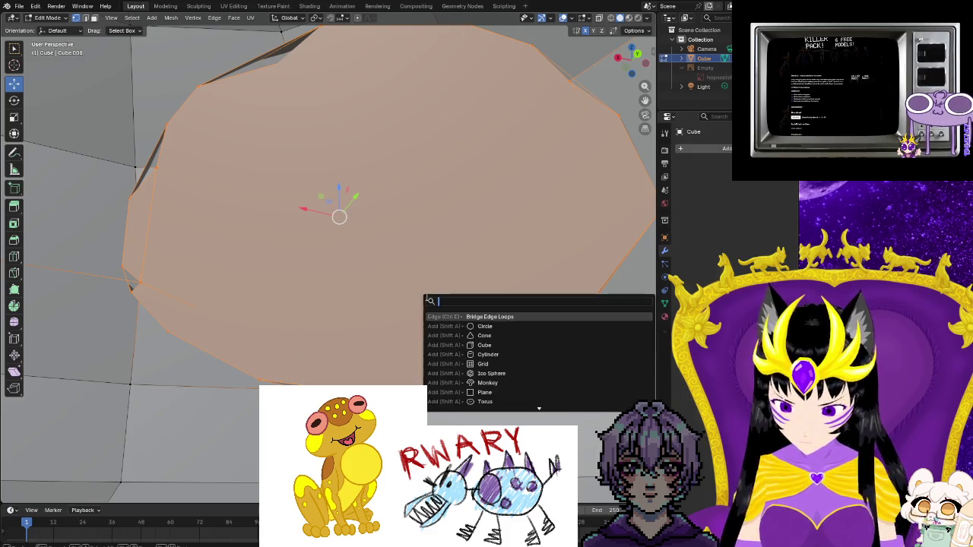
click(474, 317)
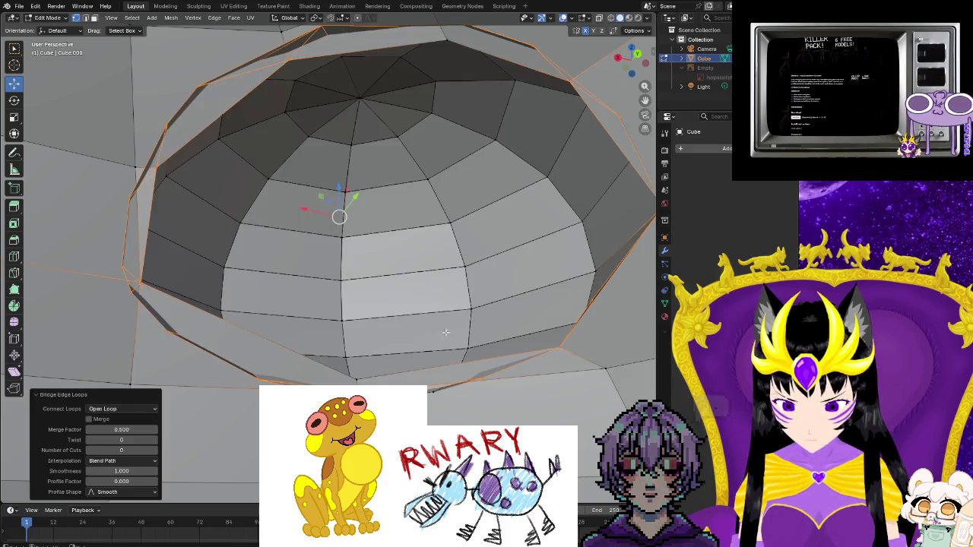
mouse_move(398, 334)
middle_down()
mouse_move(405, 387)
mouse_move(268, 381)
mouse_move(511, 403)
middle_up()
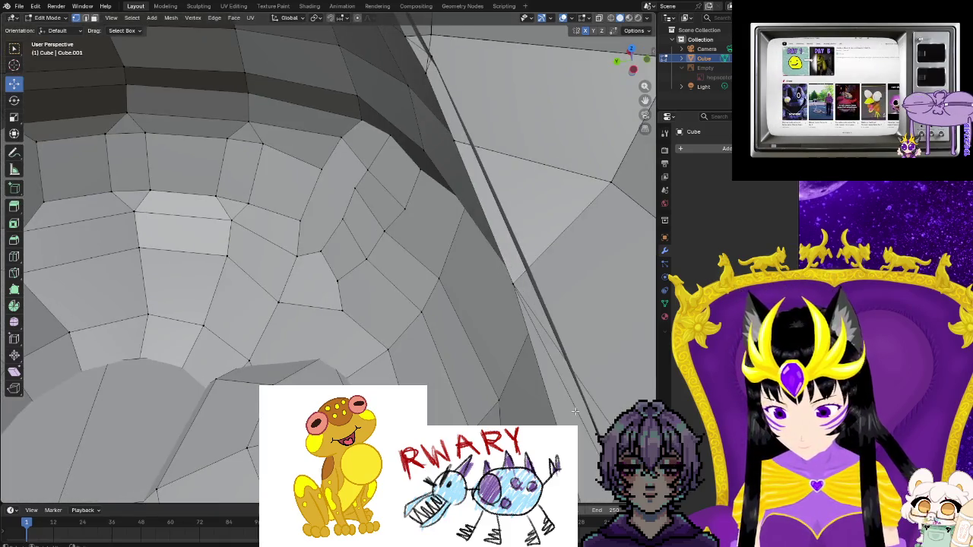
middle_drag(576, 411, 622, 406)
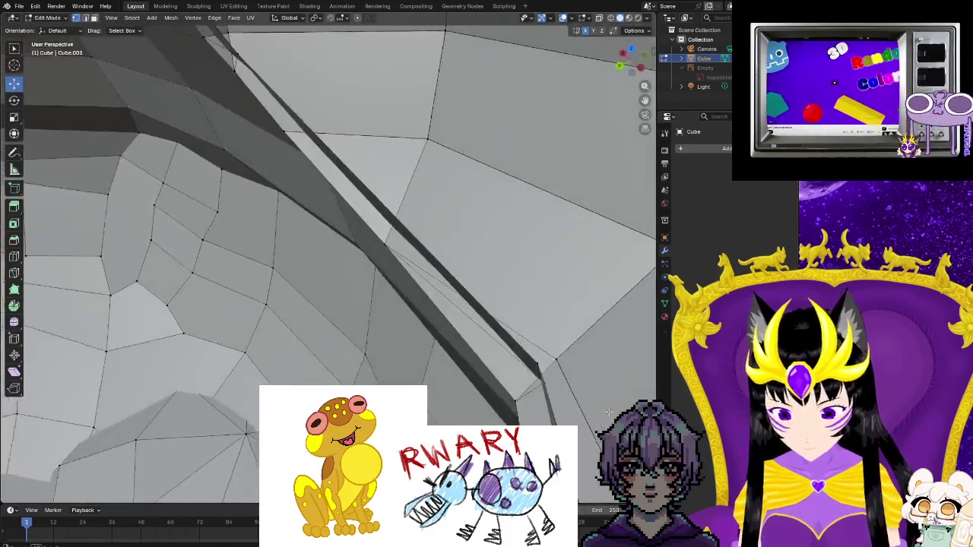
key(ctrl+z)
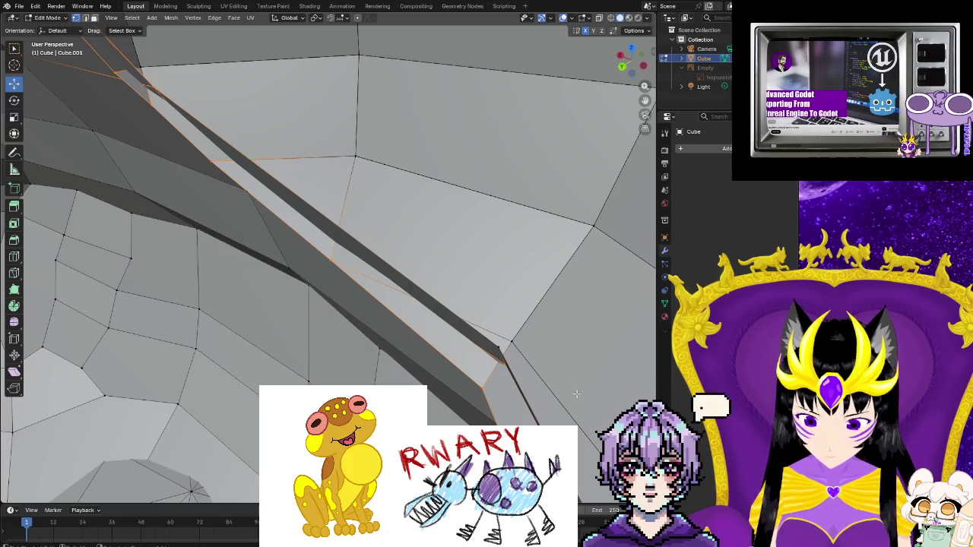
key(f)
key(ctrl+z)
key(alt+a)
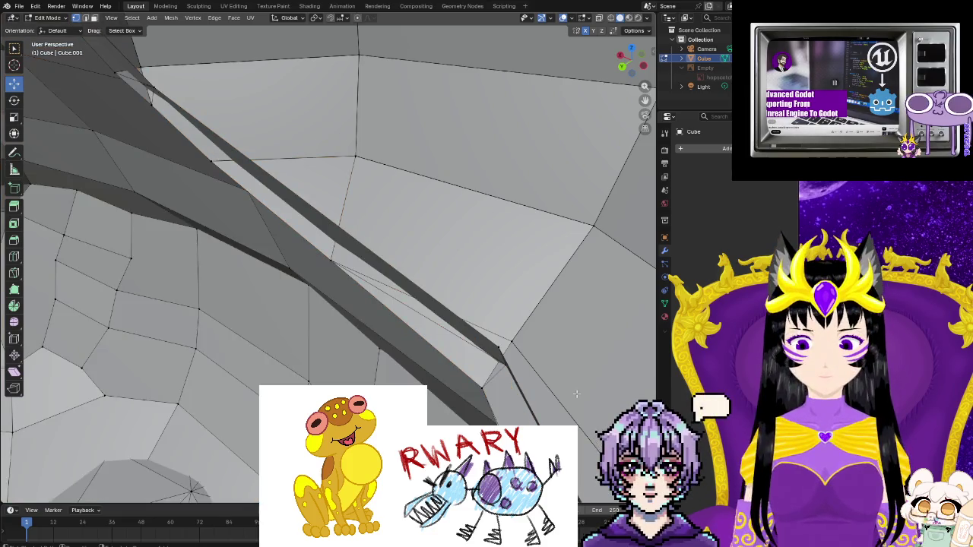
key(ctrl+z)
key(f)
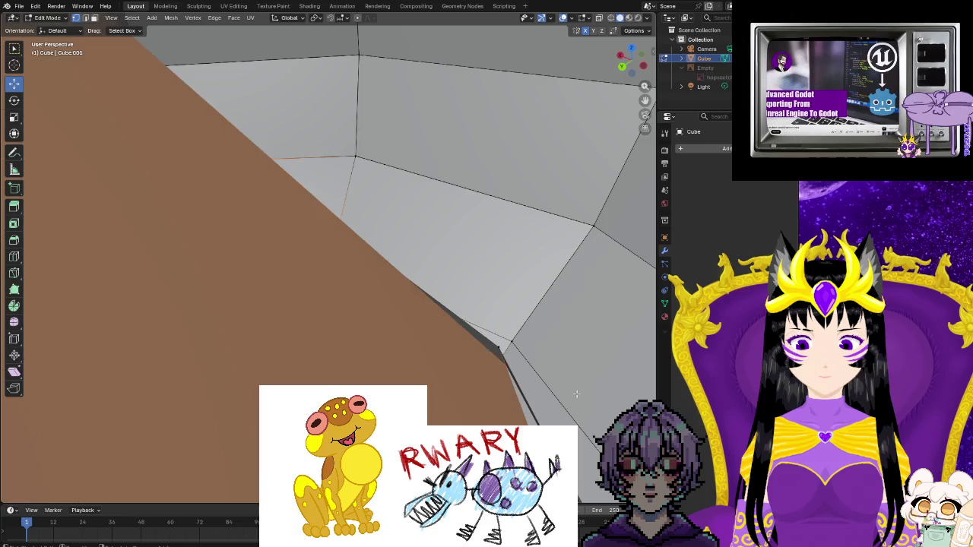
key(ctrl+z)
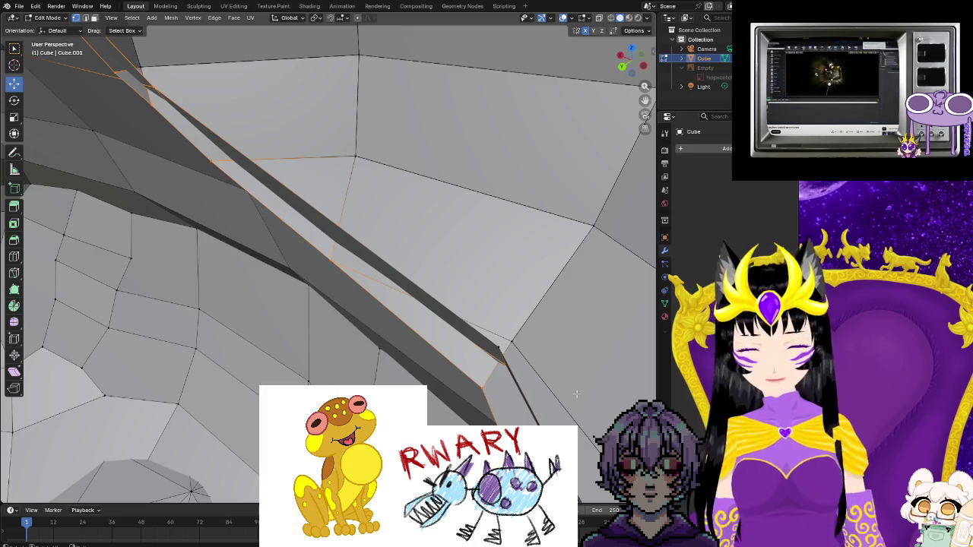
scroll(574, 395, down, 3)
middle_drag(574, 395, 322, 327)
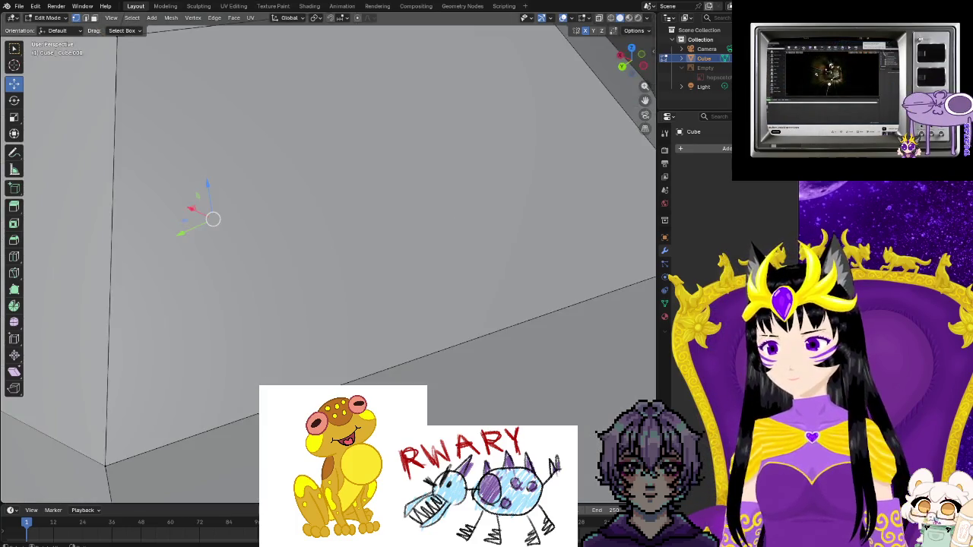
mouse_move(490, 349)
middle_down()
mouse_move(191, 307)
mouse_move(652, 346)
mouse_move(503, 308)
middle_up()
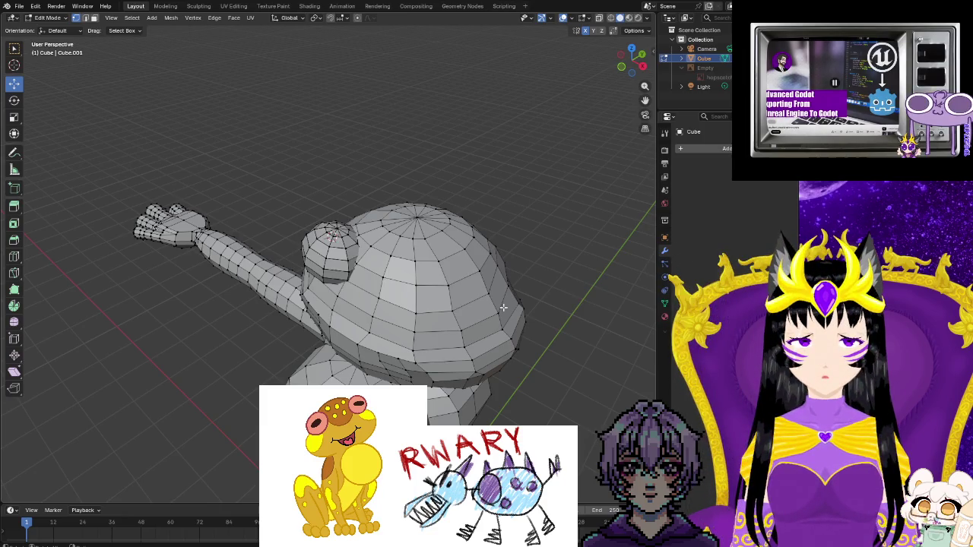
scroll(474, 374, down, 2)
mouse_move(474, 374)
middle_down()
mouse_move(449, 341)
mouse_move(395, 348)
mouse_move(428, 335)
mouse_move(365, 380)
middle_up()
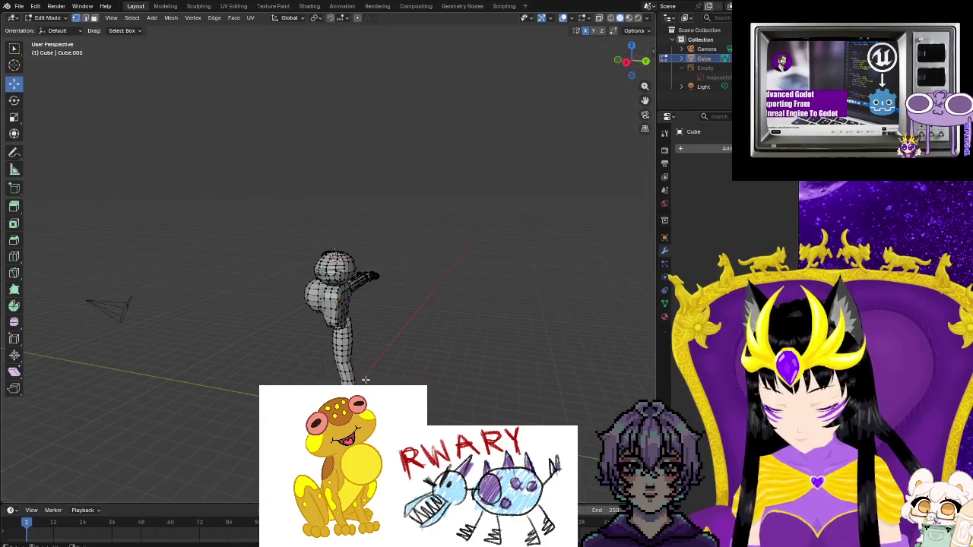
scroll(358, 369, up, 5)
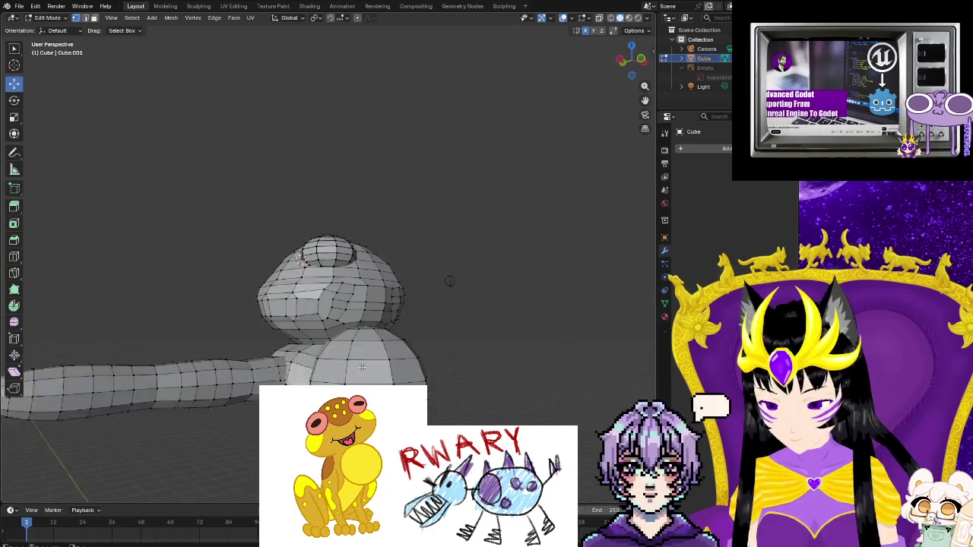
scroll(358, 369, up, 2)
scroll(358, 368, up, 2)
scroll(358, 369, up, 3)
scroll(358, 369, down, 4)
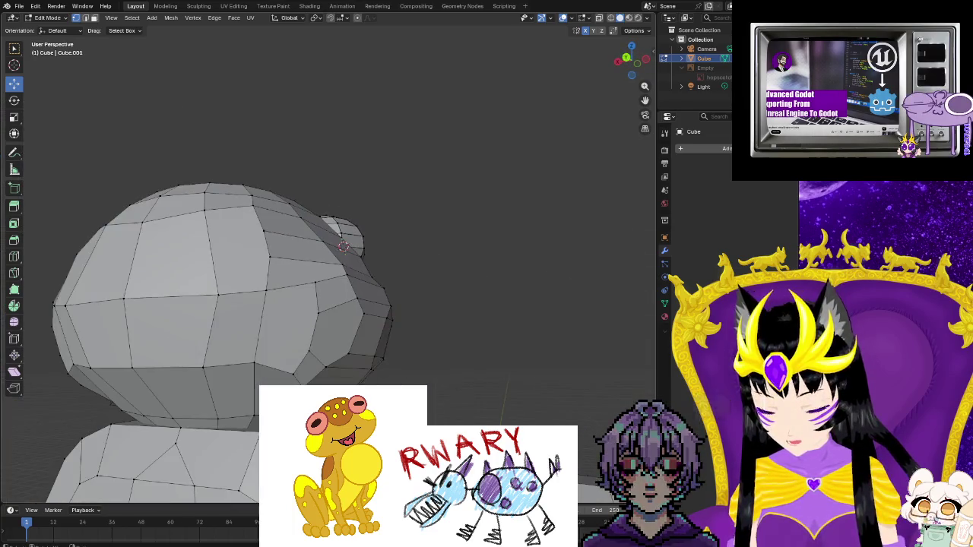
middle_drag(358, 368, 426, 380)
scroll(425, 380, up, 4)
scroll(530, 424, up, 3)
mouse_move(530, 424)
middle_down()
mouse_move(563, 394)
mouse_move(532, 395)
mouse_move(441, 342)
middle_up()
scroll(532, 395, down, 3)
scroll(532, 396, down, 3)
scroll(472, 357, up, 3)
scroll(471, 357, down, 3)
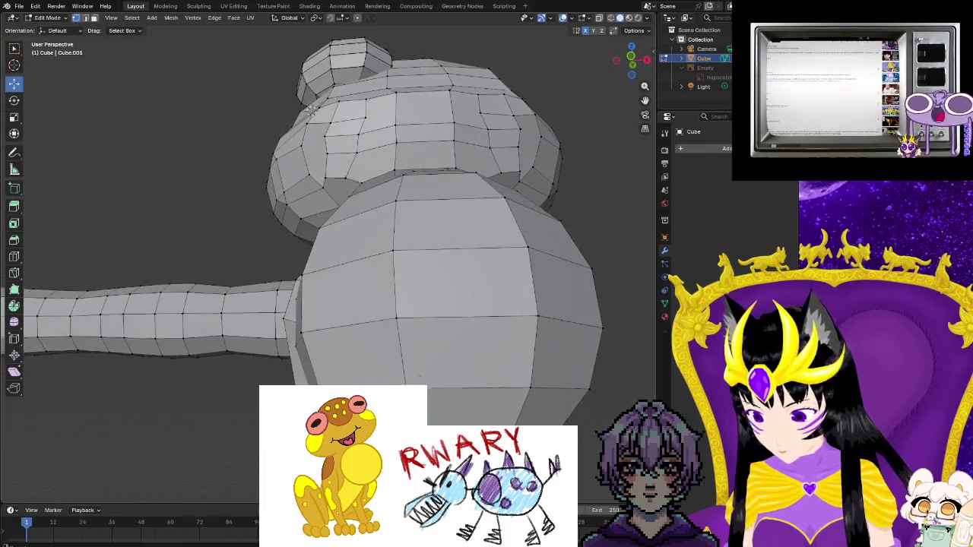
scroll(441, 342, up, 4)
scroll(497, 424, up, 3)
middle_drag(497, 424, 497, 424)
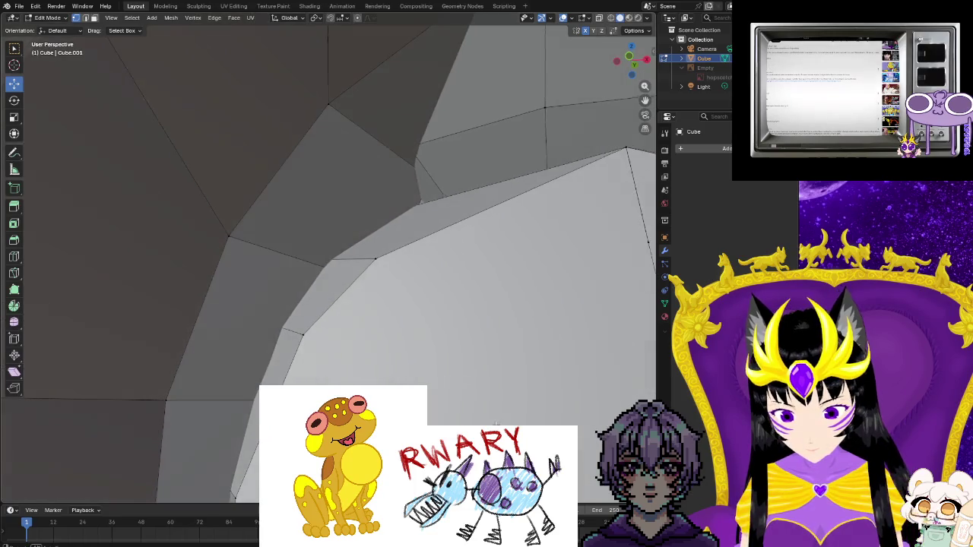
scroll(497, 424, up, 4)
scroll(564, 425, down, 3)
middle_drag(532, 380, 478, 326)
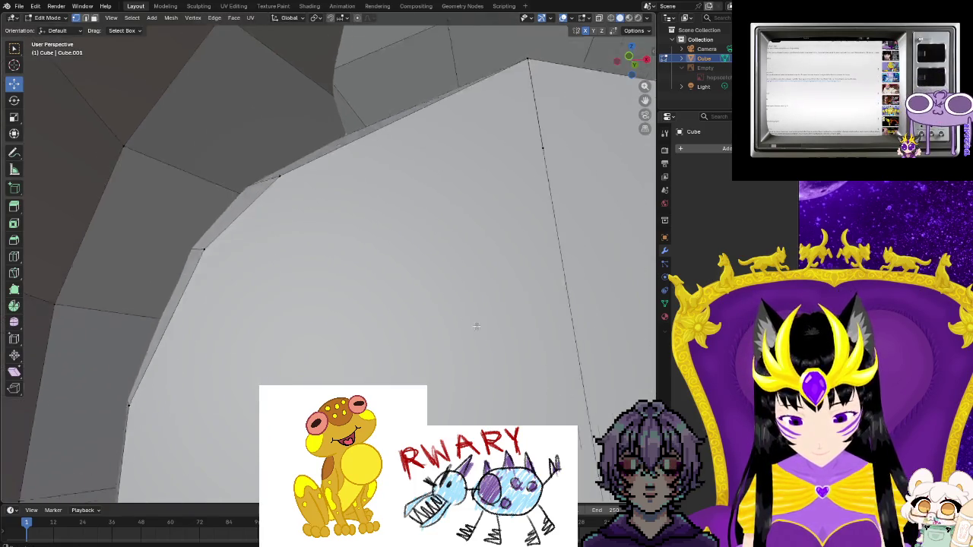
scroll(478, 326, up, 3)
scroll(480, 311, up, 2)
scroll(487, 314, down, 2)
mouse_move(492, 318)
middle_down()
mouse_move(504, 352)
mouse_move(499, 393)
middle_up()
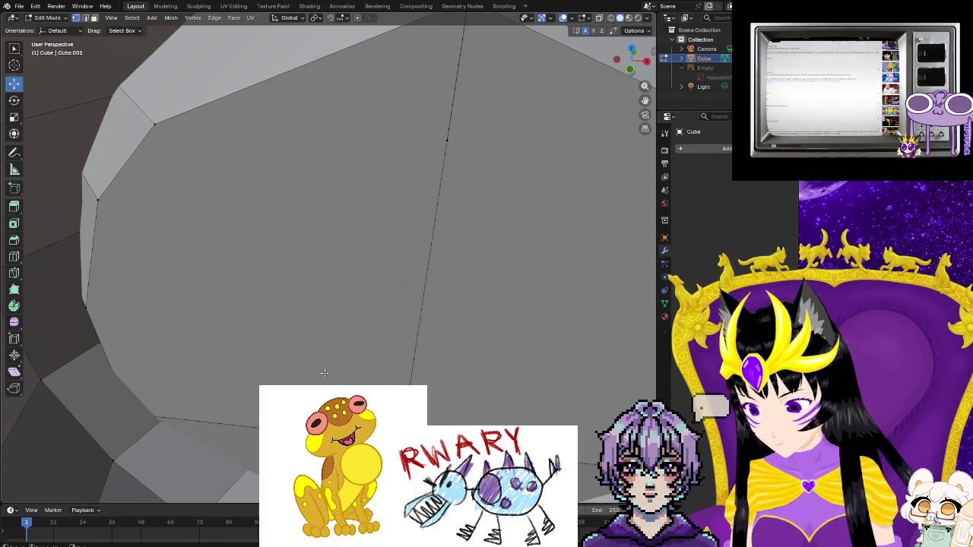
- Select the first large front faces of the chest, dropping the top face from the selection
scroll(324, 372, up, 2)
scroll(248, 205, down, 2)
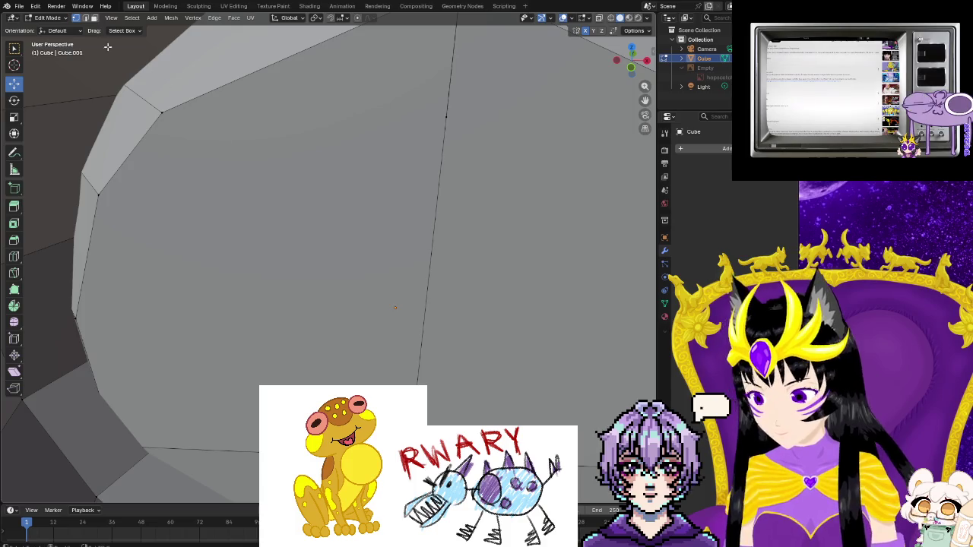
click(396, 152)
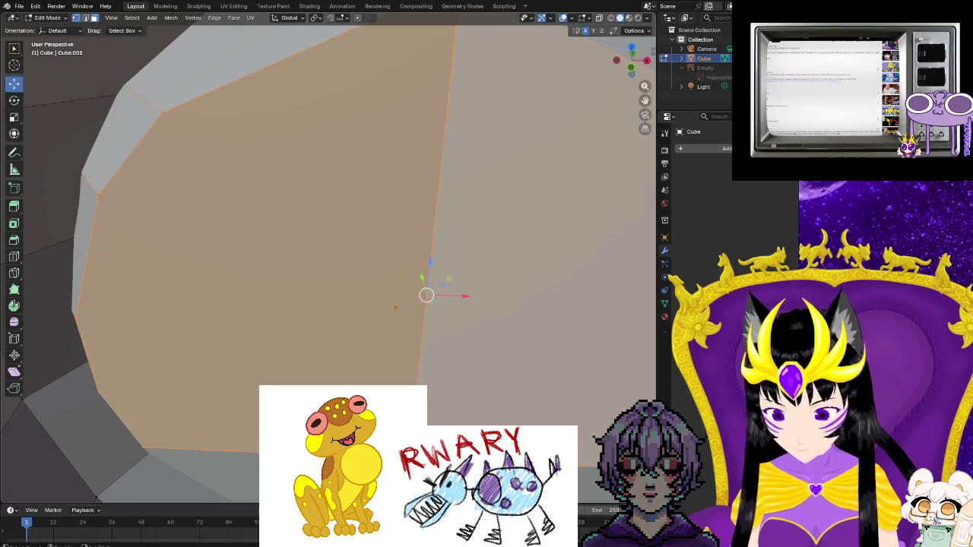
shift+click(517, 213)
shift+click(442, 308)
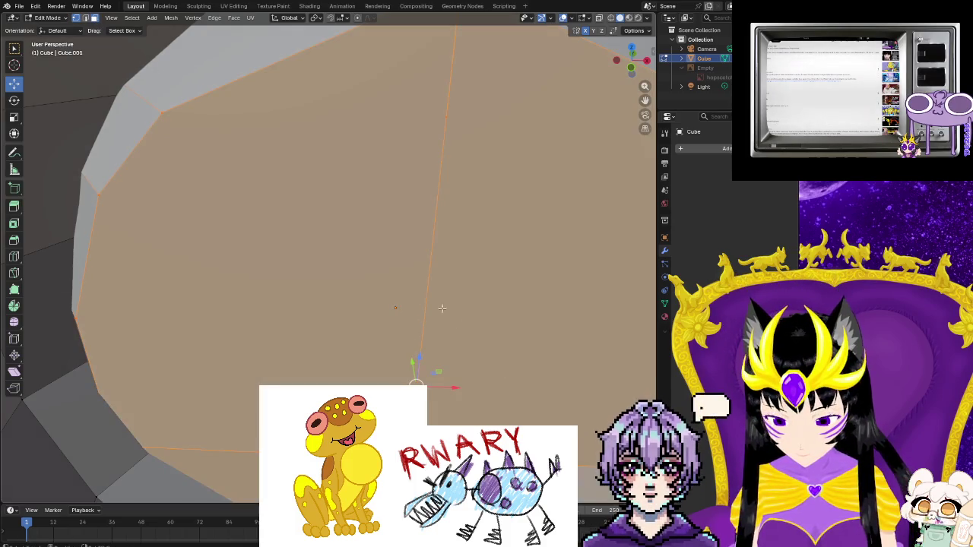
shift+click(183, 99)
shift+click(486, 217)
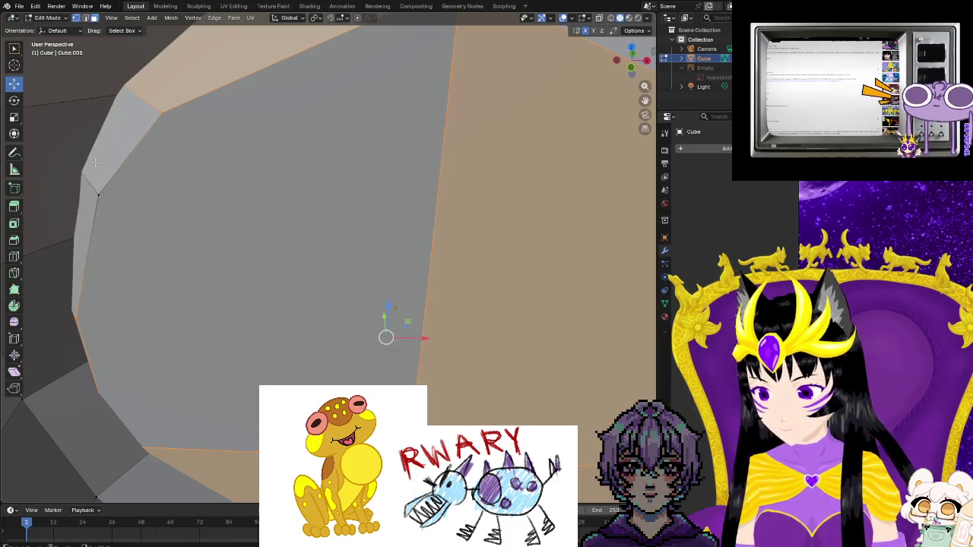
shift+click(486, 217)
shift+middle_drag(572, 250, 346, 227)
scroll(396, 198, down, 3)
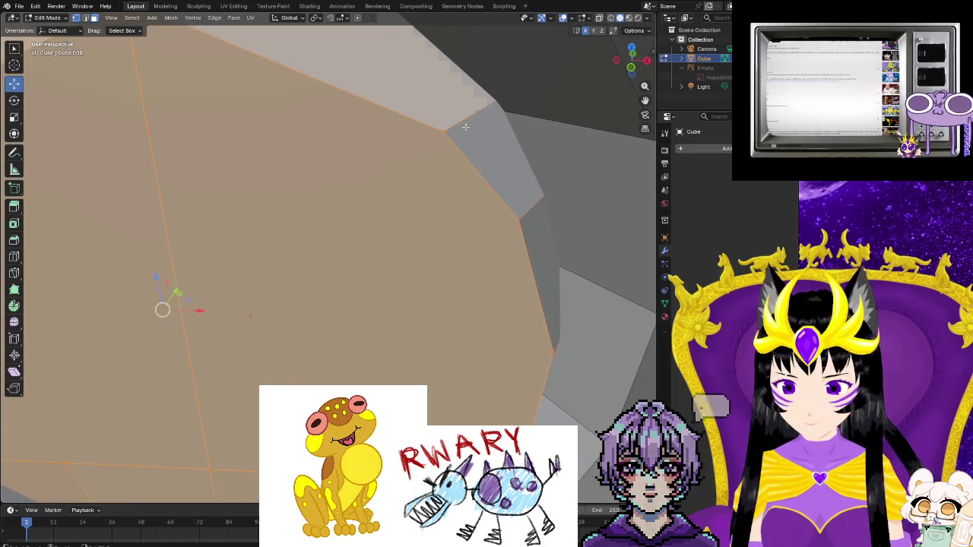
scroll(555, 355, up, 3)
- Add the large central face plus the side strip, lower and top-left faces
shift+click(529, 380)
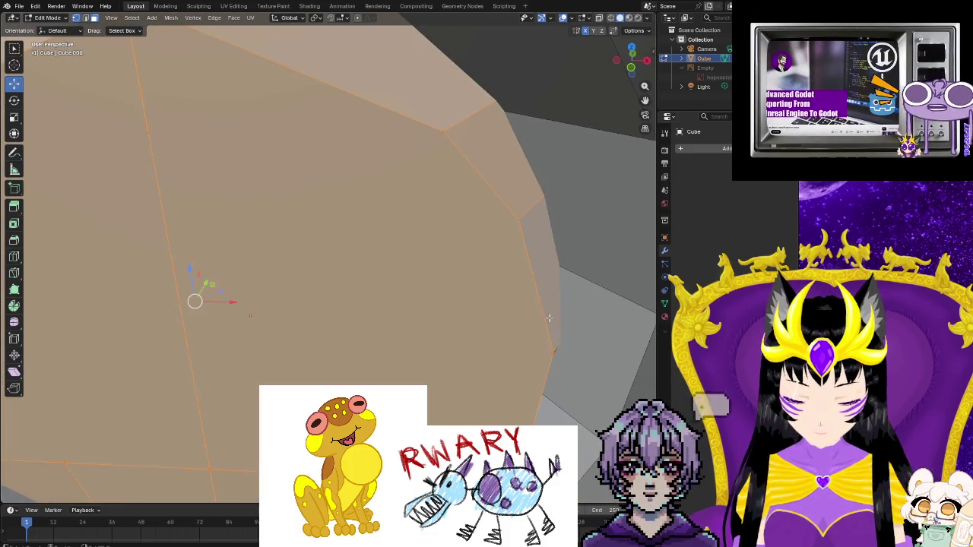
scroll(467, 282, up, 3)
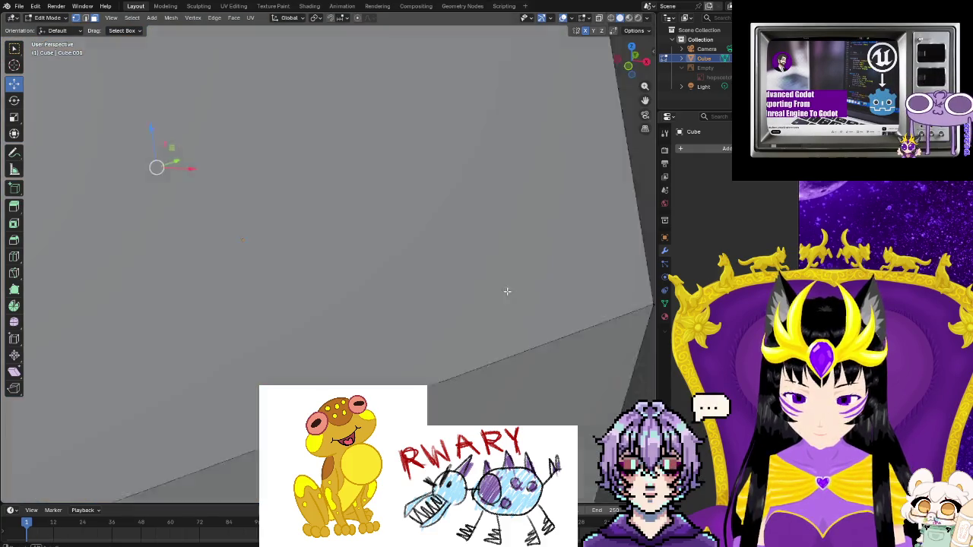
scroll(499, 290, down, 3)
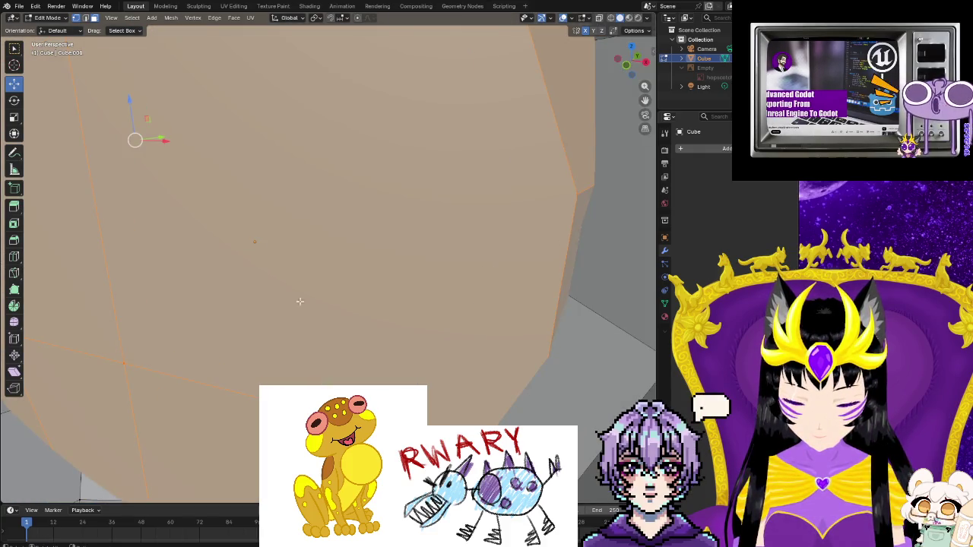
middle_drag(578, 236, 485, 226)
mouse_move(329, 350)
middle_down()
mouse_move(373, 274)
mouse_move(332, 263)
mouse_move(354, 250)
middle_up()
scroll(354, 250, down, 3)
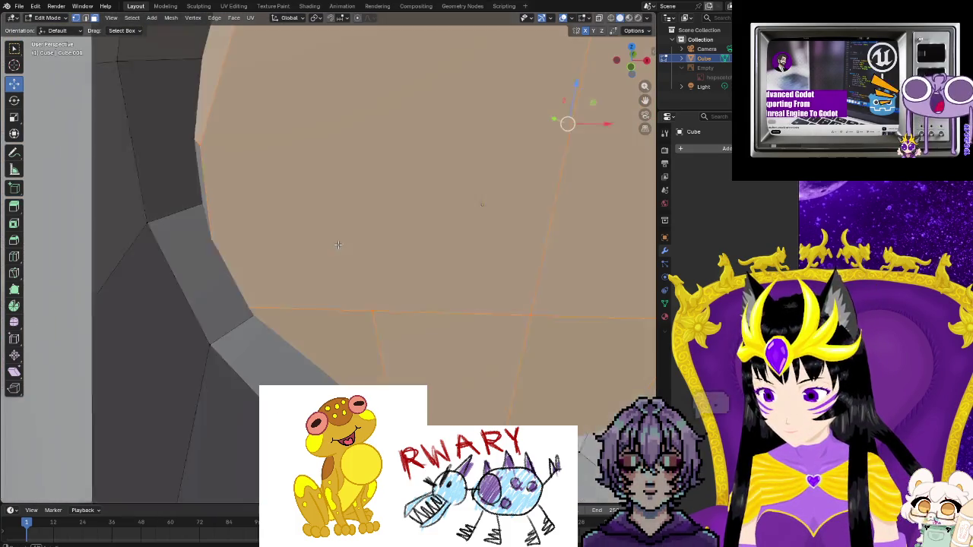
shift+click(201, 274)
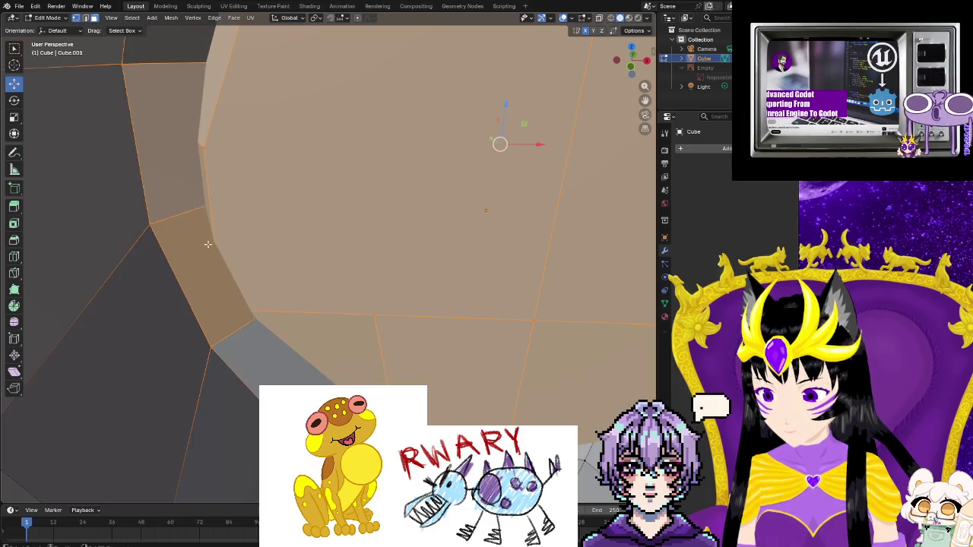
shift+click(274, 358)
shift+click(175, 145)
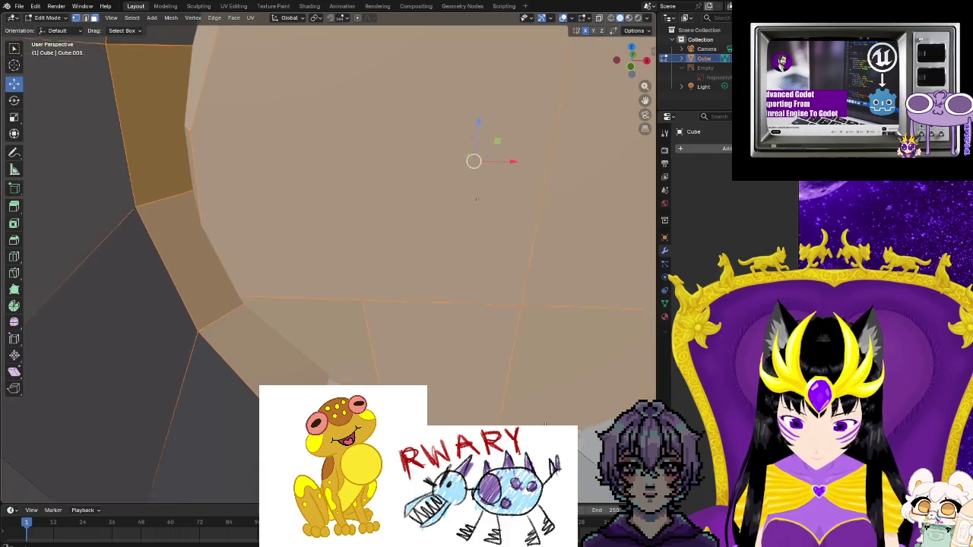
shift+middle_drag(470, 465, 320, 364)
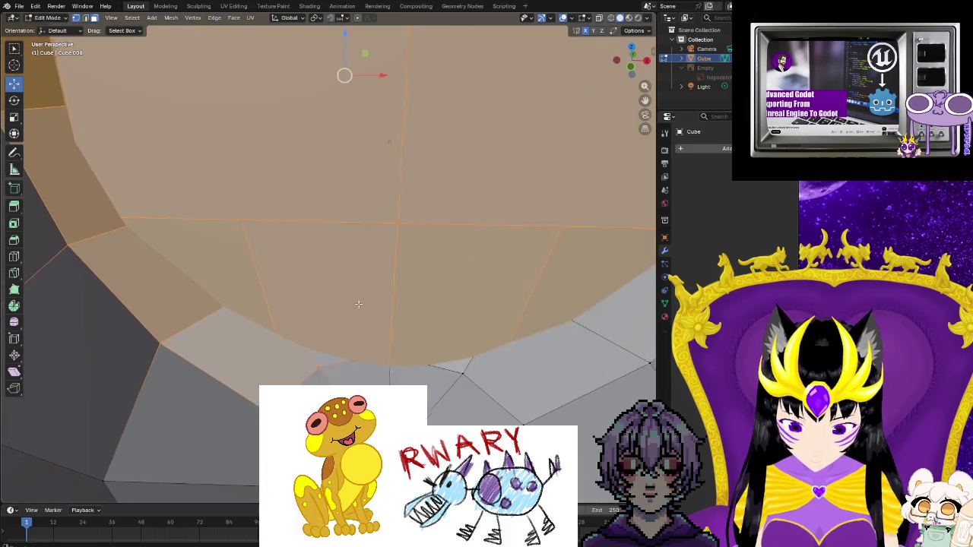
- Reselect the central face group and add the two faces to its right
shift+click(388, 366)
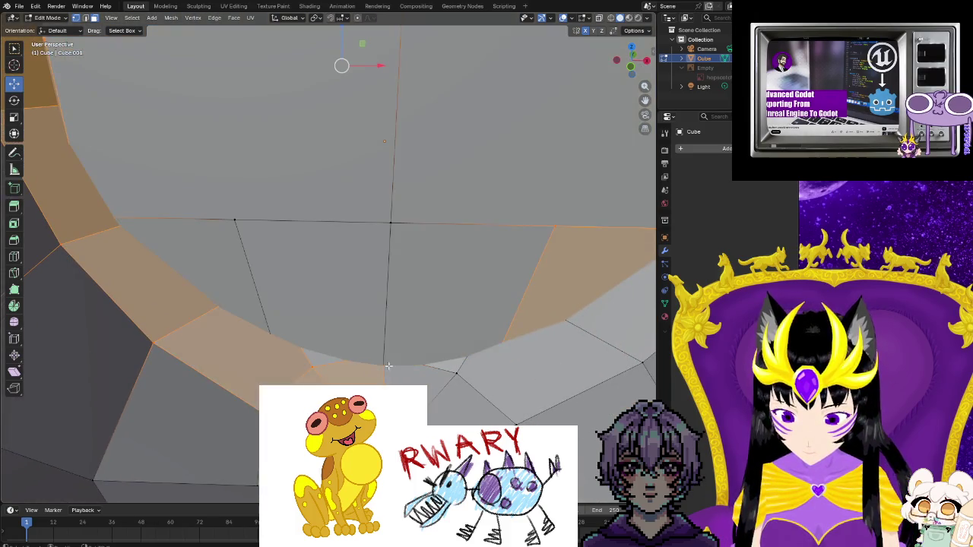
shift+click(323, 358)
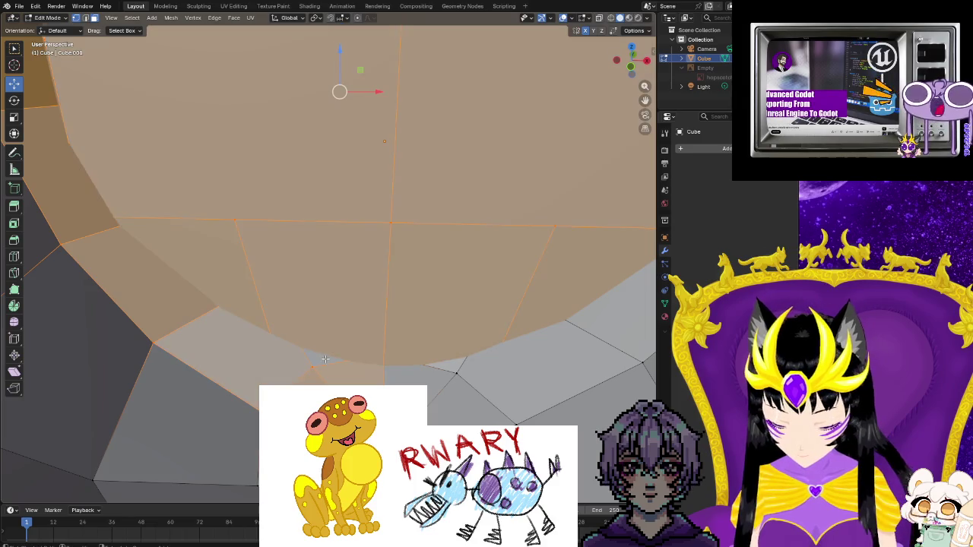
shift+click(318, 362)
shift+click(316, 363)
shift+click(313, 364)
shift+click(310, 365)
shift+click(455, 365)
shift+click(488, 393)
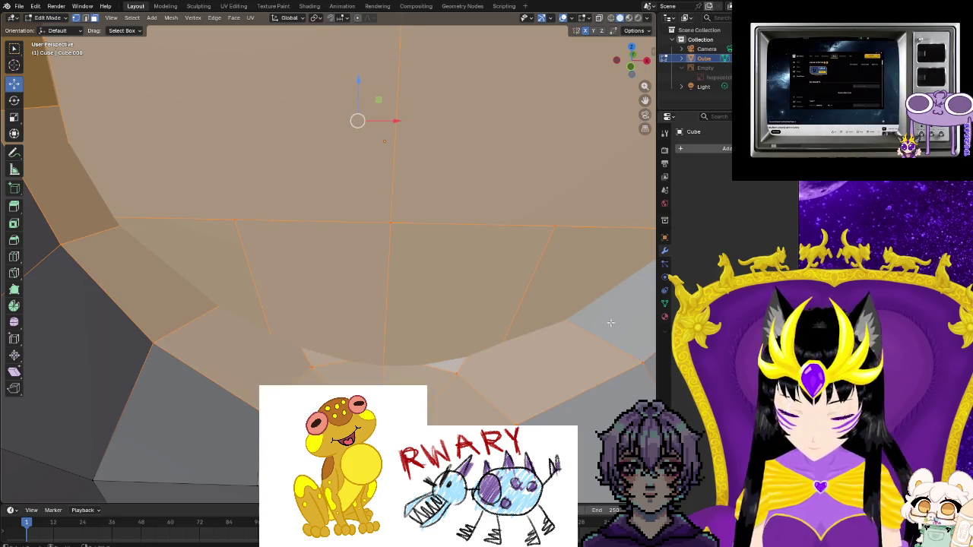
- Add the two right-hand rim faces and orbit to review the selection
middle_drag(611, 323, 486, 335)
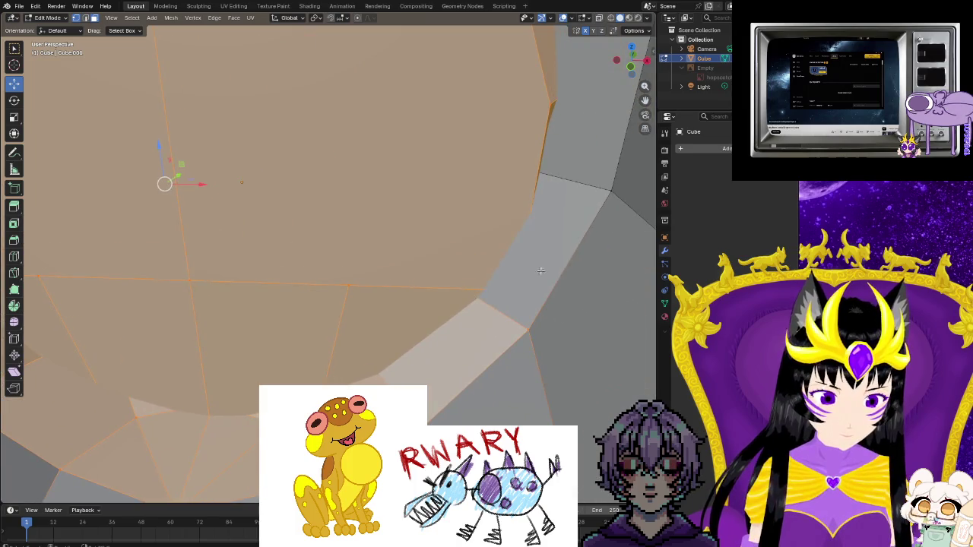
shift+click(540, 270)
shift+click(569, 106)
scroll(532, 158, down, 3)
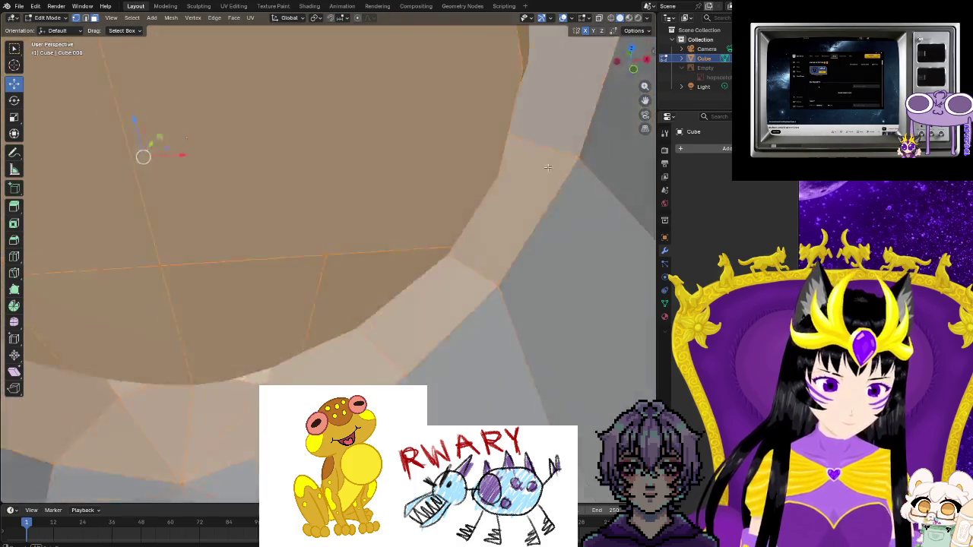
scroll(532, 114, up, 5)
scroll(456, 91, down, 2)
middle_drag(405, 82, 409, 235)
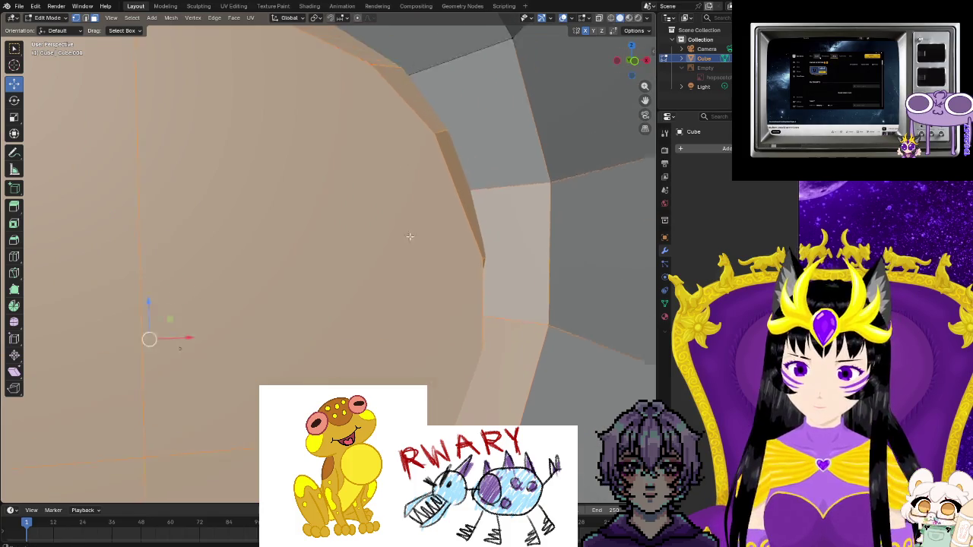
mouse_move(398, 83)
middle_down()
mouse_move(243, 136)
mouse_move(191, 109)
mouse_move(356, 227)
middle_up()
- Add the left junction face and the middle, right and upper-left upper faces
scroll(191, 109, up, 2)
scroll(356, 228, down, 2)
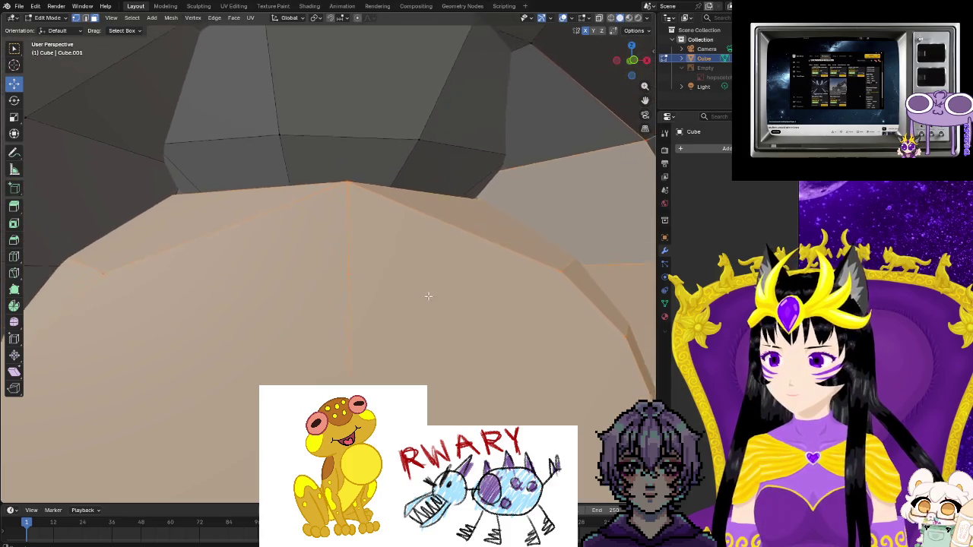
scroll(380, 221, down, 1)
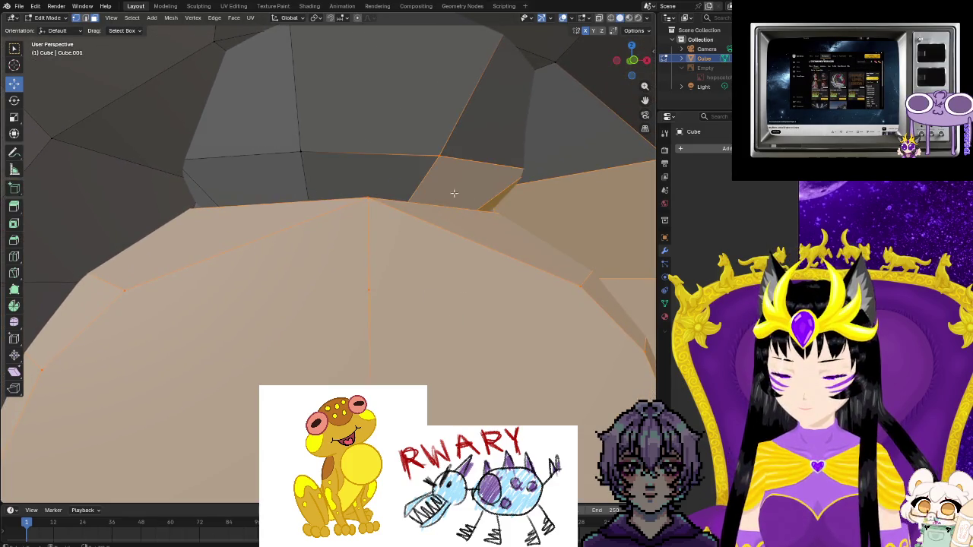
shift+click(236, 193)
shift+click(533, 113)
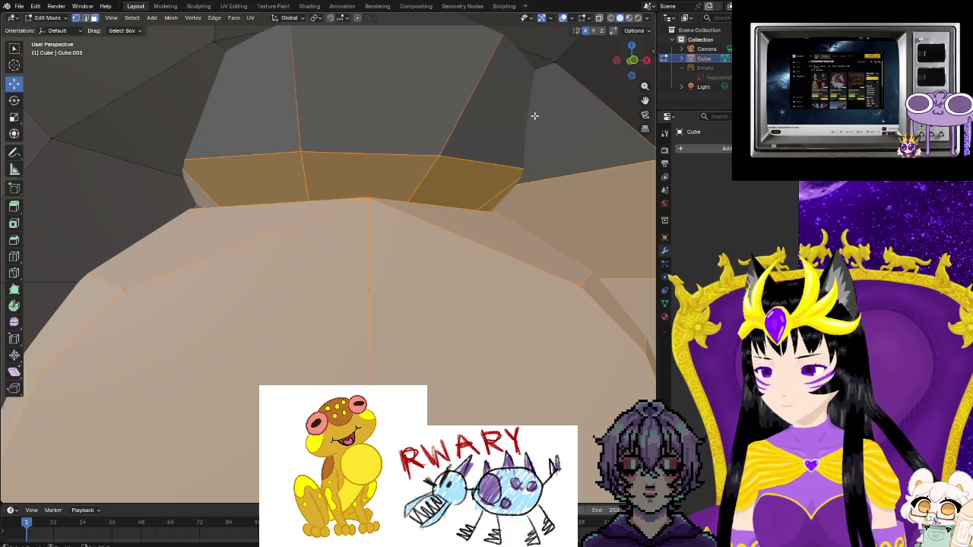
shift+click(482, 108)
shift+click(426, 109)
- Add the remaining upper and left junction faces, then orbit out to review
shift+click(226, 130)
shift+click(122, 106)
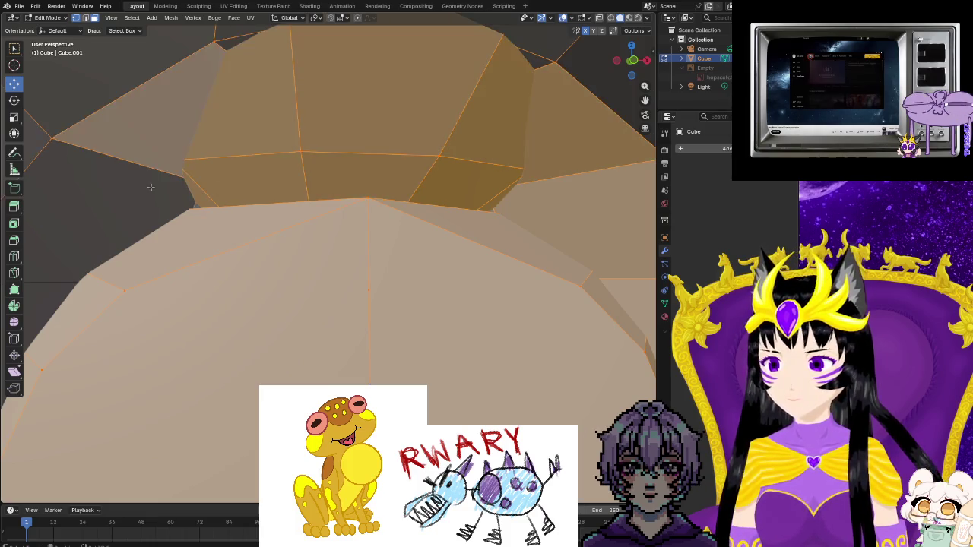
shift+click(149, 187)
shift+click(199, 207)
scroll(470, 244, up, 2)
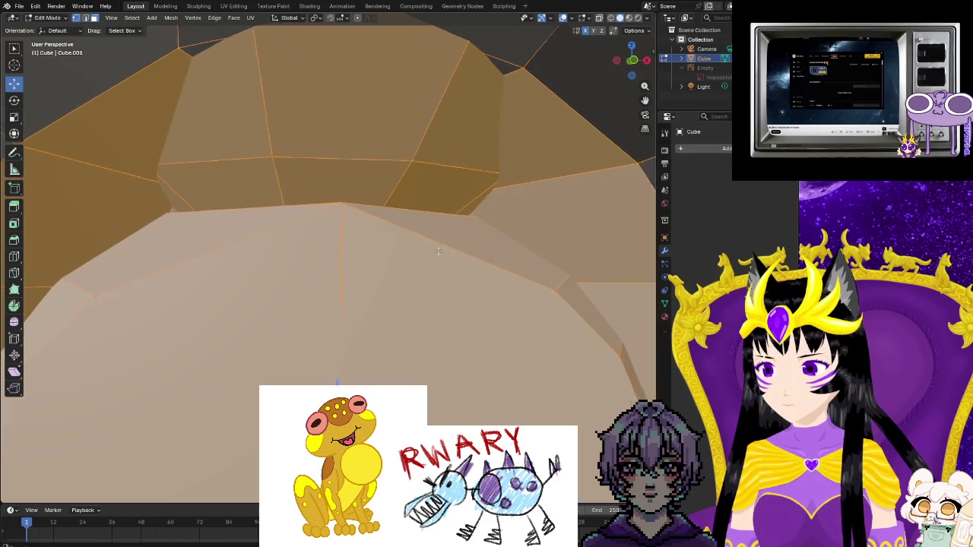
scroll(387, 261, up, 3)
scroll(411, 262, down, 2)
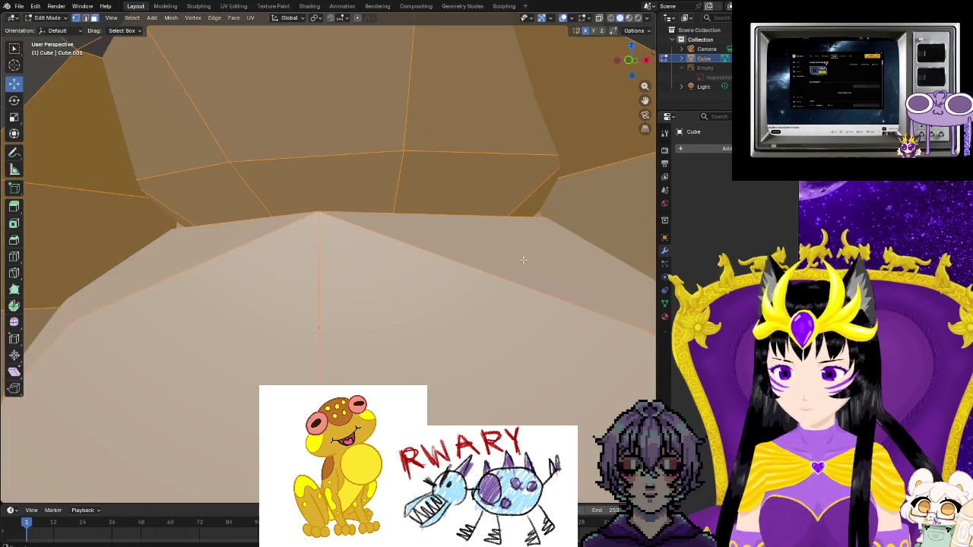
shift+middle_drag(523, 260, 517, 262)
middle_drag(181, 337, 526, 111)
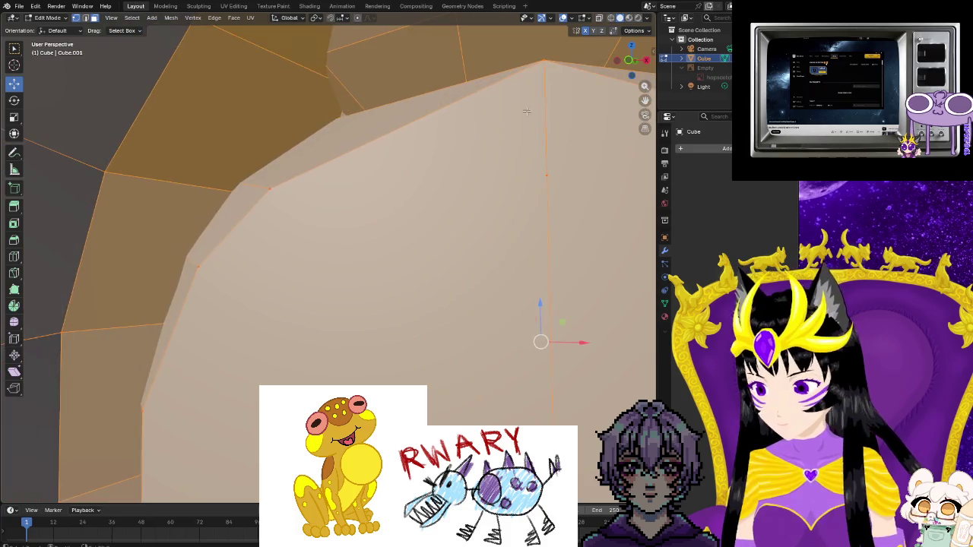
mouse_move(235, 340)
middle_down()
mouse_move(294, 374)
mouse_move(488, 336)
mouse_move(407, 238)
middle_up()
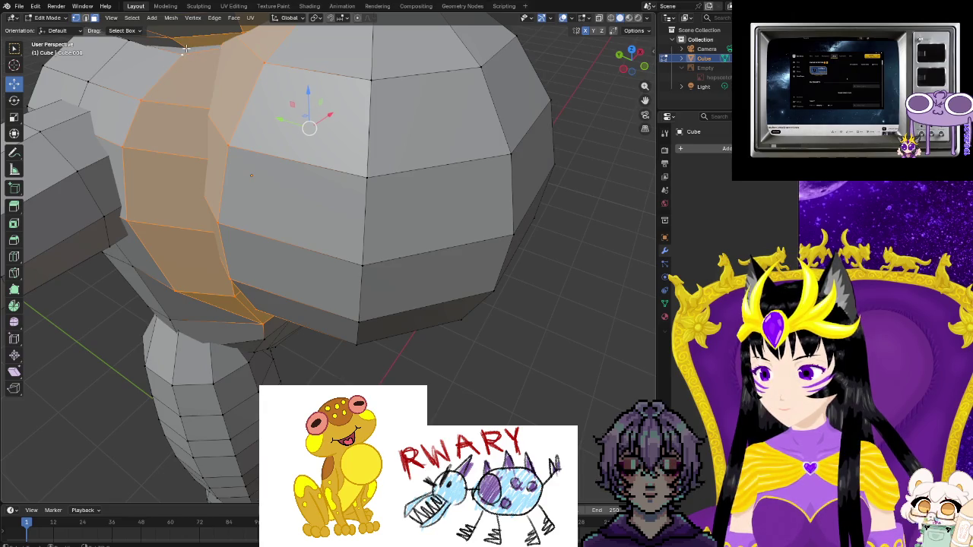
middle_drag(552, 161, 398, 140)
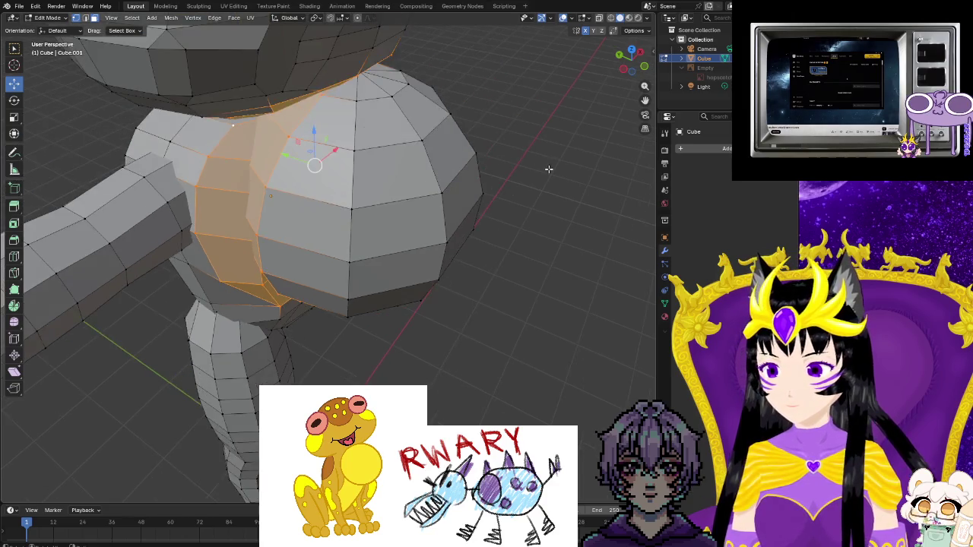
scroll(398, 140, down, 3)
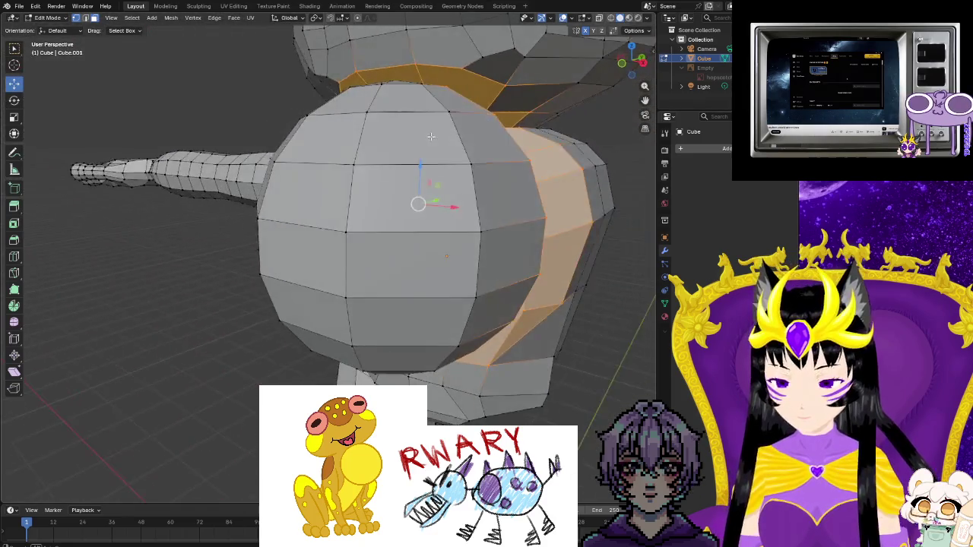
mouse_move(398, 141)
middle_down()
mouse_move(350, 92)
mouse_move(390, 183)
middle_up()
key(F3)
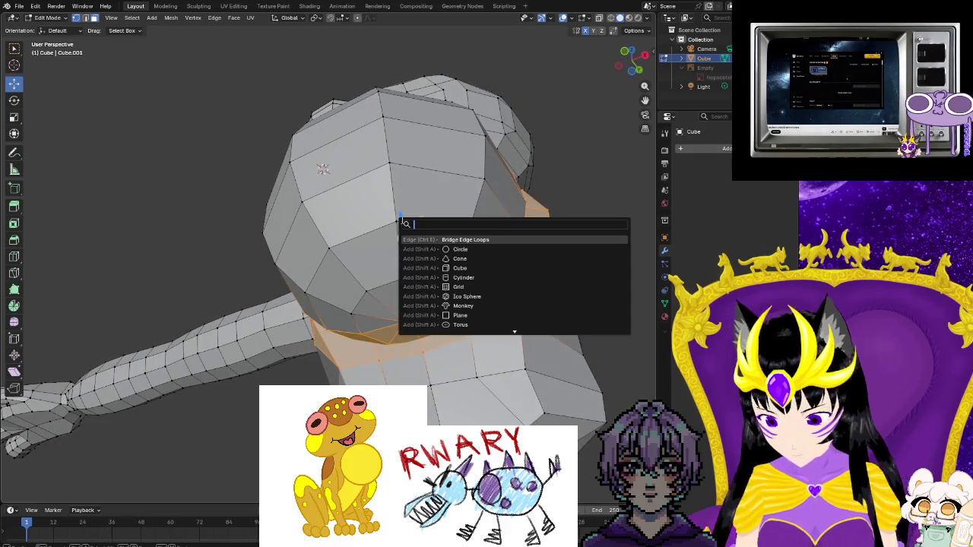
click(457, 239)
middle_drag(546, 314, 502, 354)
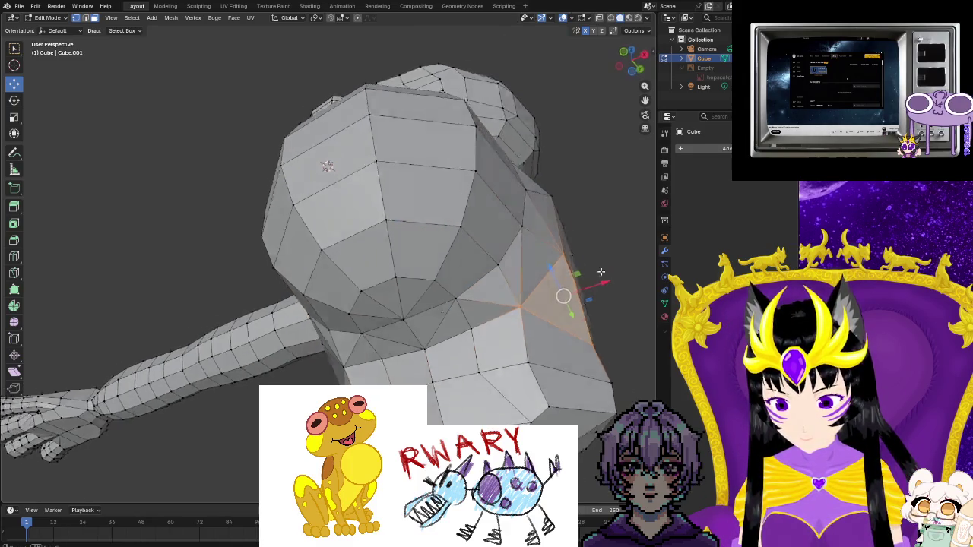
scroll(502, 353, up, 3)
scroll(503, 353, down, 4)
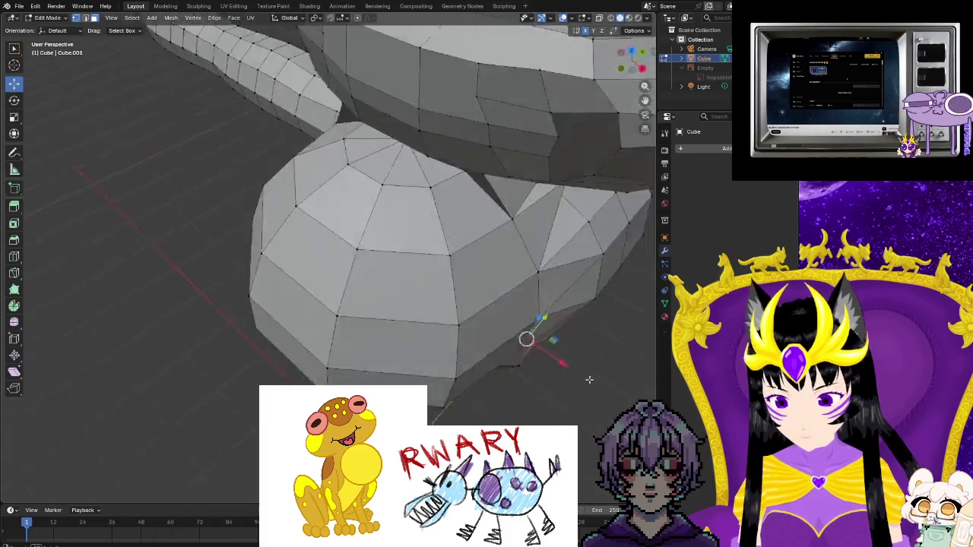
middle_drag(525, 337, 456, 304)
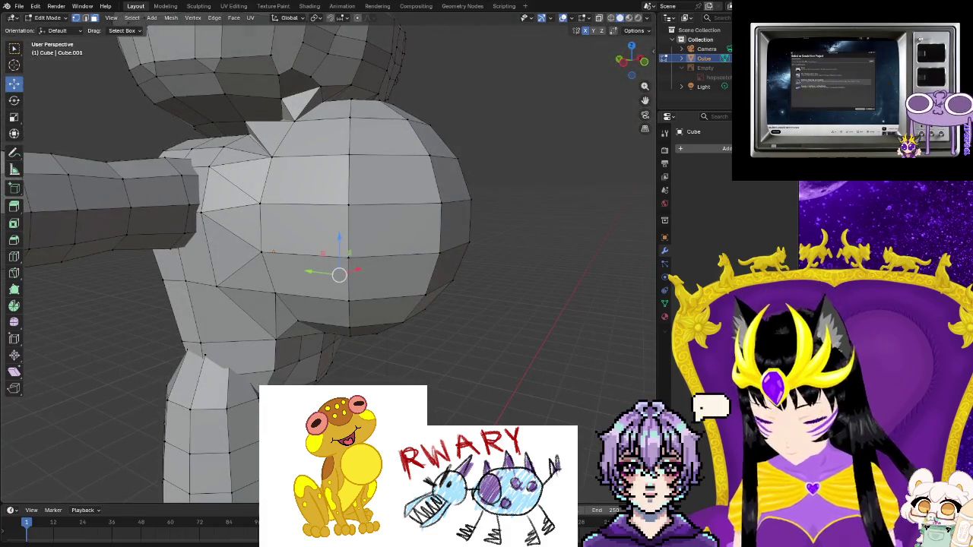
- Isolate the sphere's rim ring: select linked faces, drop both sides, add the top face
key(l)
key(l)
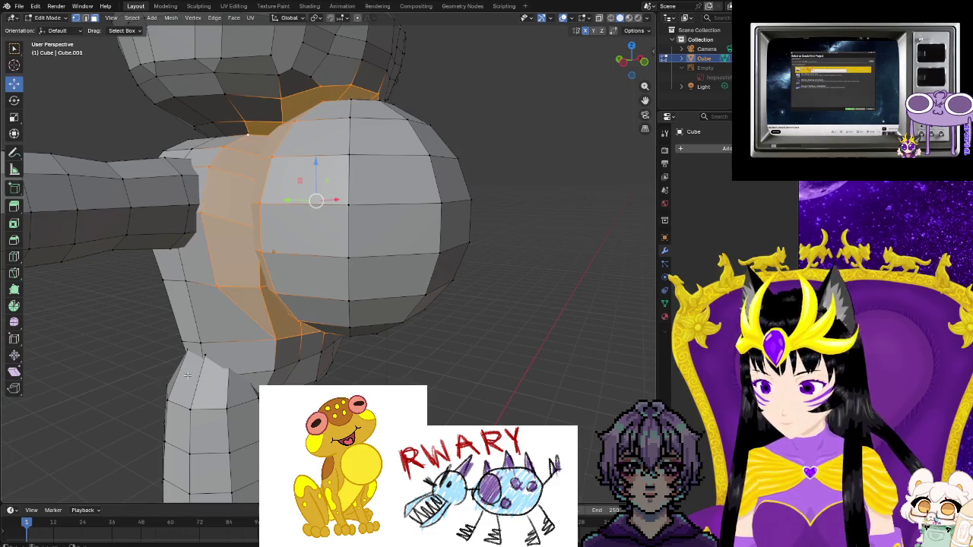
middle_drag(187, 375, 247, 318)
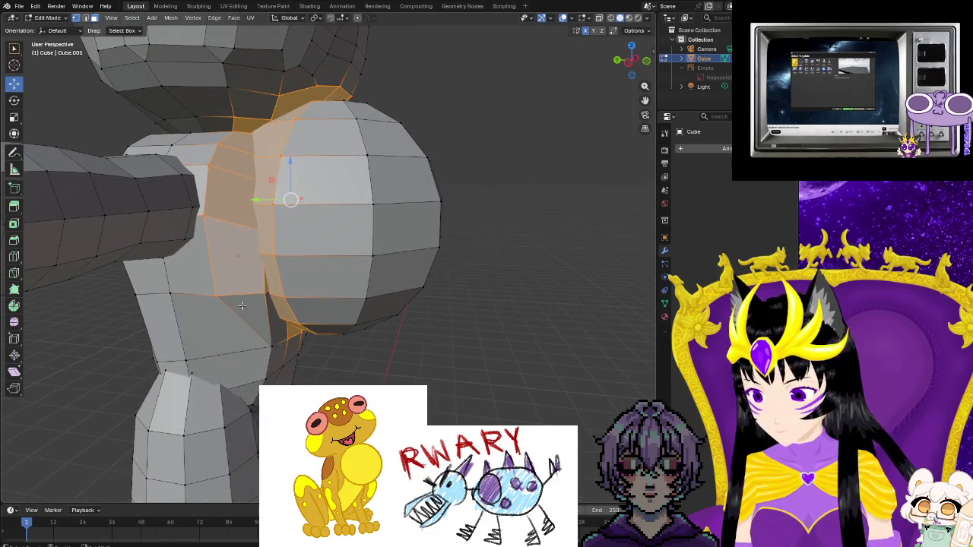
key(shift+l)
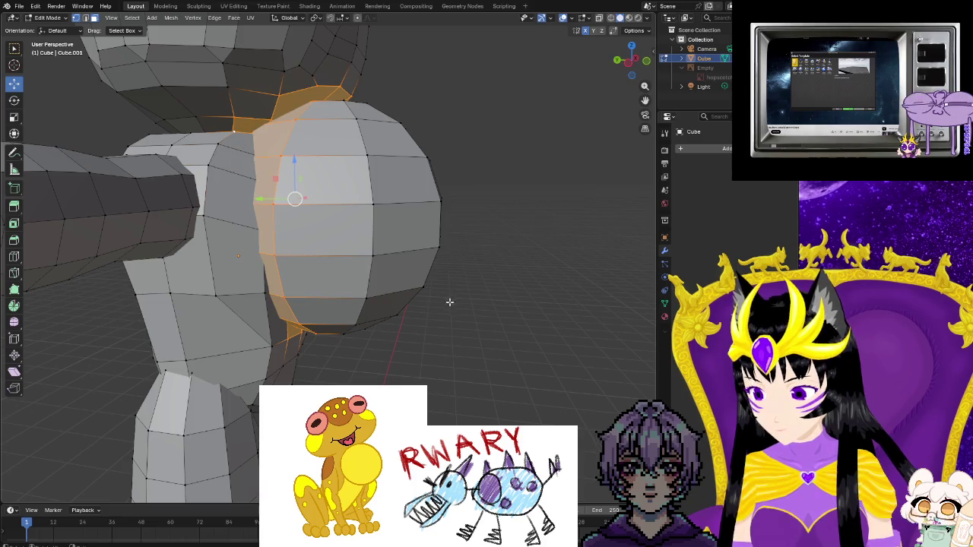
middle_drag(449, 302, 525, 276)
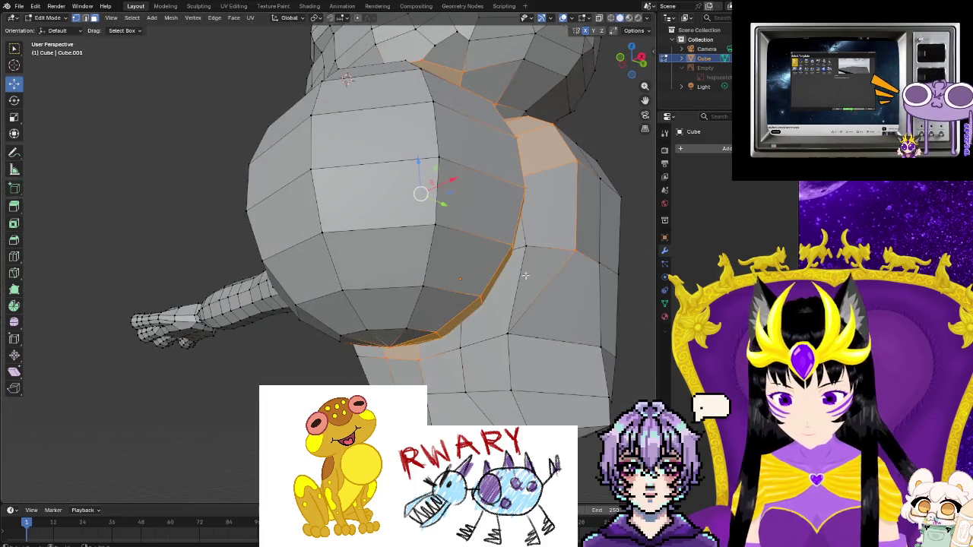
key(shift+l)
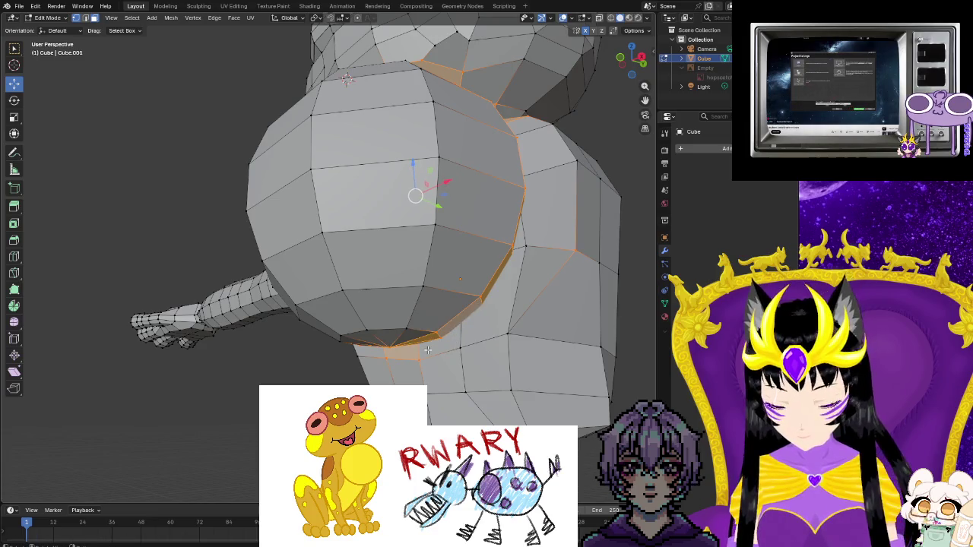
mouse_move(427, 349)
middle_down()
mouse_move(441, 251)
mouse_move(516, 236)
mouse_move(473, 151)
middle_up()
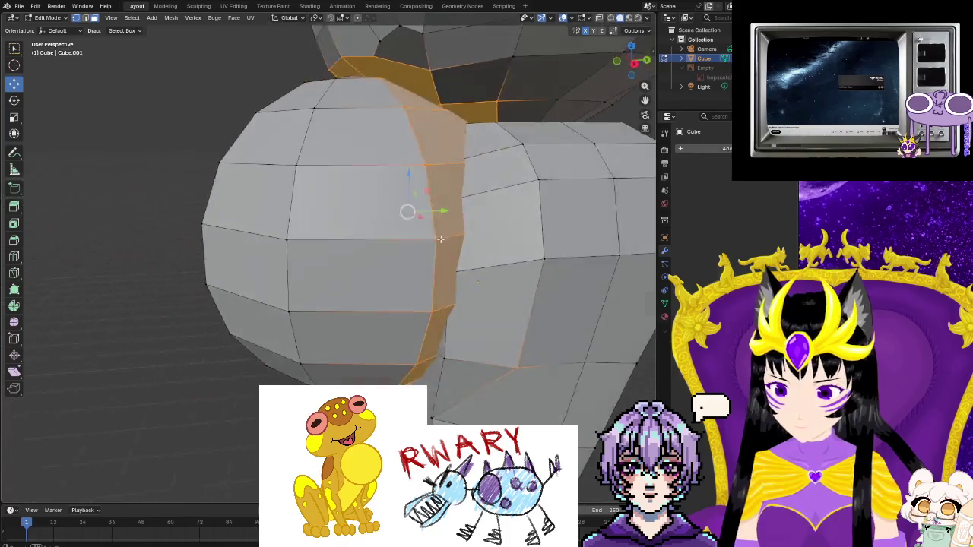
middle_drag(378, 196, 435, 205)
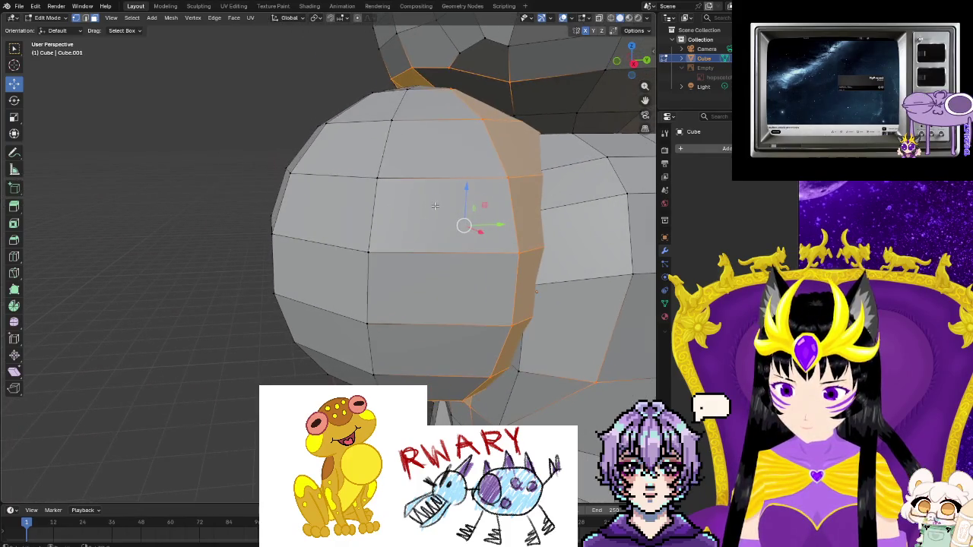
shift+click(502, 106)
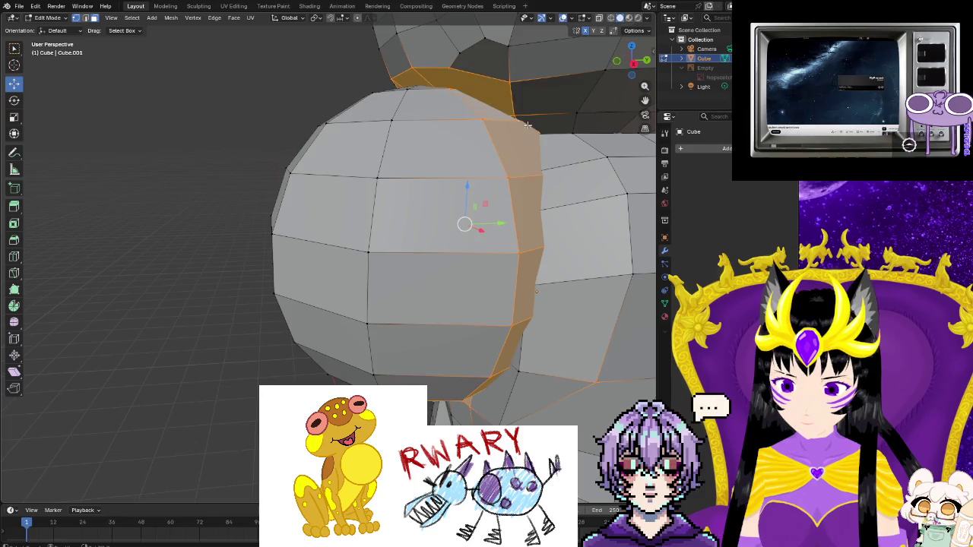
mouse_move(541, 128)
middle_down()
mouse_move(602, 175)
mouse_move(460, 188)
middle_up()
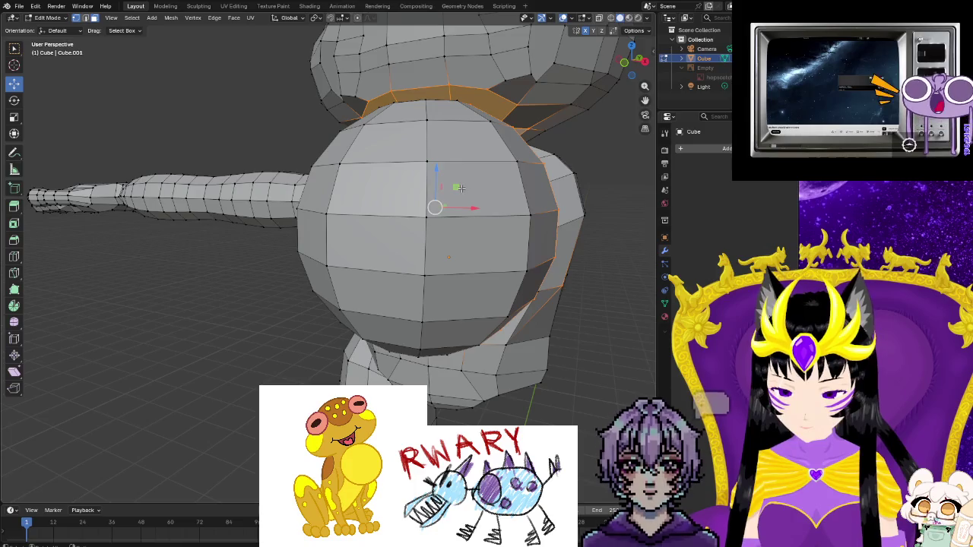
key(F3)
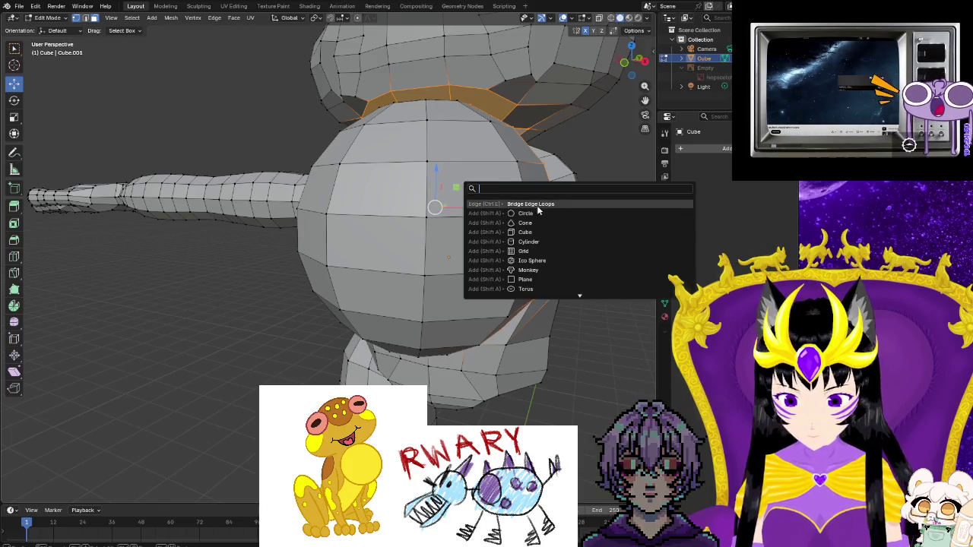
- Bridge the two selected edge loops and inspect the new band of faces
key(Return)
mouse_move(599, 289)
middle_down()
mouse_move(544, 281)
mouse_move(611, 237)
mouse_move(521, 384)
middle_up()
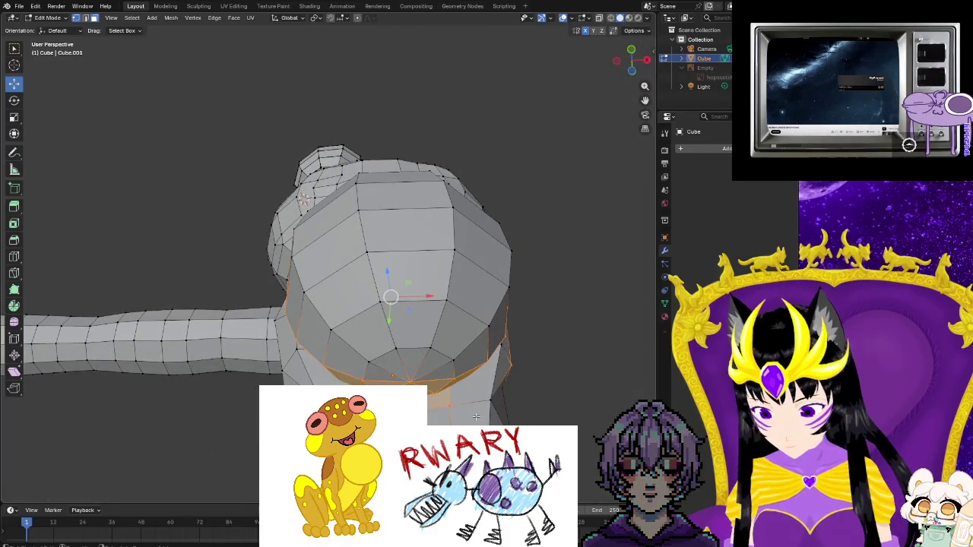
middle_drag(444, 423, 628, 206)
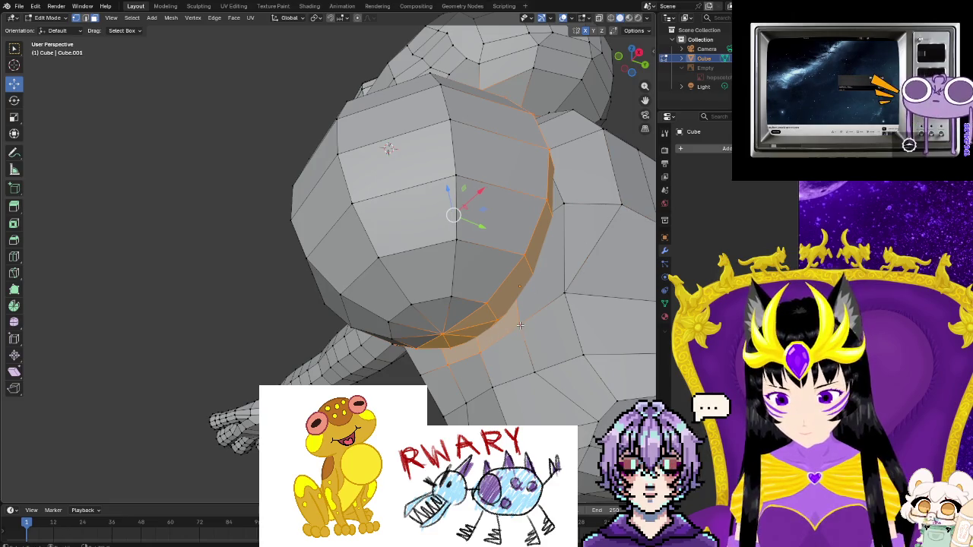
mouse_move(447, 364)
middle_down()
mouse_move(592, 379)
mouse_move(578, 388)
middle_up()
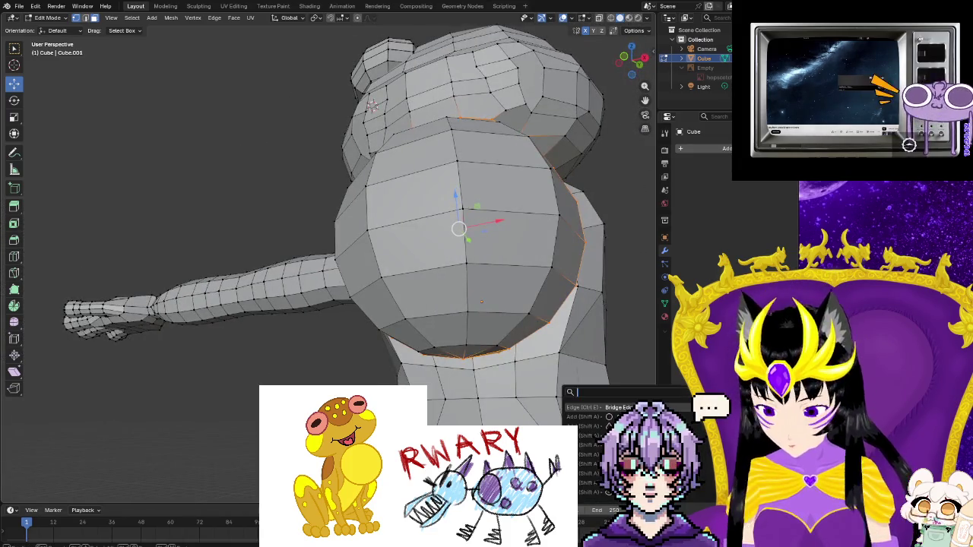
- Re-bridge the edge loops and zoom in on a frontal view of body and arm
key(Return)
mouse_move(602, 387)
middle_down()
mouse_move(561, 377)
mouse_move(628, 390)
mouse_move(454, 272)
middle_up()
scroll(453, 272, up, 5)
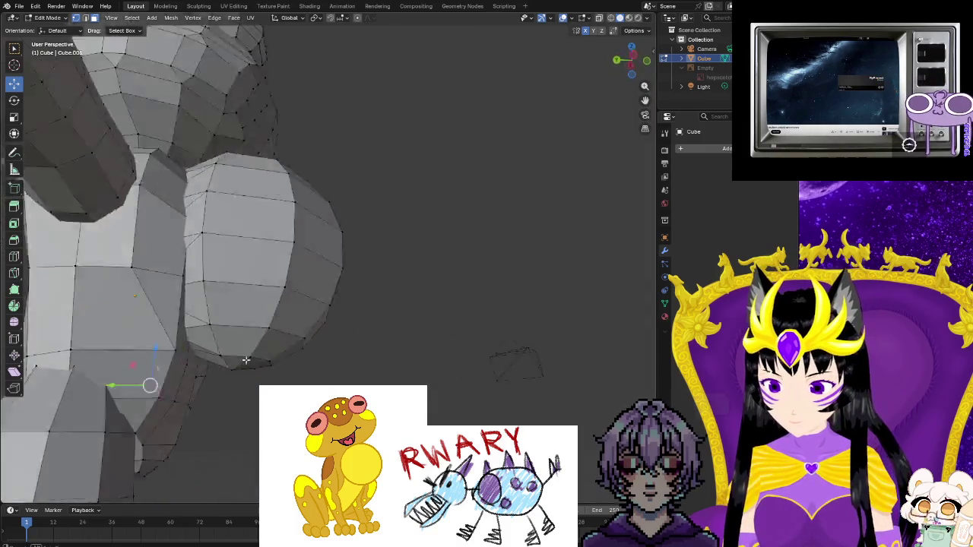
middle_drag(148, 384, 103, 384)
scroll(102, 384, up, 2)
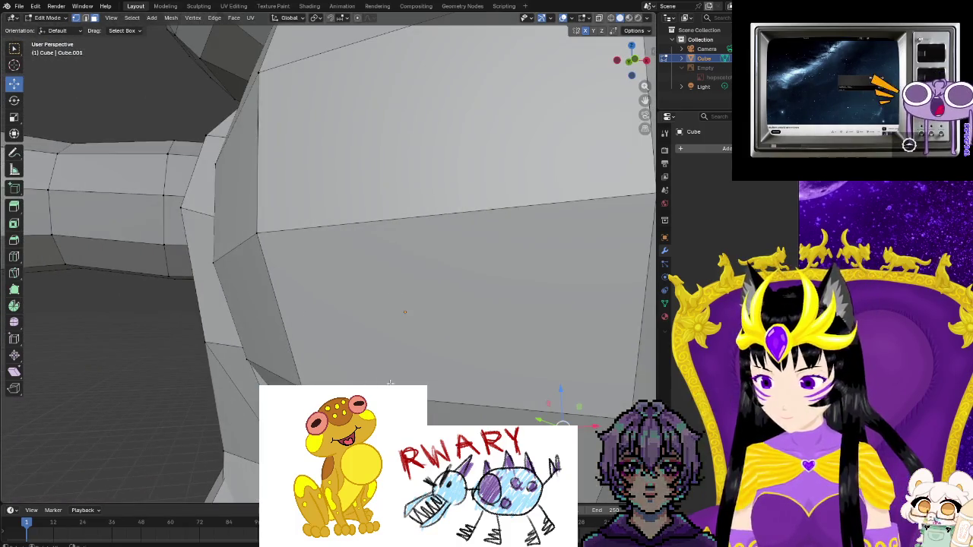
scroll(84, 396, up, 1)
scroll(61, 410, up, 2)
scroll(41, 424, up, 3)
scroll(41, 424, up, 2)
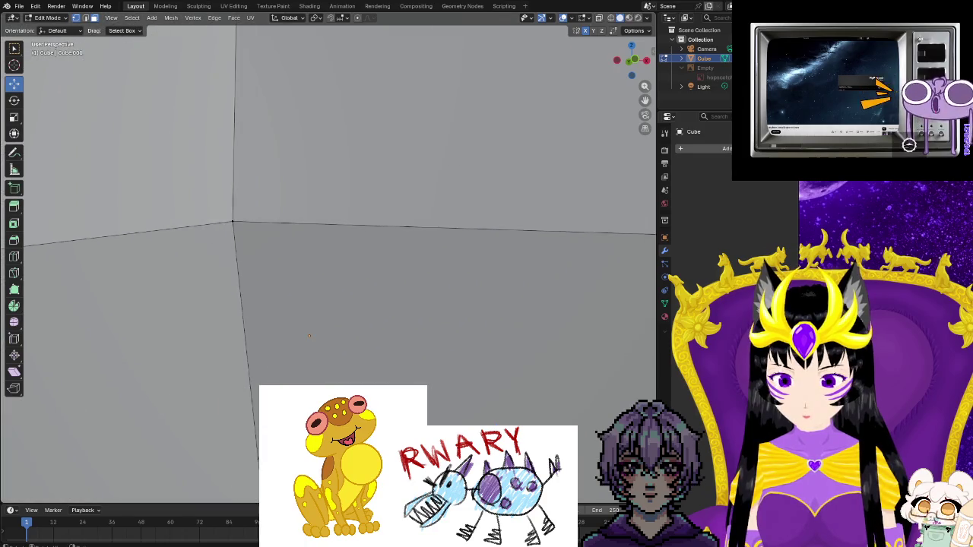
scroll(40, 424, up, 3)
scroll(41, 424, up, 2)
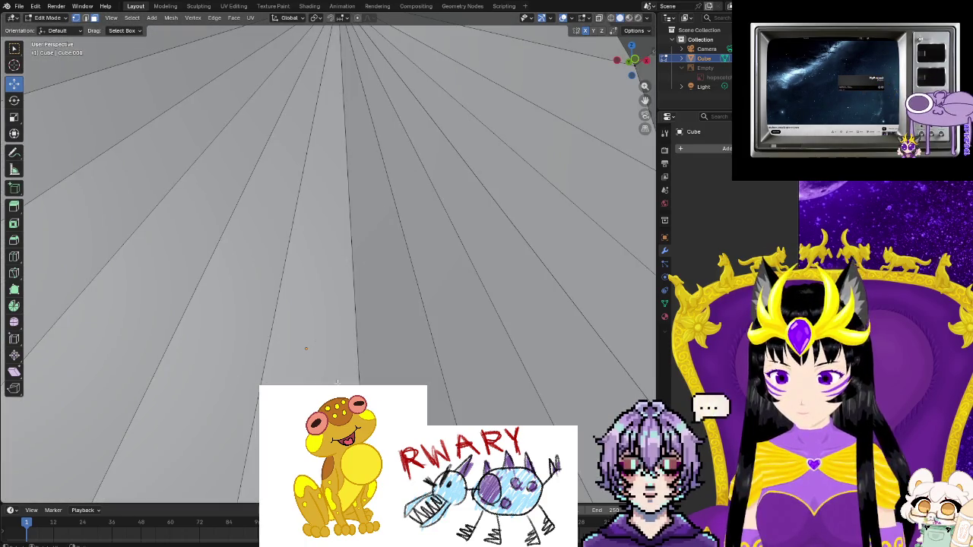
scroll(335, 251, down, 4)
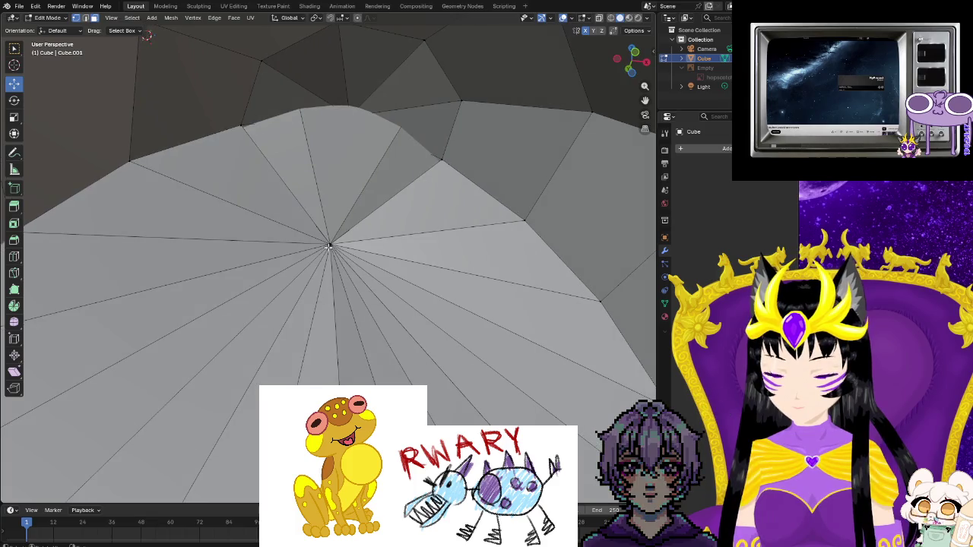
- Select the faces around the central vertex and delete the selected vertices
right_click(329, 244)
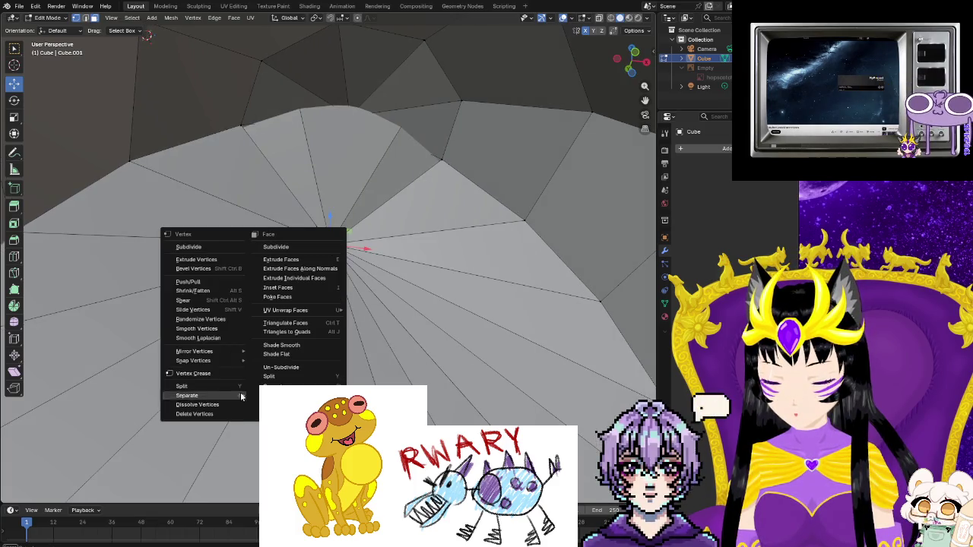
key(Escape)
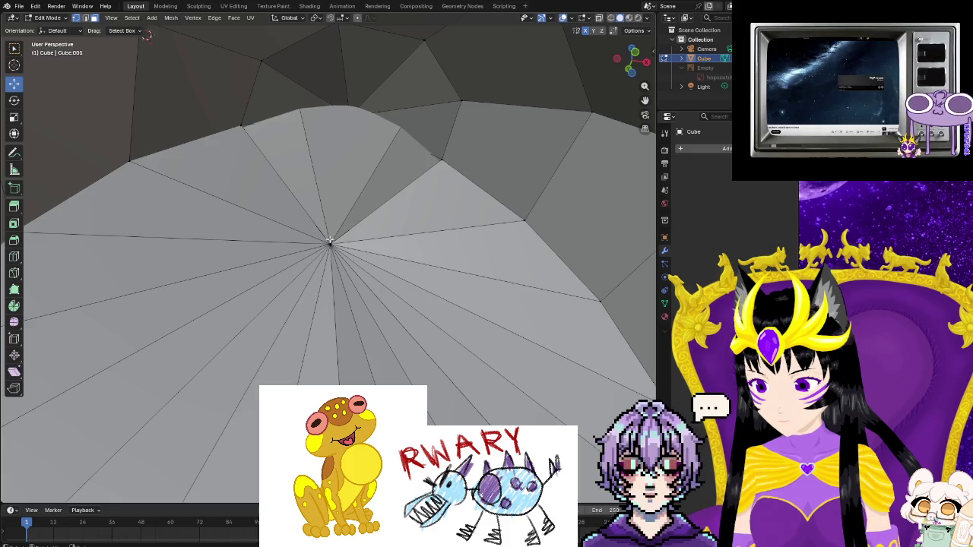
key(l)
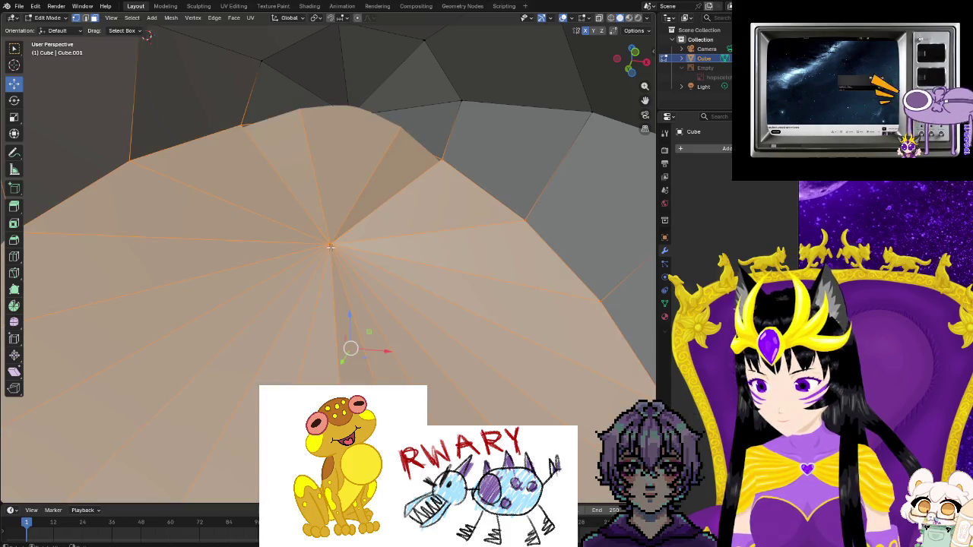
right_click(330, 247)
click(329, 247)
mouse_move(328, 249)
middle_down()
mouse_move(291, 328)
mouse_move(359, 333)
mouse_move(509, 247)
mouse_move(497, 218)
middle_up()
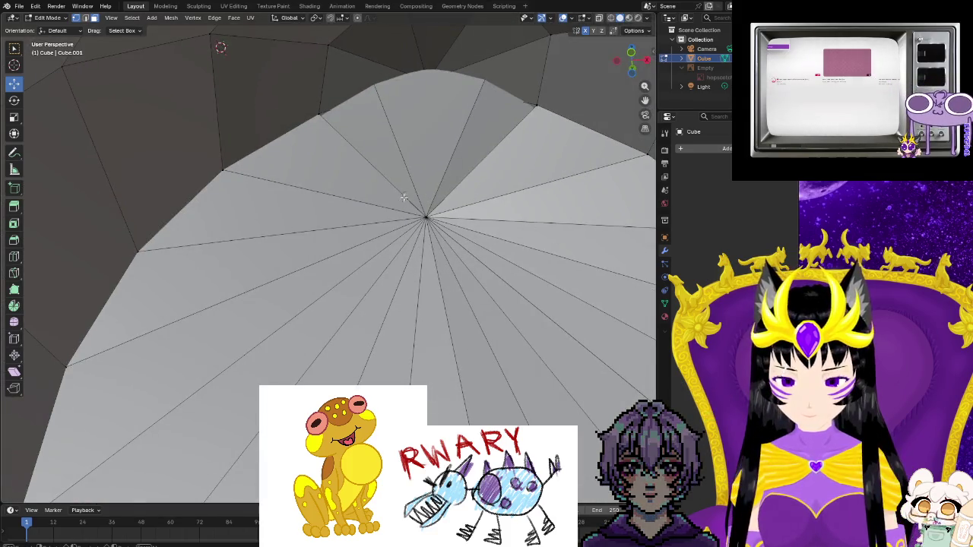
- Select all and dissolve the vertices, then zoom out to the whole character
drag(451, 238, 444, 226)
key(a)
right_click(429, 216)
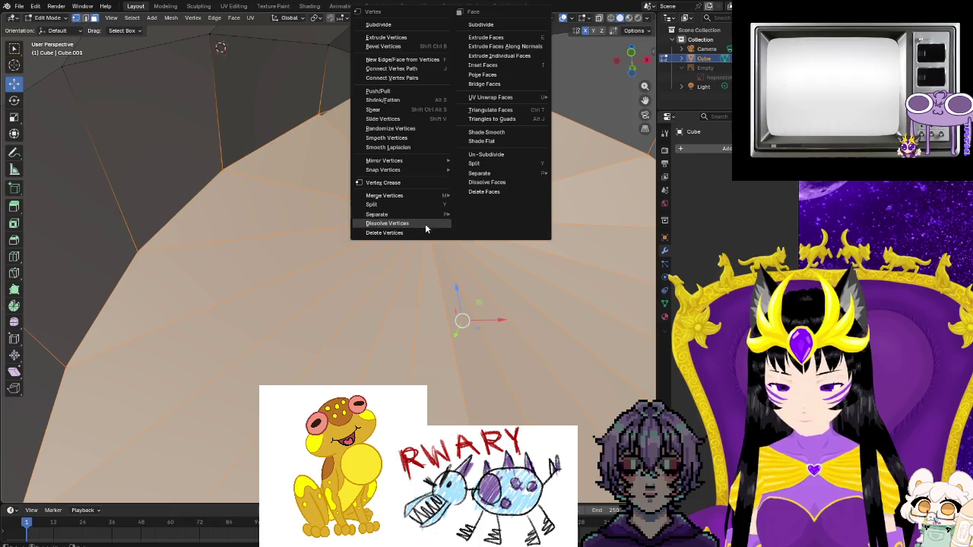
click(417, 226)
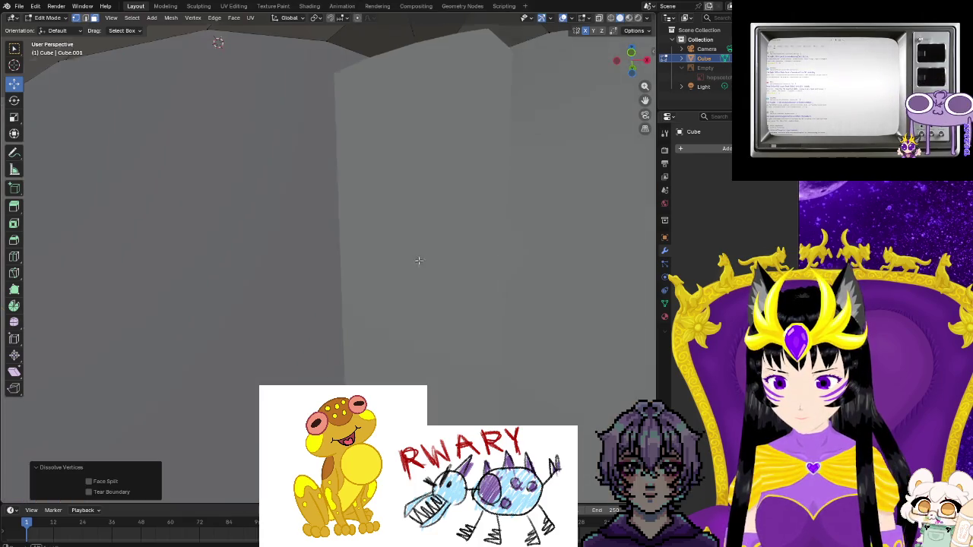
middle_drag(419, 261, 380, 304)
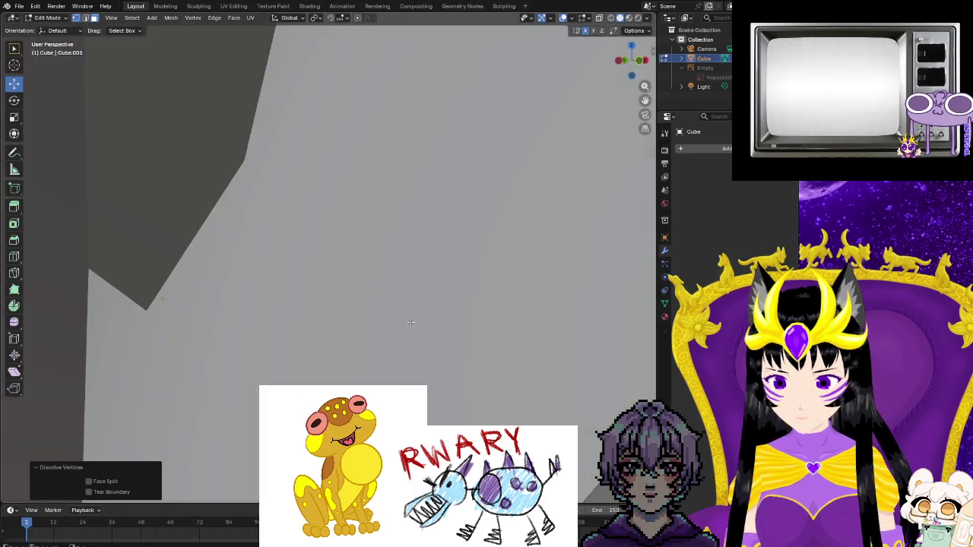
scroll(381, 304, down, 3)
scroll(365, 327, down, 3)
scroll(350, 344, down, 3)
mouse_move(350, 344)
middle_down()
mouse_move(405, 345)
mouse_move(384, 315)
middle_up()
- Reveal the hidden sphere faces and dissolve the long strip's extra vertices
key(alt+h)
scroll(381, 311, up, 3)
scroll(381, 311, up, 5)
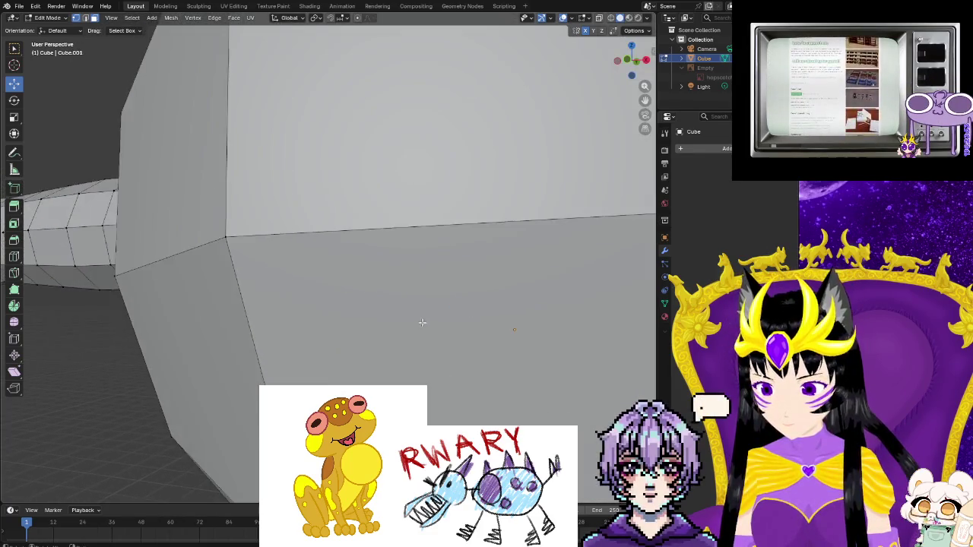
scroll(418, 321, up, 3)
scroll(500, 322, down, 2)
middle_drag(546, 303, 371, 379)
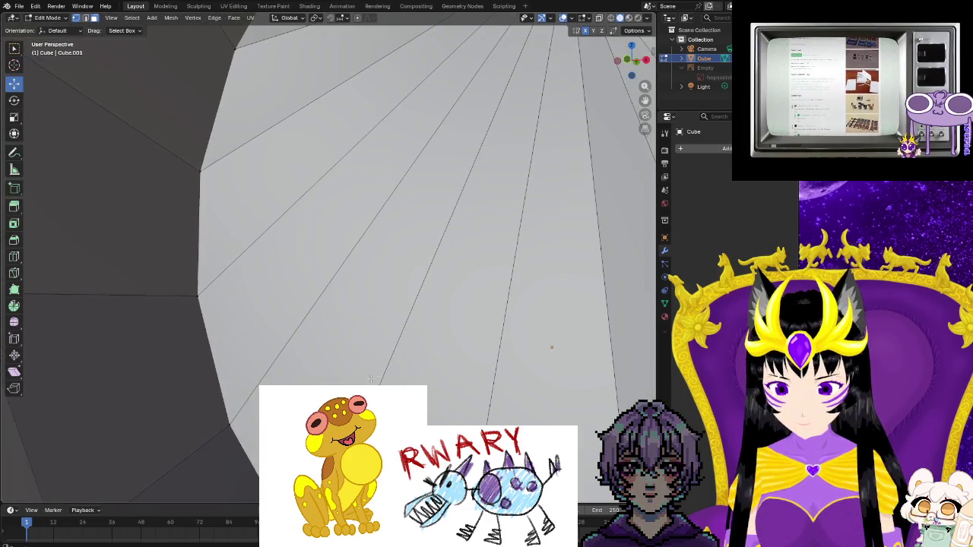
click(515, 241)
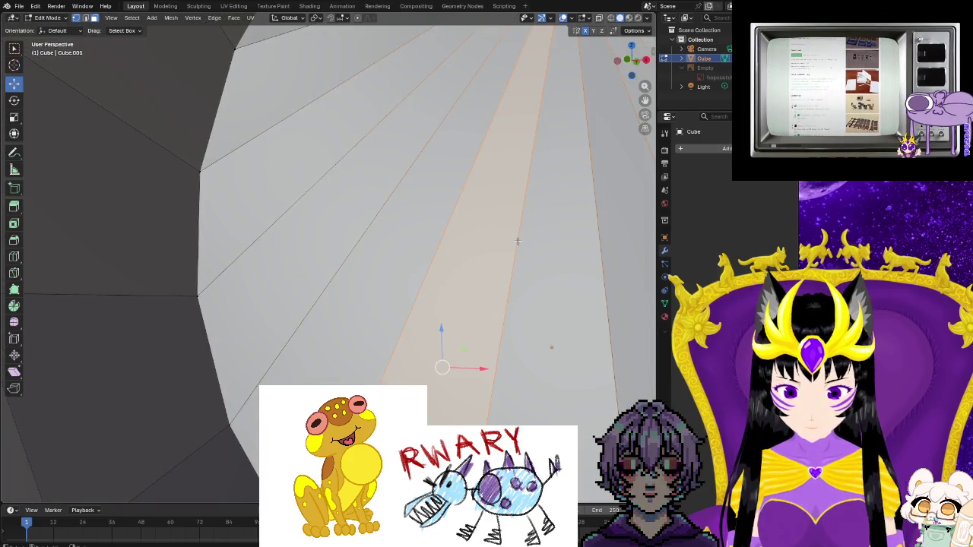
right_click(517, 240)
click(519, 242)
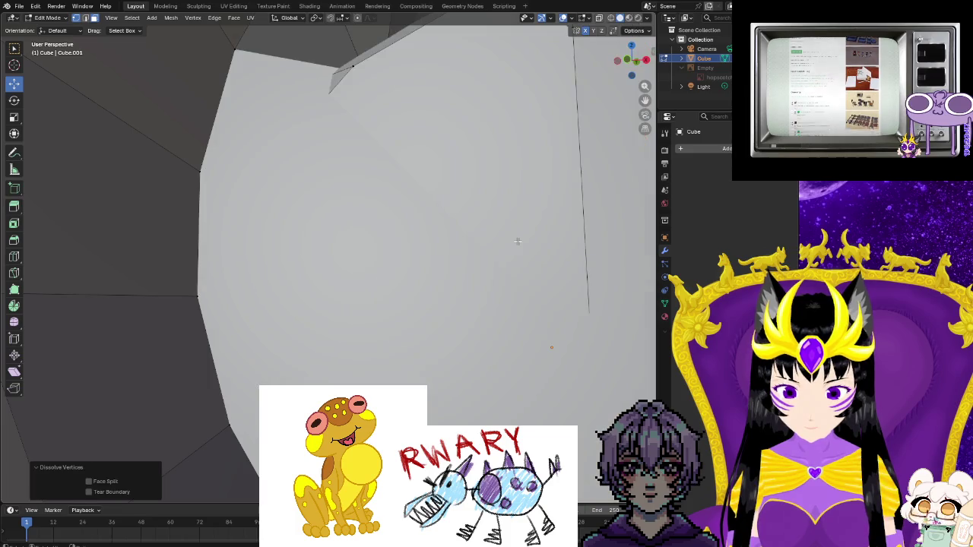
- Try a general Ctrl+X dissolve, undo it, and zoom in on the resulting fan
key(ctrl+x)
scroll(534, 266, down, 3)
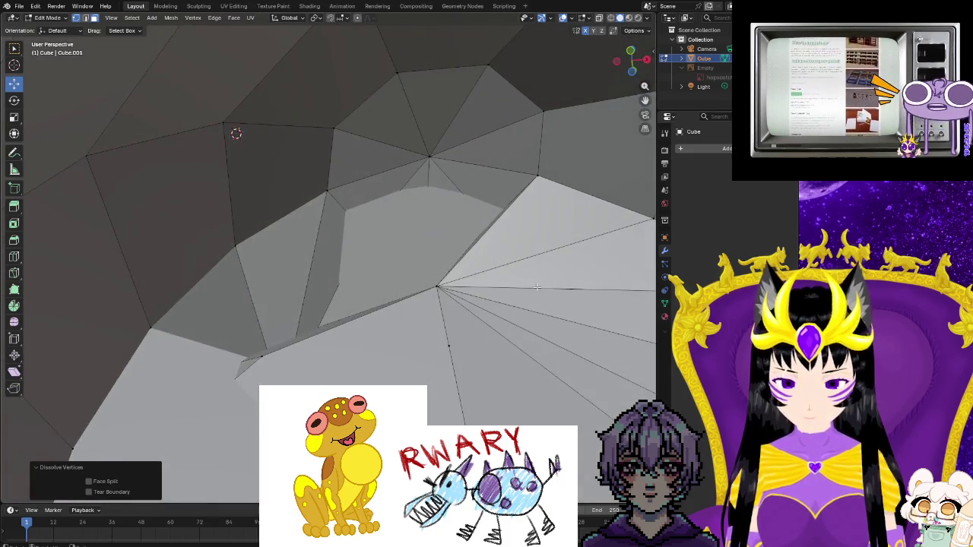
click(538, 298)
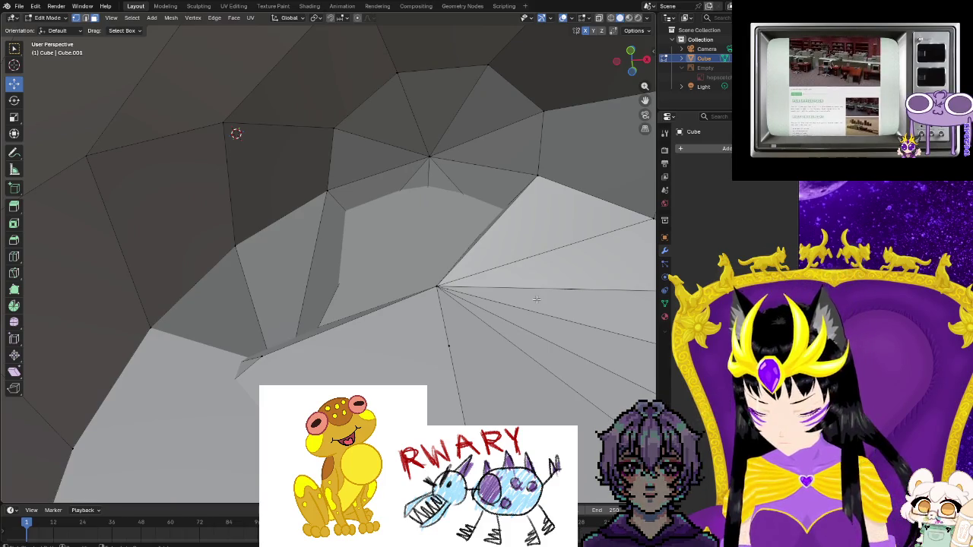
key(ctrl+z)
key(ctrl+z)
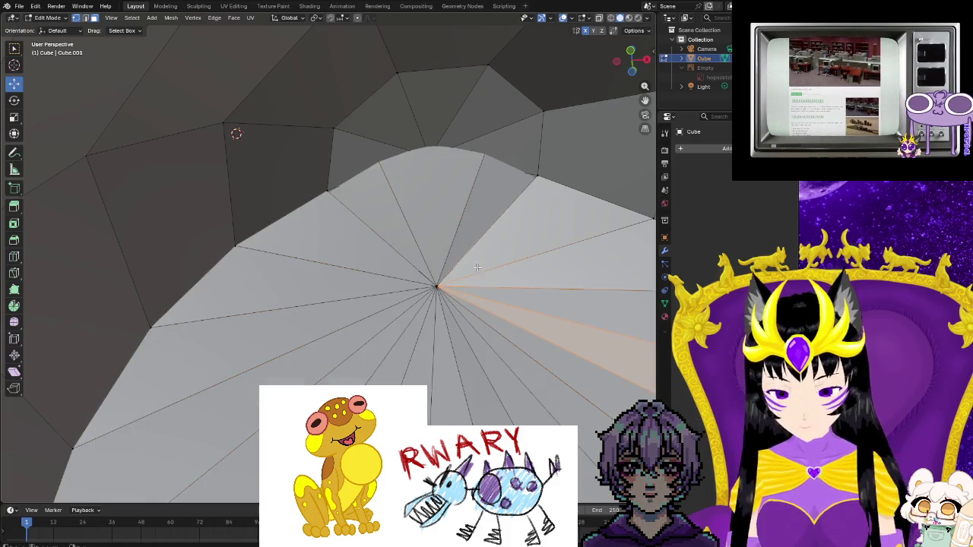
scroll(474, 287, up, 5)
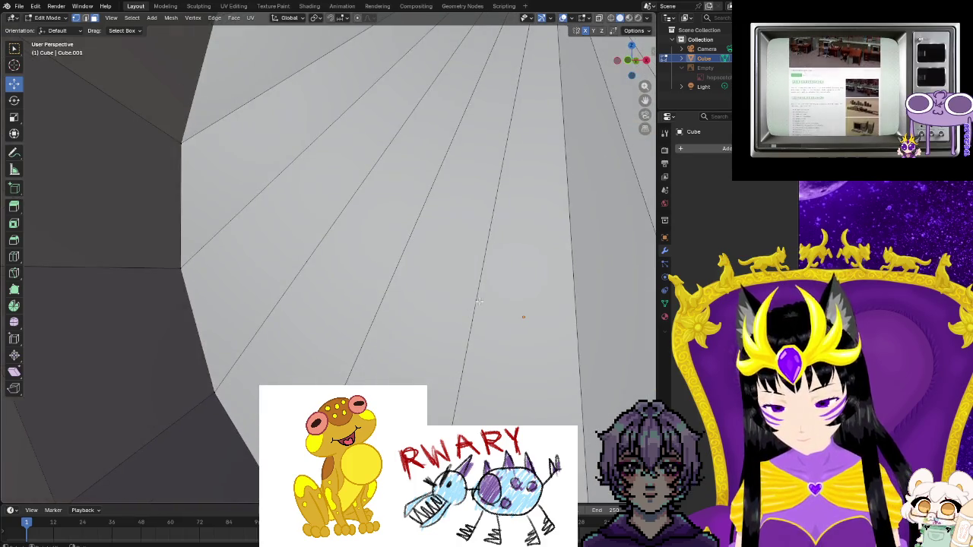
scroll(514, 301, down, 3)
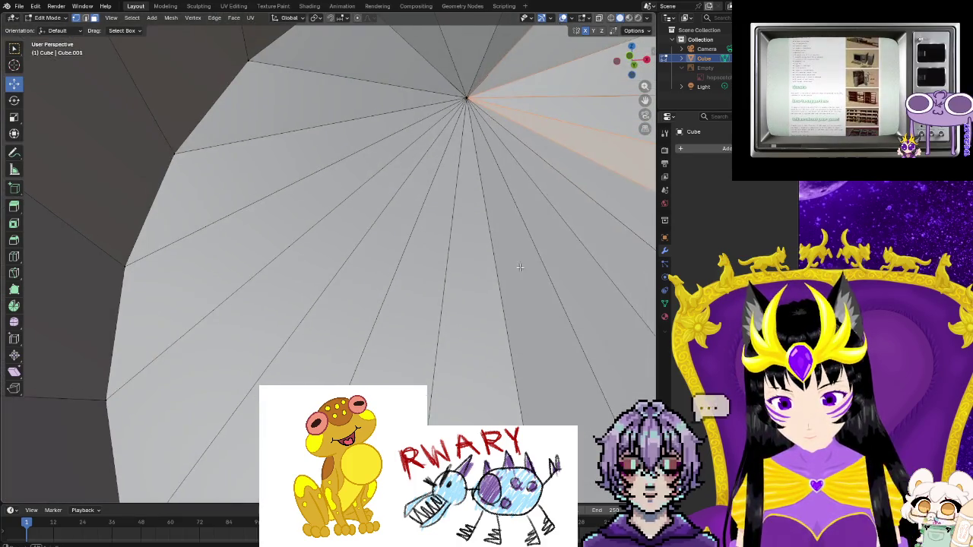
scroll(439, 81, up, 1)
key(a)
right_click(468, 114)
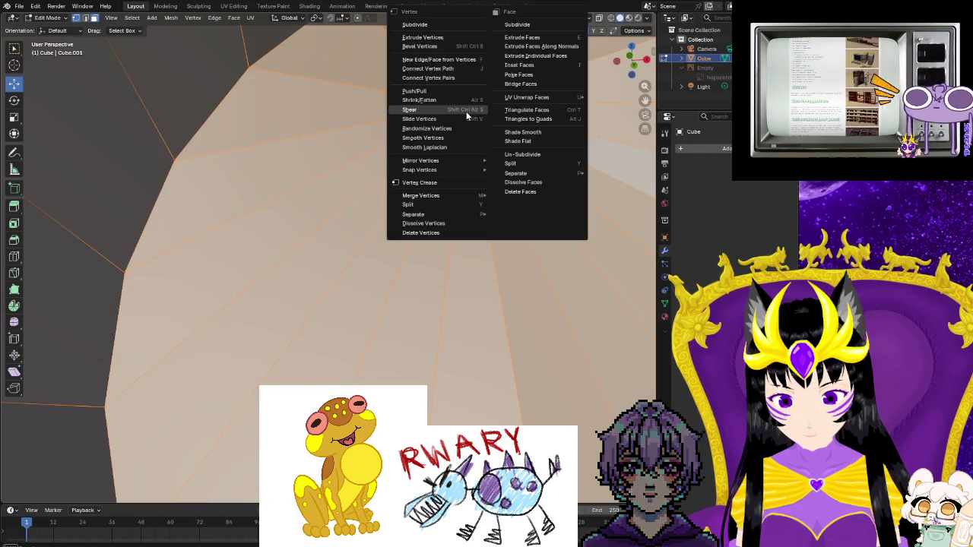
mouse_move(421, 196)
click(505, 194)
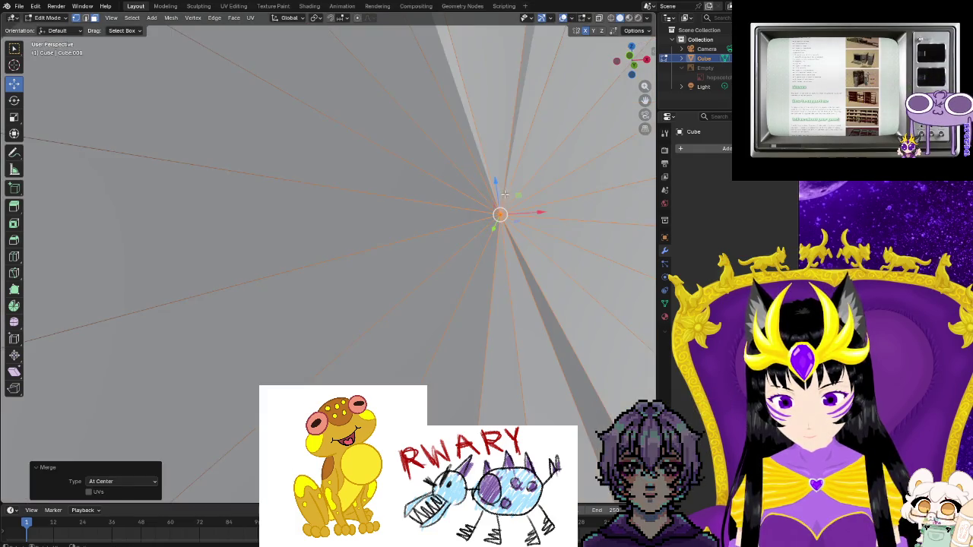
scroll(456, 288, down, 3)
scroll(456, 287, down, 3)
scroll(395, 334, down, 3)
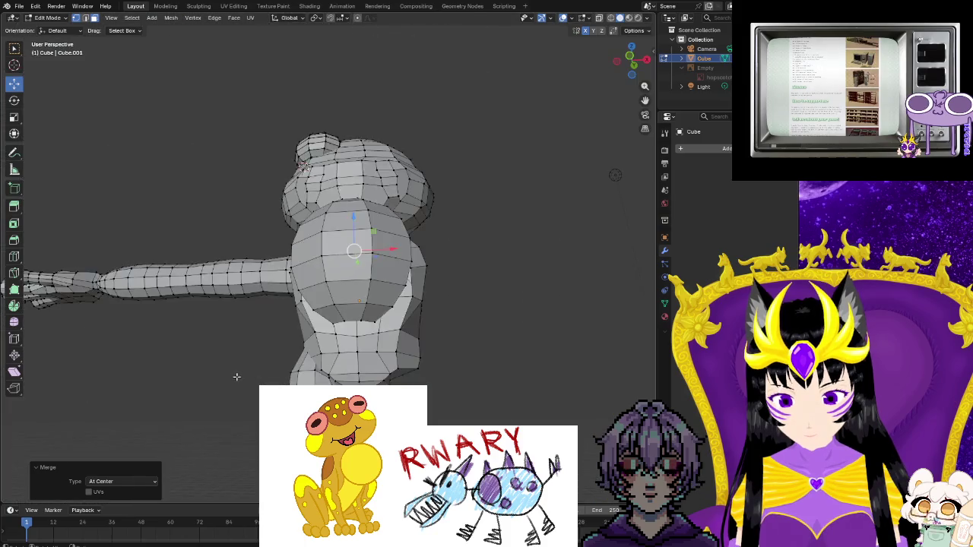
scroll(344, 384, down, 3)
scroll(345, 383, up, 2)
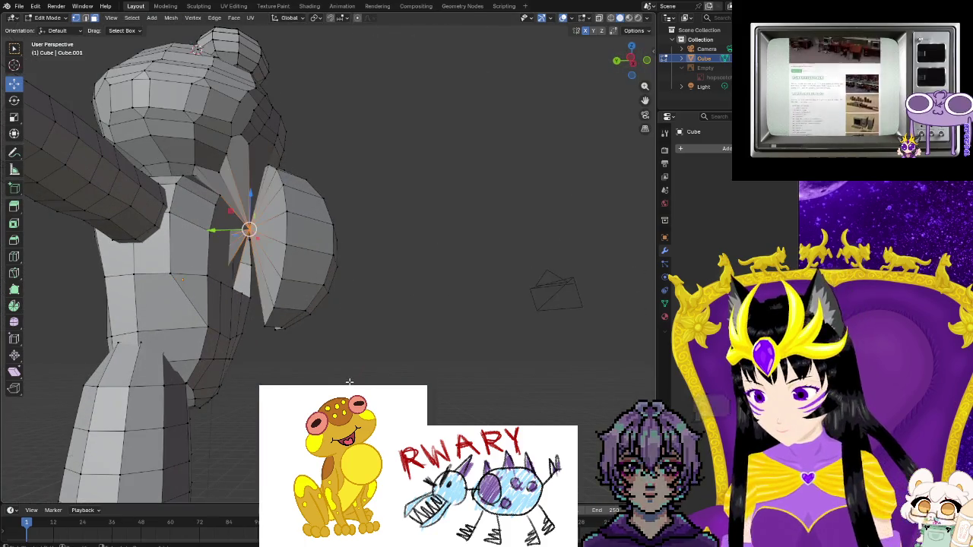
key(ctrl+z)
middle_drag(347, 383, 338, 337)
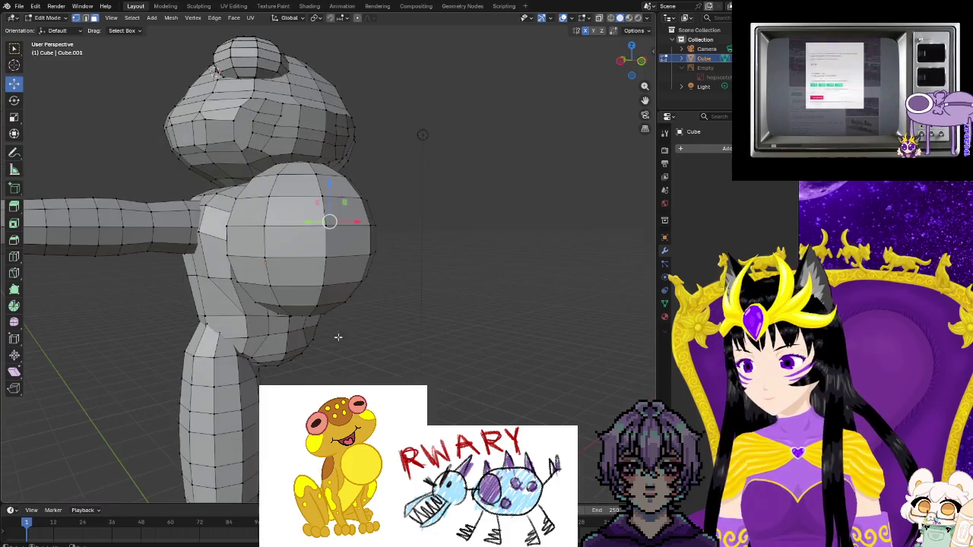
mouse_move(237, 365)
middle_down()
mouse_move(247, 363)
mouse_move(133, 45)
middle_up()
scroll(257, 362, up, 5)
scroll(248, 365, down, 3)
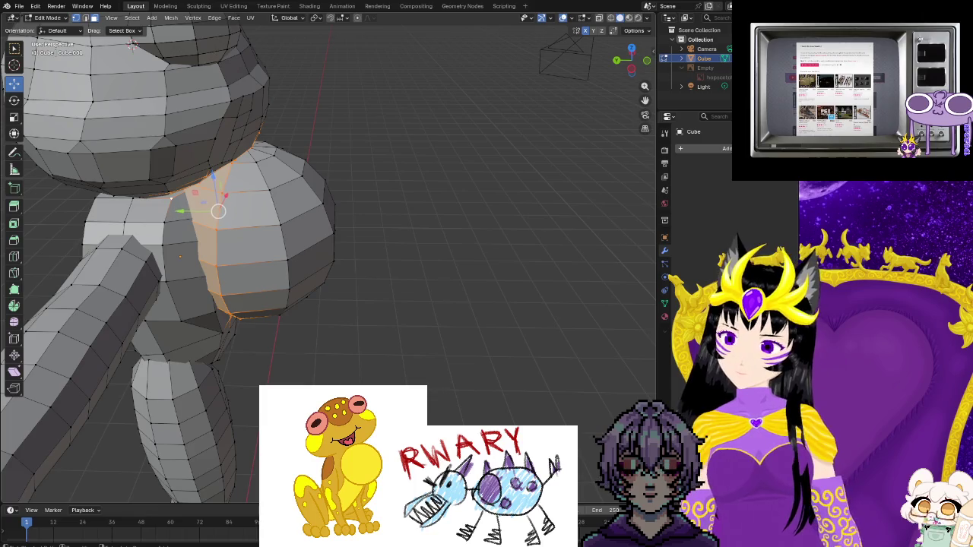
key(ctrl+KP_Add)
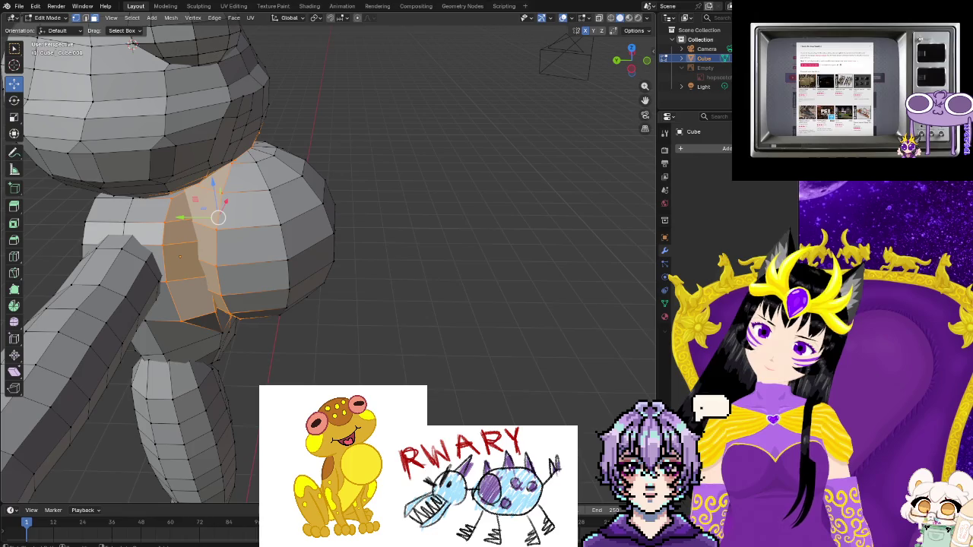
mouse_move(328, 332)
middle_down()
mouse_move(337, 296)
mouse_move(390, 347)
mouse_move(255, 300)
mouse_move(210, 343)
mouse_move(312, 323)
mouse_move(318, 311)
mouse_move(241, 282)
mouse_move(154, 324)
mouse_move(148, 358)
mouse_move(235, 341)
middle_up()
scroll(282, 297, up, 3)
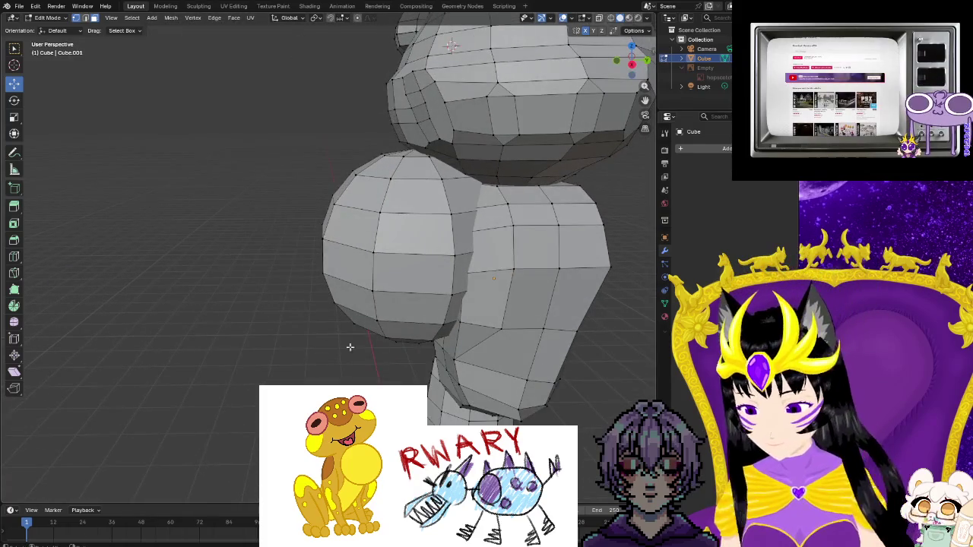
scroll(349, 347, up, 2)
scroll(373, 344, up, 1)
scroll(396, 341, up, 2)
scroll(422, 338, up, 3)
scroll(414, 340, up, 2)
scroll(409, 342, up, 2)
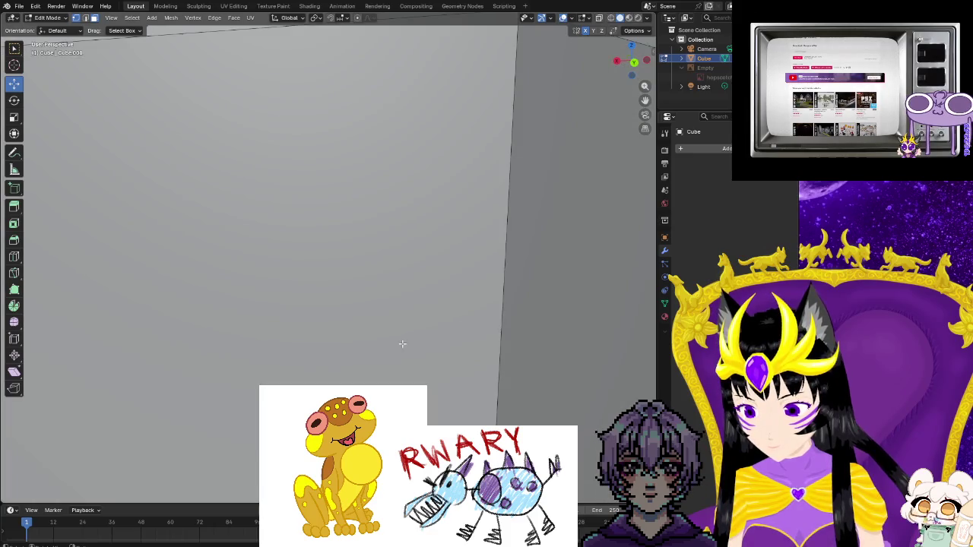
scroll(402, 343, up, 1)
scroll(393, 328, down, 3)
scroll(387, 289, up, 2)
scroll(394, 299, up, 2)
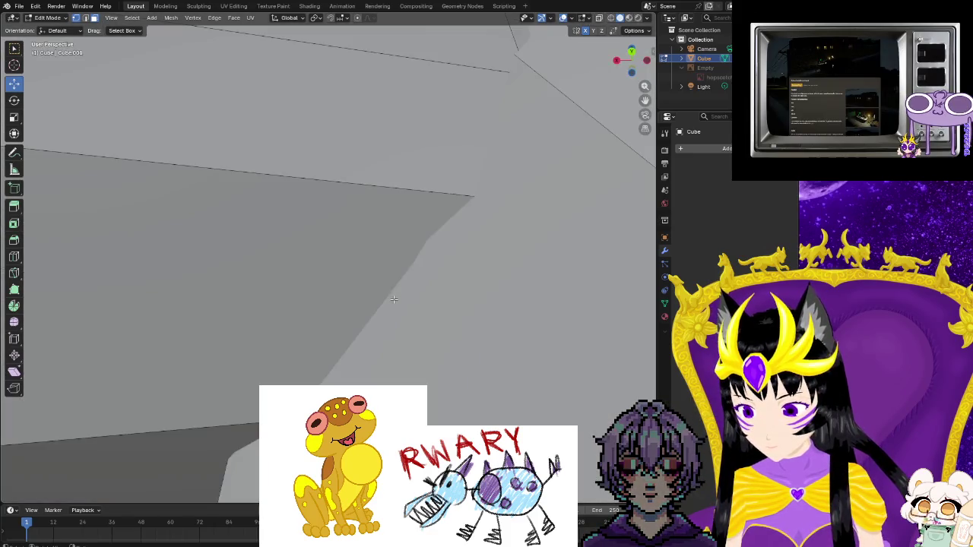
scroll(394, 300, down, 3)
scroll(397, 319, up, 2)
scroll(401, 350, up, 2)
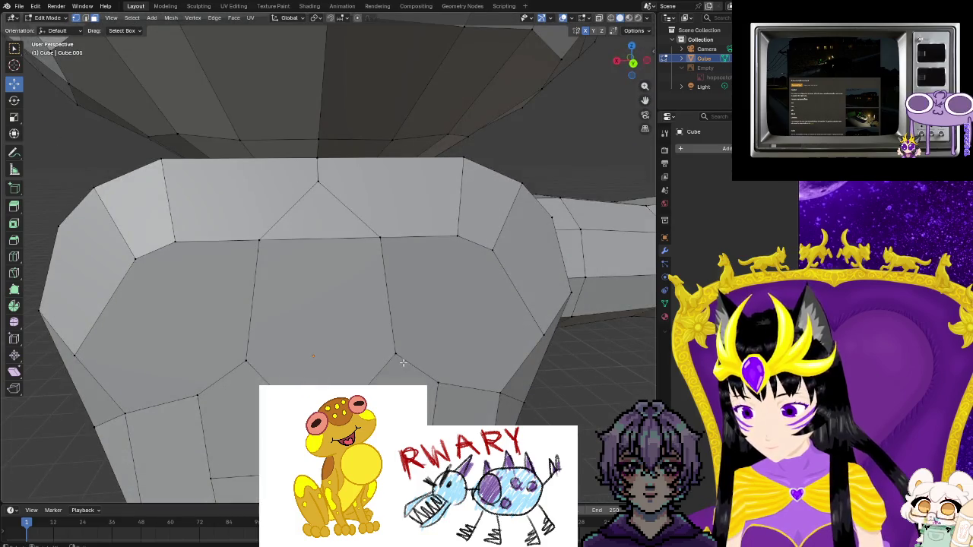
scroll(369, 330, down, 2)
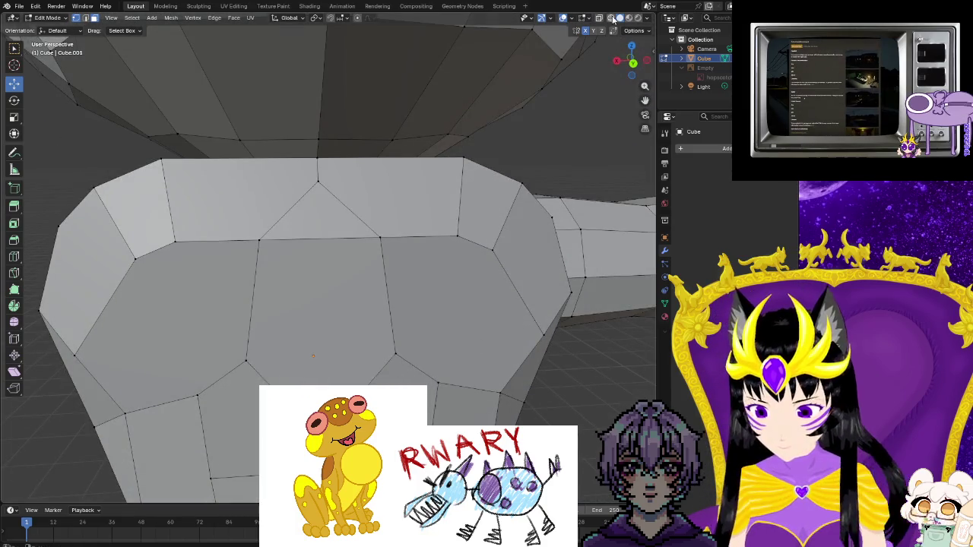
key(alt+z)
mouse_move(372, 332)
middle_down()
mouse_move(397, 329)
mouse_move(367, 324)
mouse_move(325, 217)
middle_up()
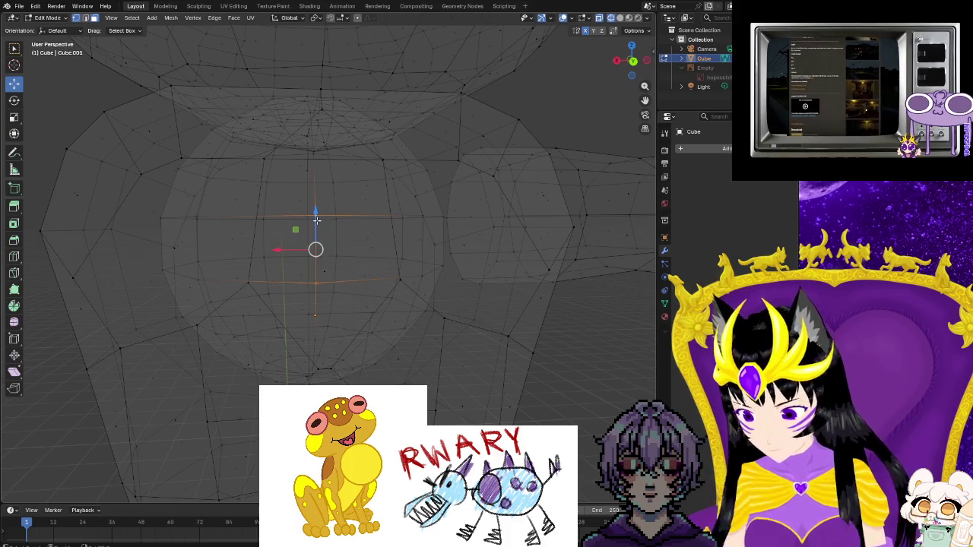
right_click(315, 222)
click(291, 260)
mouse_move(297, 278)
middle_down()
mouse_move(393, 286)
mouse_move(339, 289)
mouse_move(327, 278)
mouse_move(325, 309)
mouse_move(349, 312)
middle_up()
scroll(339, 289, up, 3)
scroll(312, 284, up, 2)
scroll(308, 286, up, 3)
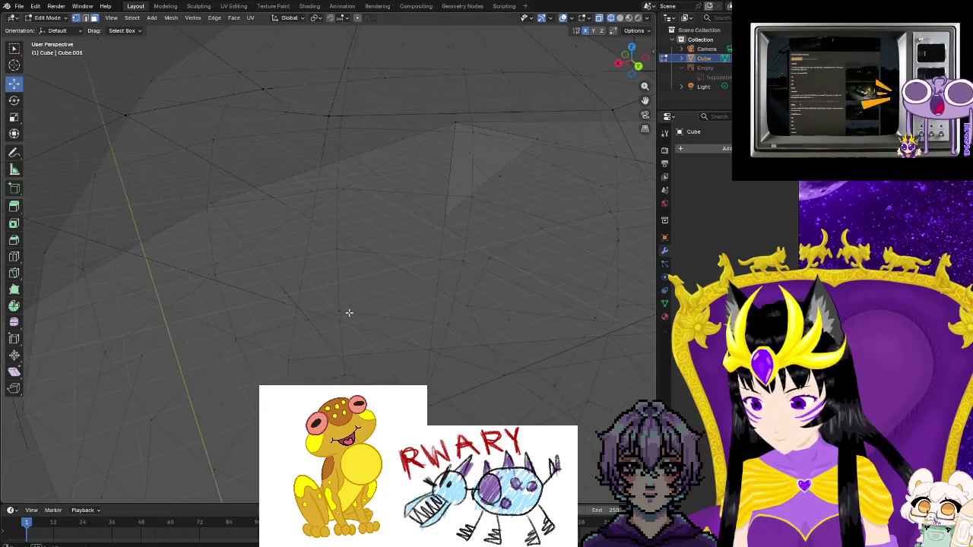
click(619, 18)
scroll(501, 241, up, 4)
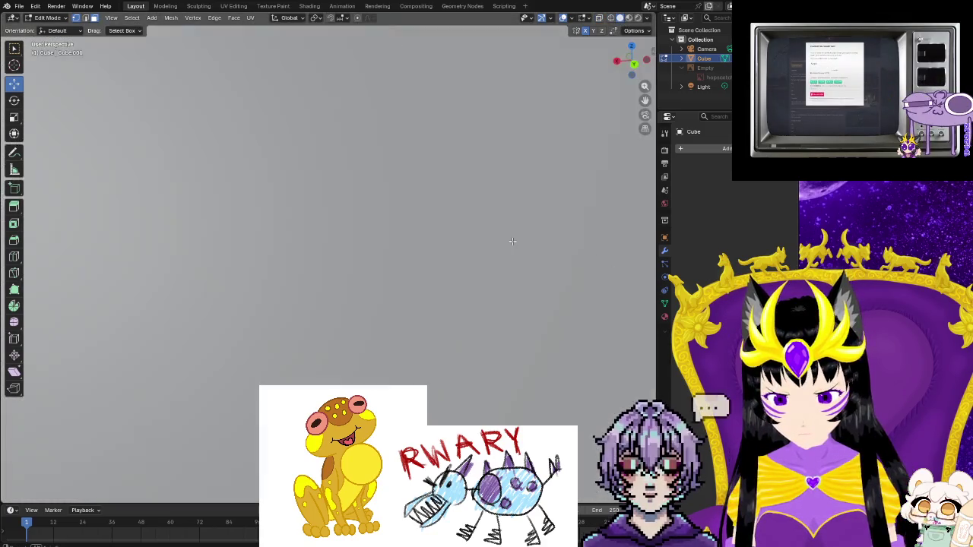
- From a front view, try dissolving the large shoulder face, then undo it
scroll(501, 241, down, 2)
scroll(487, 244, down, 2)
scroll(456, 251, down, 3)
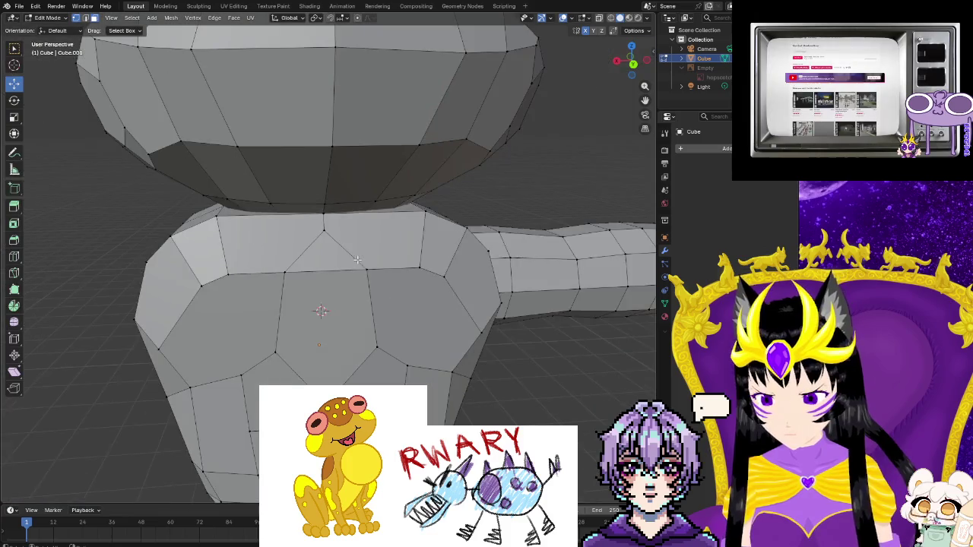
scroll(428, 259, down, 2)
middle_drag(428, 259, 560, 243)
scroll(456, 262, up, 2)
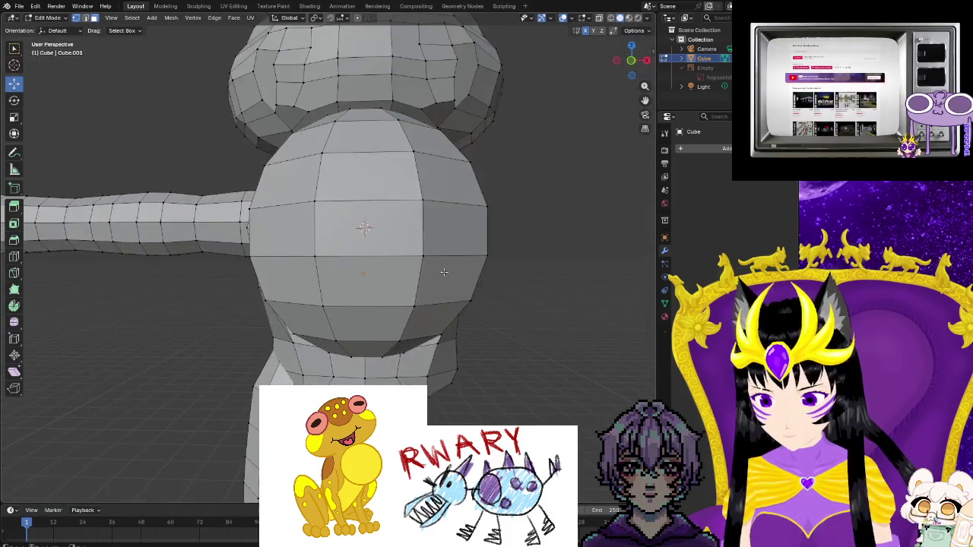
scroll(434, 276, up, 3)
scroll(434, 276, up, 2)
scroll(434, 275, up, 2)
scroll(435, 277, down, 1)
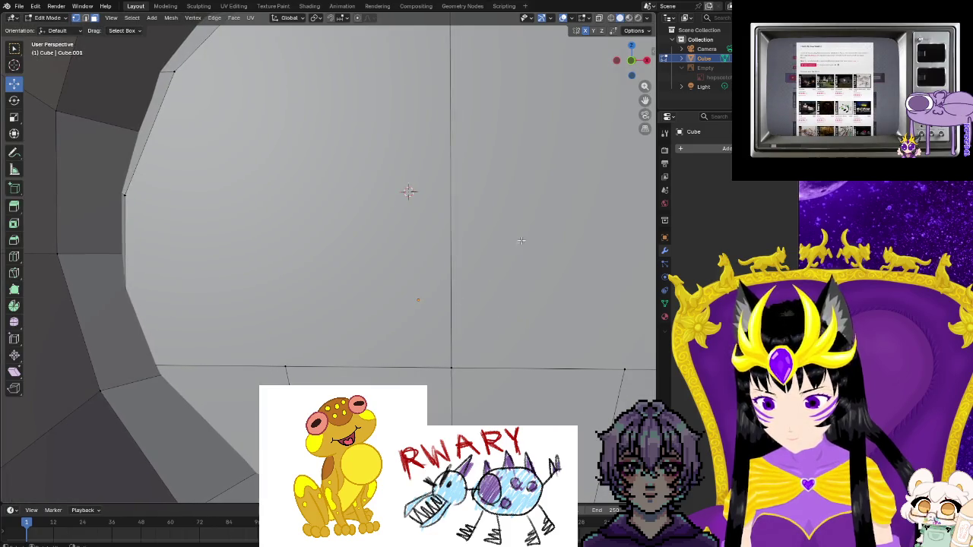
mouse_move(497, 261)
middle_down()
mouse_move(554, 229)
mouse_move(462, 158)
mouse_move(423, 52)
mouse_move(411, 122)
middle_up()
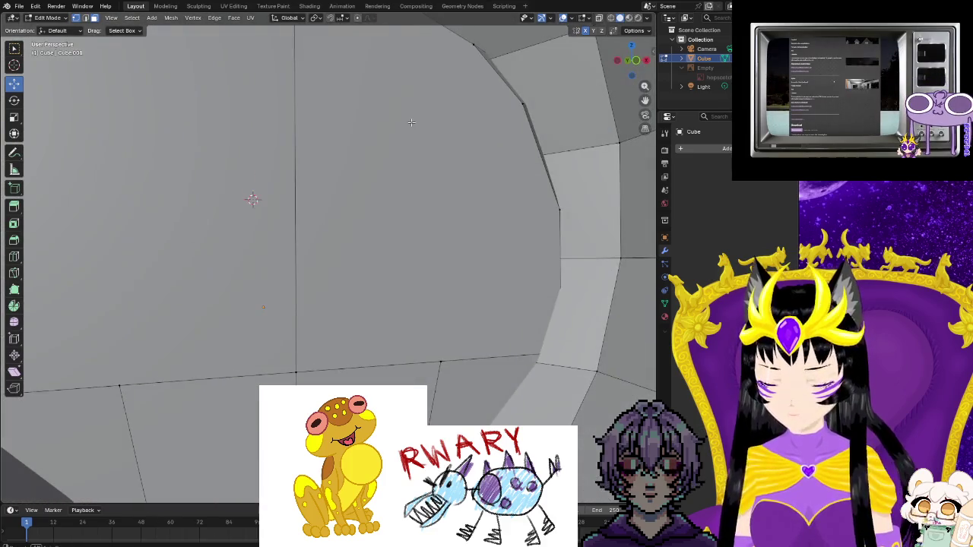
mouse_move(352, 181)
middle_down()
mouse_move(349, 145)
mouse_move(320, 228)
middle_up()
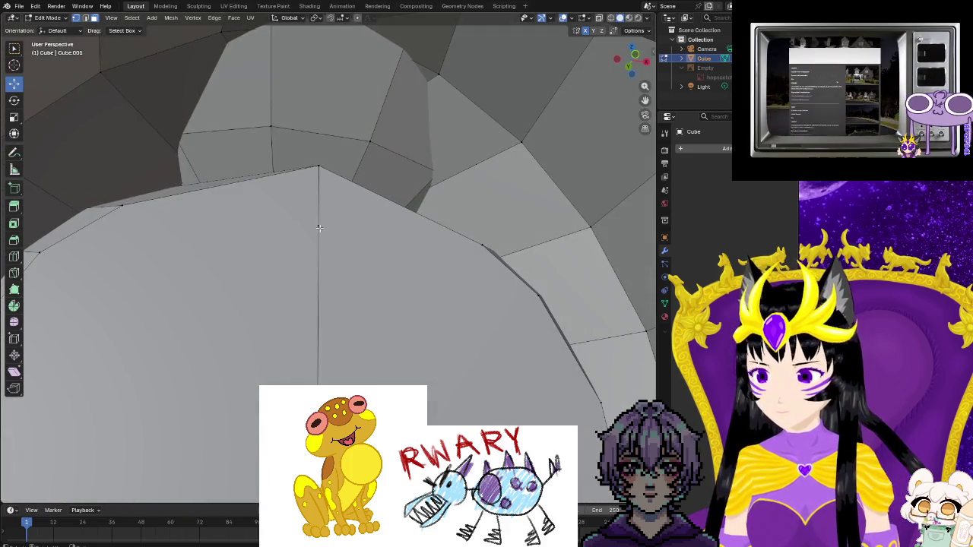
click(320, 226)
right_click(320, 226)
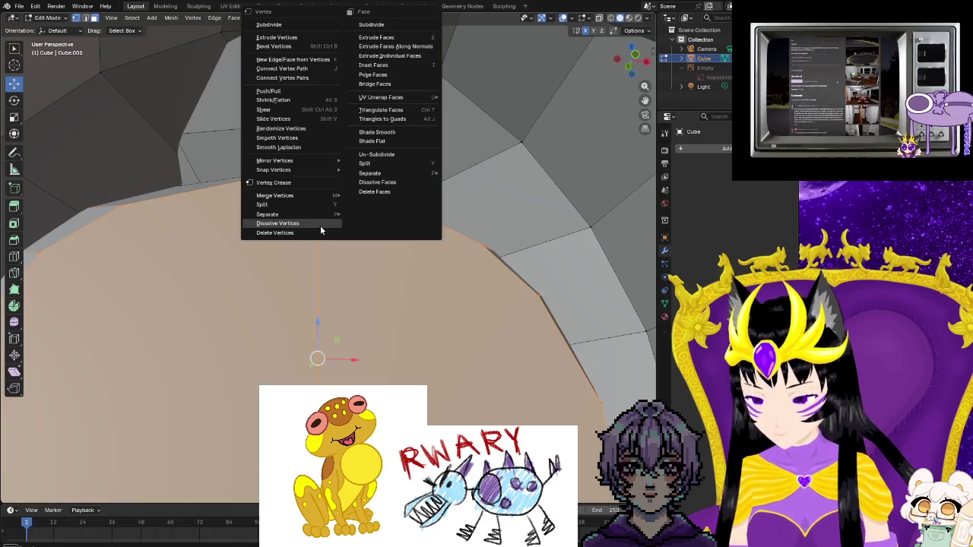
click(320, 225)
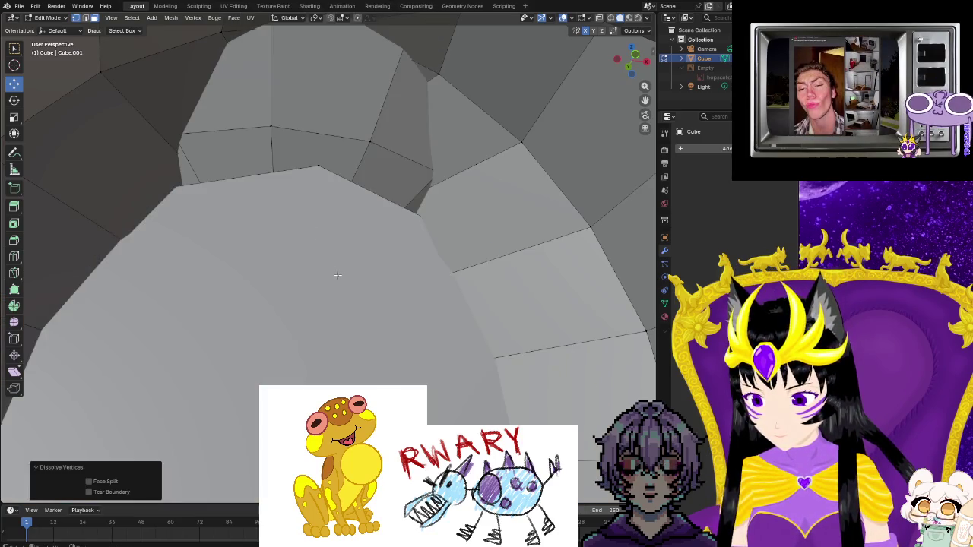
scroll(326, 299, up, 2)
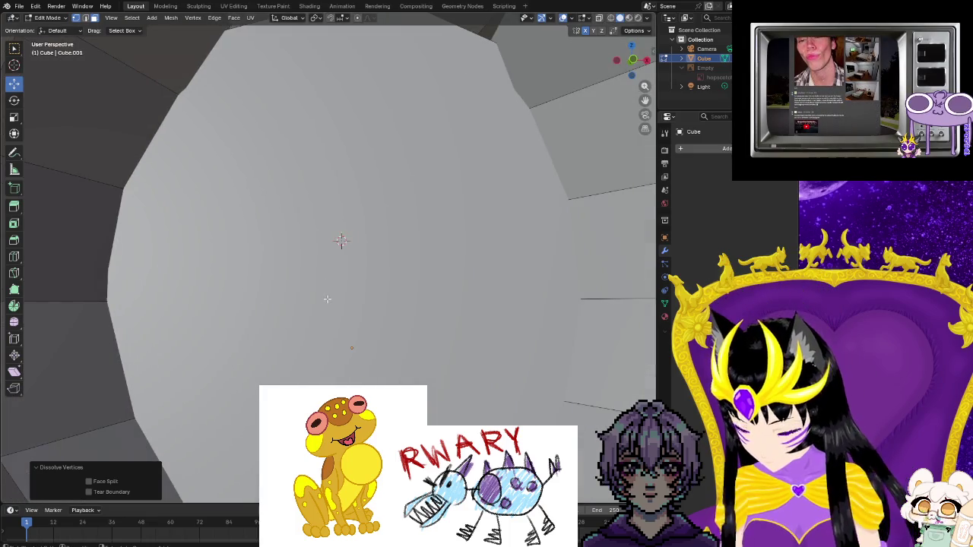
key(ctrl+z)
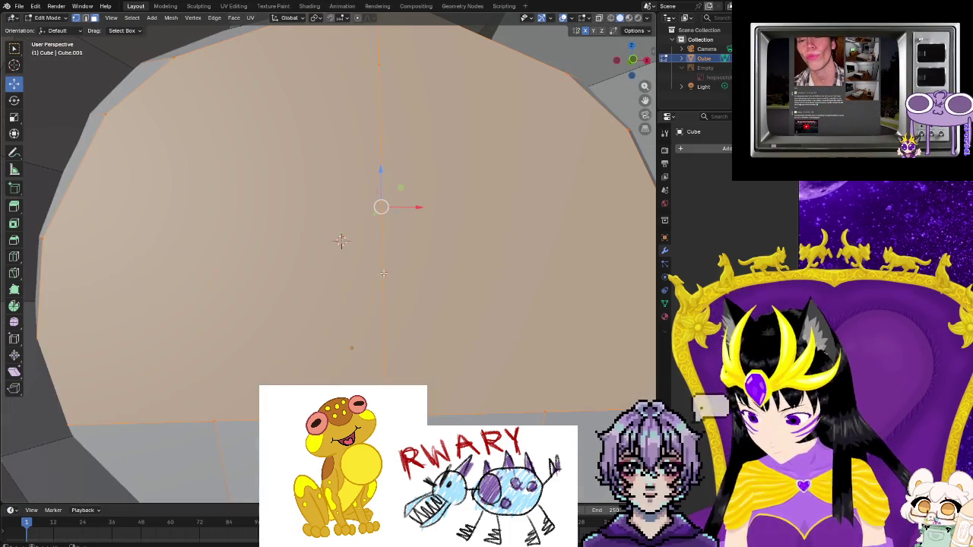
- In vertex select mode, dissolve the vertical edge loop across the chest face
click(388, 112)
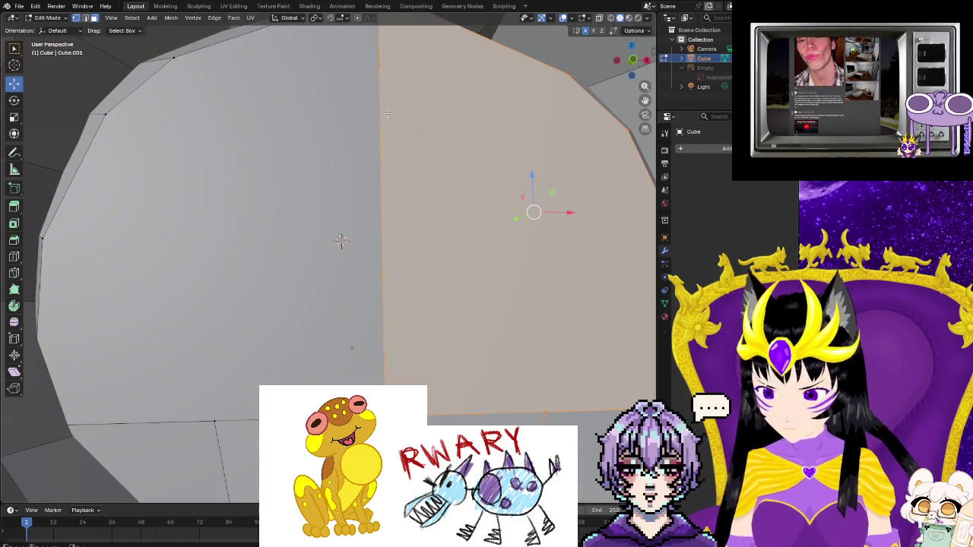
click(76, 21)
alt+click(380, 63)
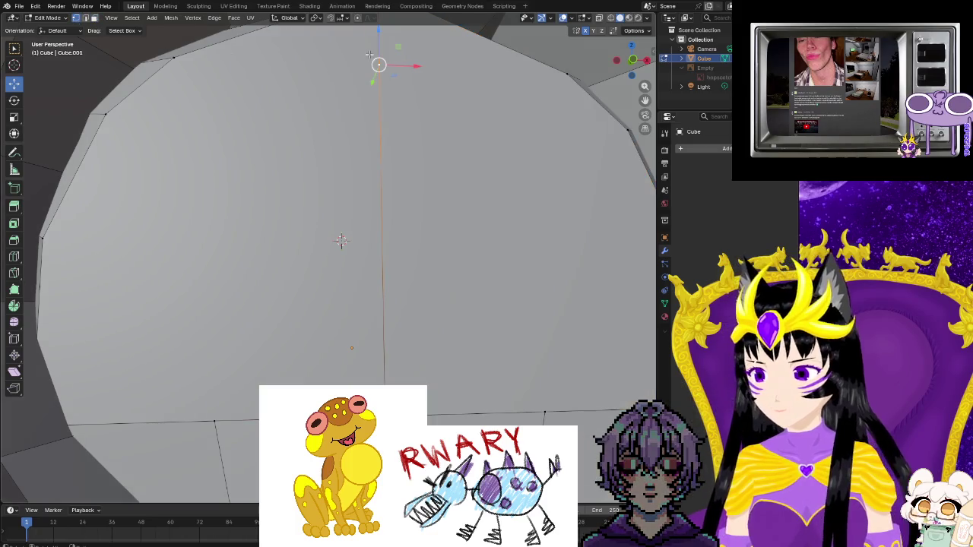
key(ctrl+v)
click(339, 181)
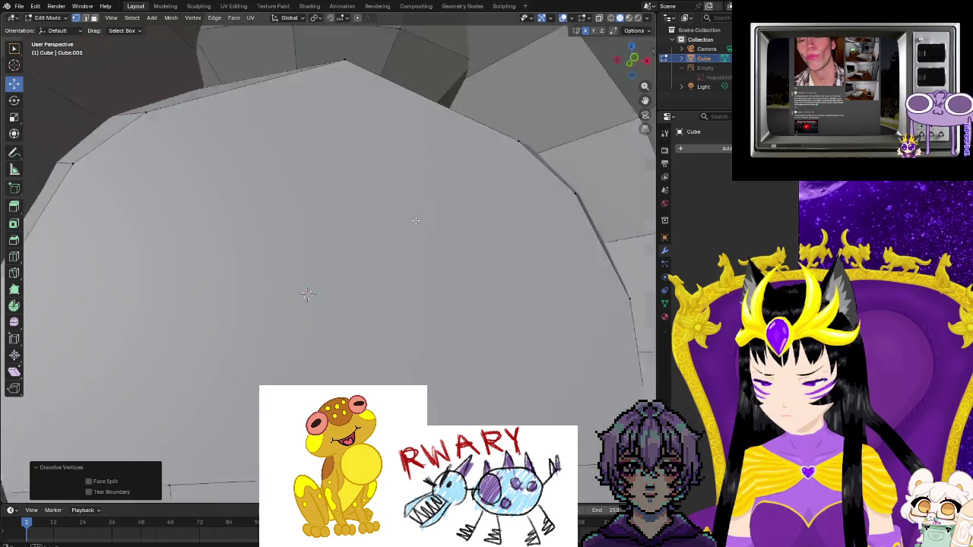
- Try pulling the shoulder-peak vertex downward, then undo the move
middle_drag(399, 179, 326, 115)
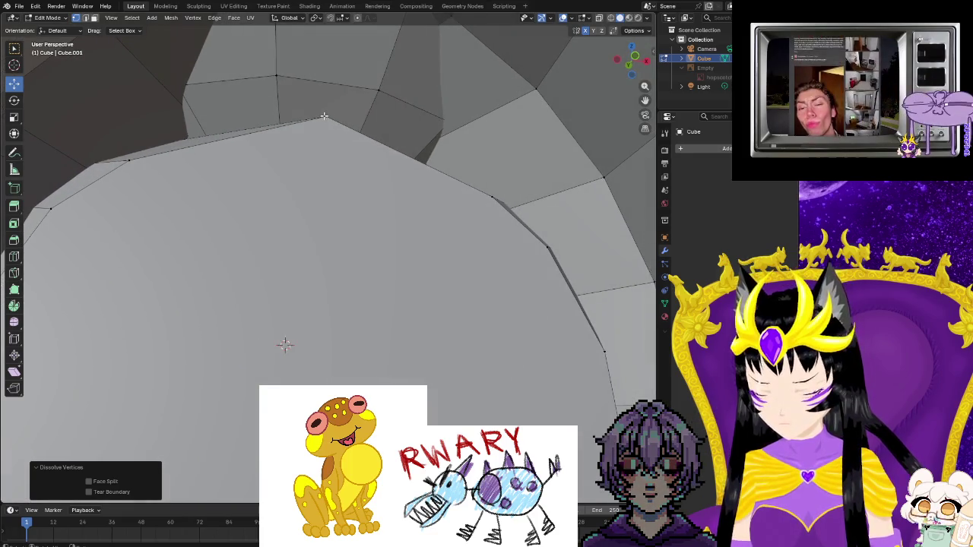
click(326, 116)
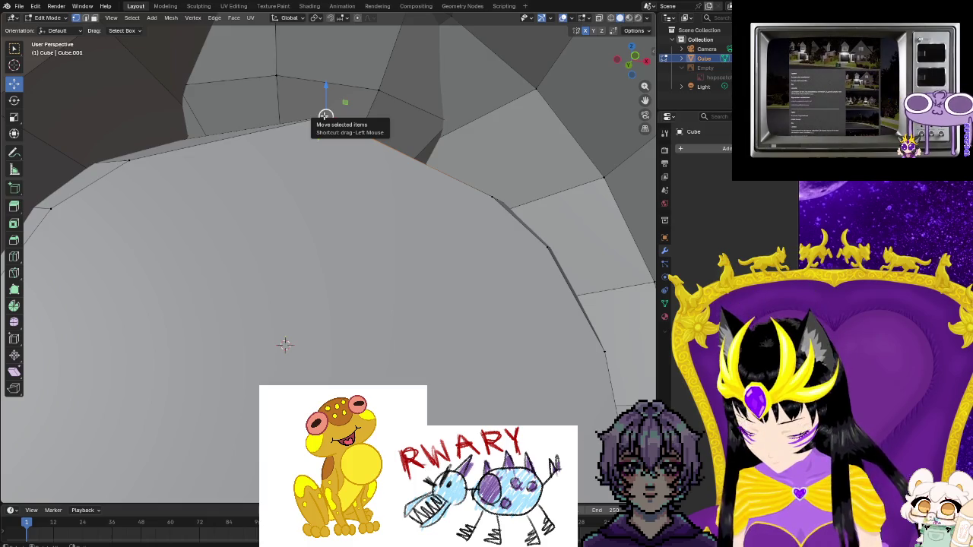
mouse_move(333, 165)
mouse_down()
mouse_move(332, 306)
mouse_move(374, 132)
mouse_up()
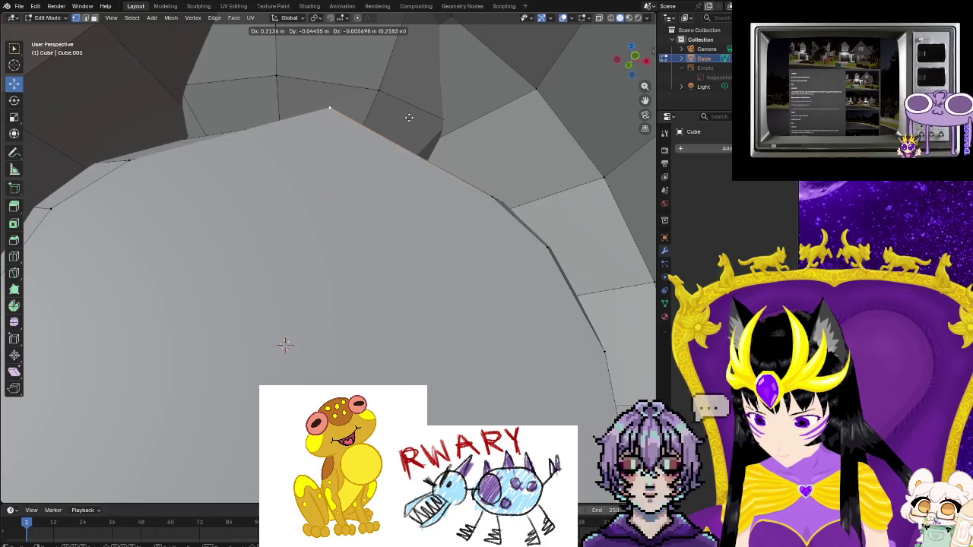
key(ctrl+z)
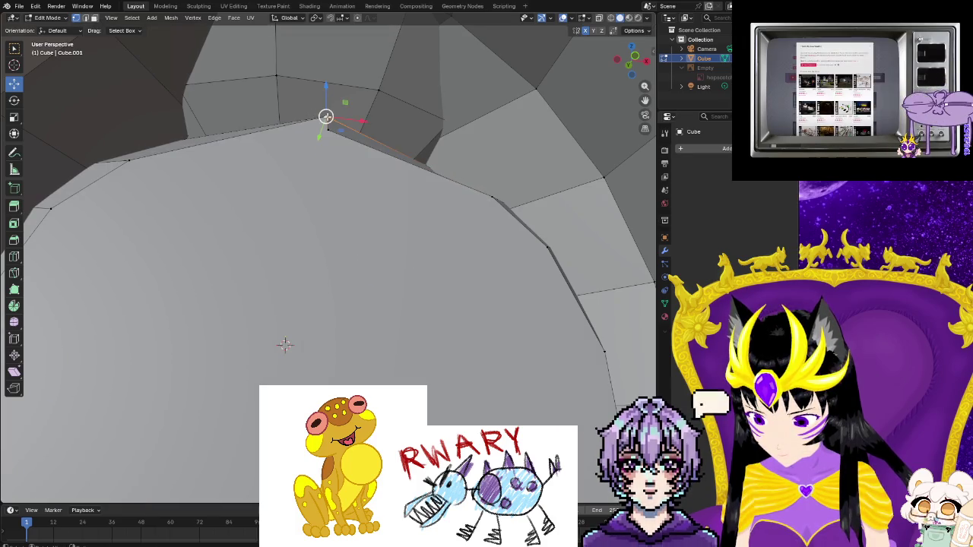
- Look at the large face head-on and dismiss the vertex menu without changes
middle_drag(339, 162, 339, 196)
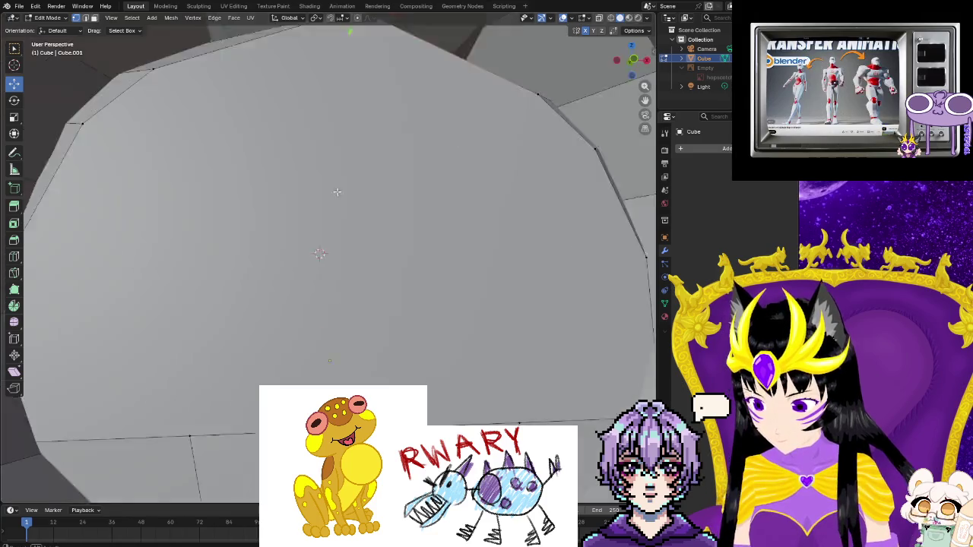
middle_drag(333, 247, 354, 199)
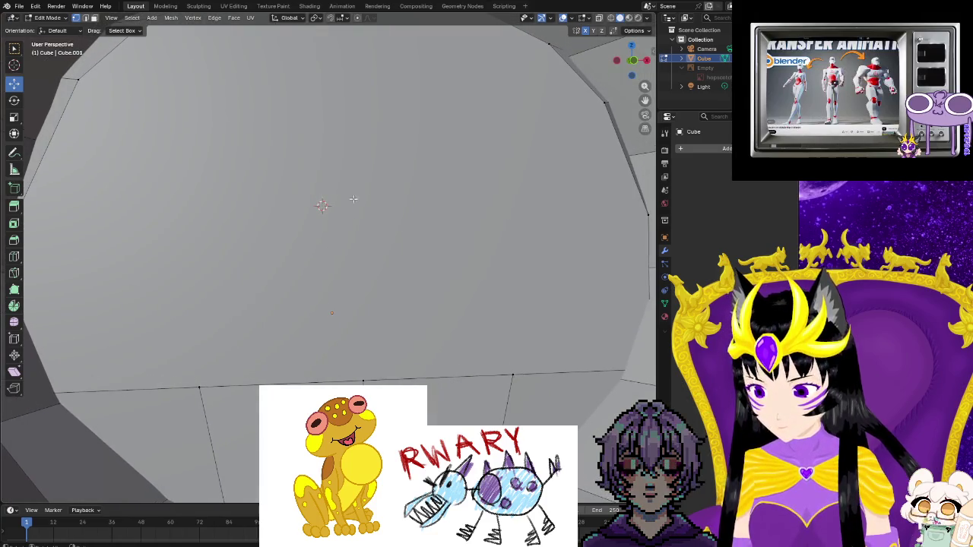
key(ctrl+v)
click(385, 281)
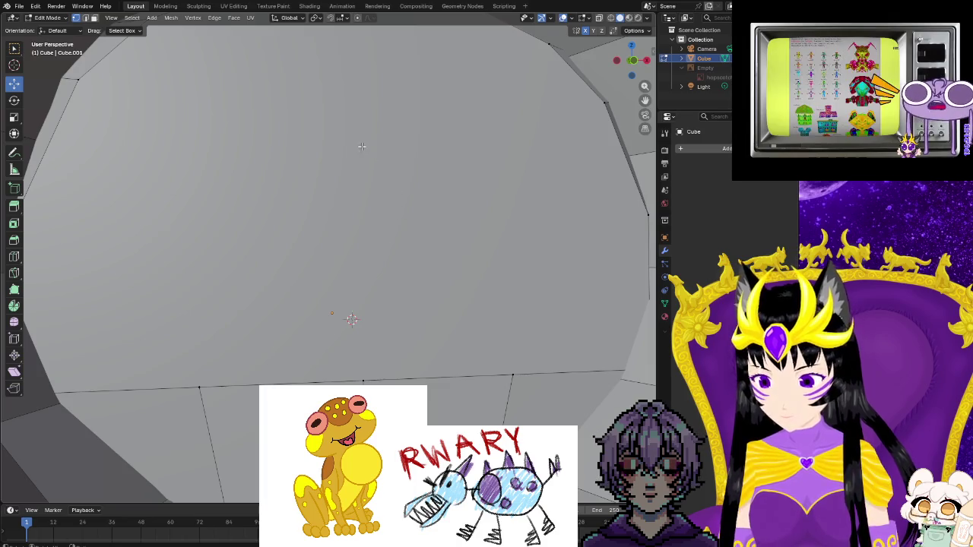
scroll(354, 232, down, 3)
- Inspect the shoulder from above, opening and dismissing the vertex menu unchanged
scroll(373, 217, down, 2)
scroll(362, 157, up, 5)
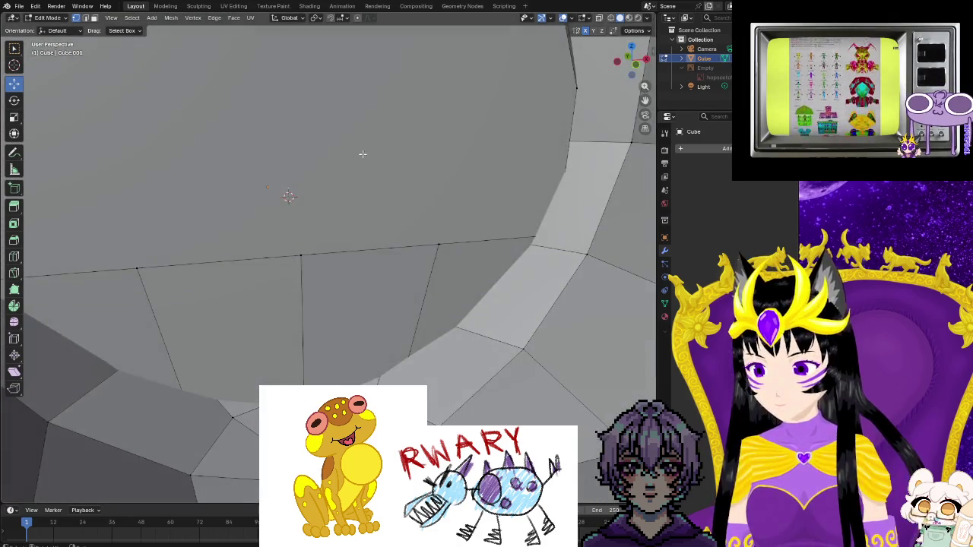
scroll(352, 155, down, 2)
scroll(361, 266, down, 5)
scroll(374, 378, down, 1)
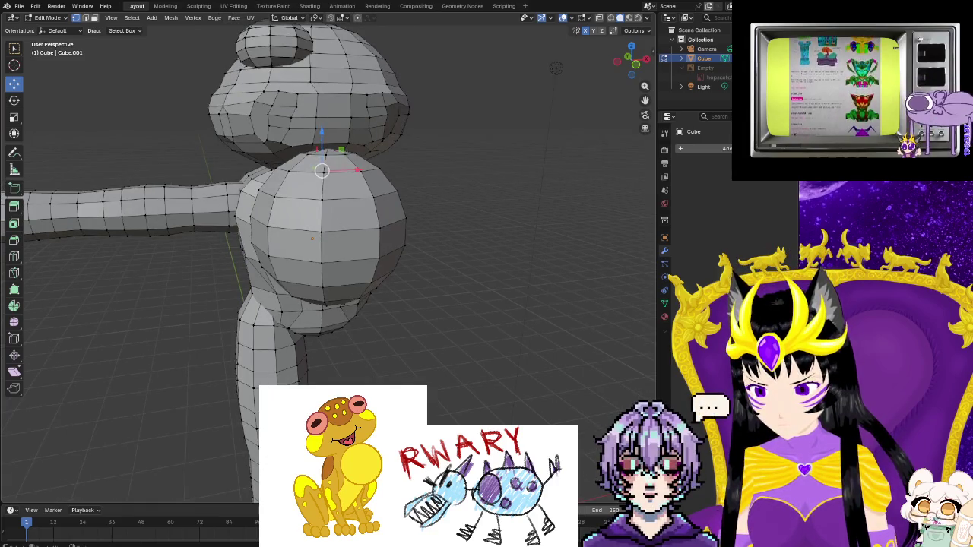
scroll(555, 67, up, 2)
scroll(456, 228, down, 5)
mouse_move(456, 228)
middle_down()
mouse_move(454, 283)
mouse_move(363, 225)
middle_up()
scroll(454, 283, up, 3)
scroll(454, 283, up, 3)
scroll(363, 225, up, 3)
scroll(362, 225, up, 3)
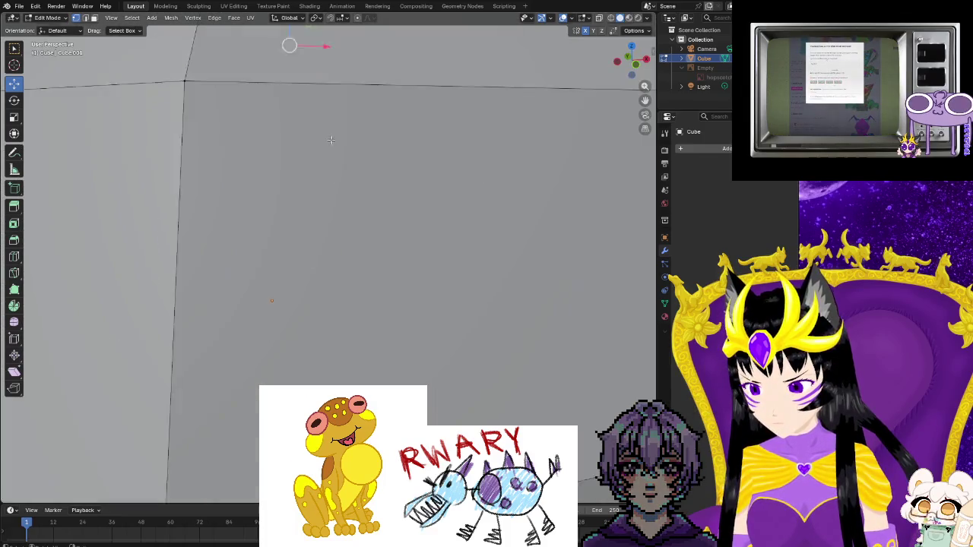
scroll(332, 139, up, 2)
scroll(339, 246, down, 2)
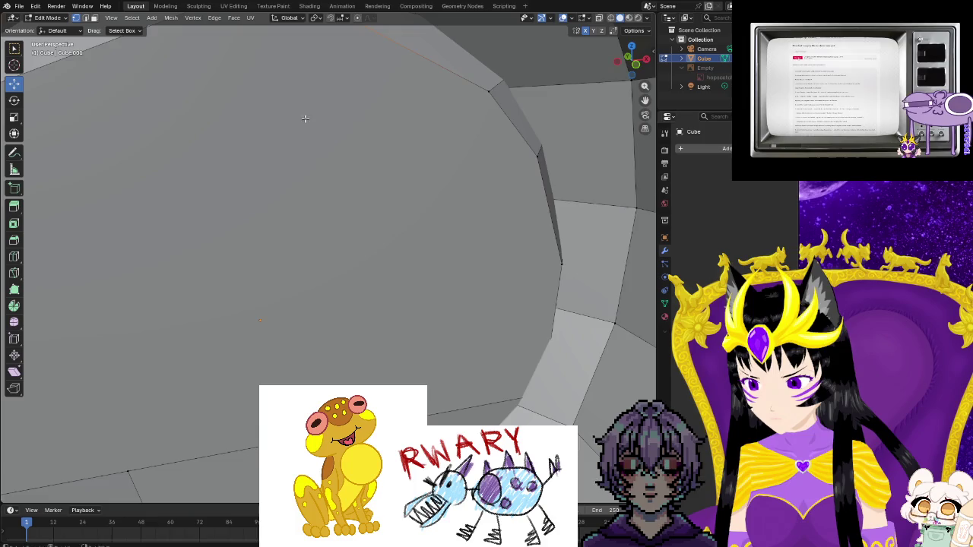
scroll(304, 118, down, 2)
mouse_move(269, 152)
middle_down()
mouse_move(266, 174)
mouse_move(246, 95)
mouse_move(259, 150)
middle_up()
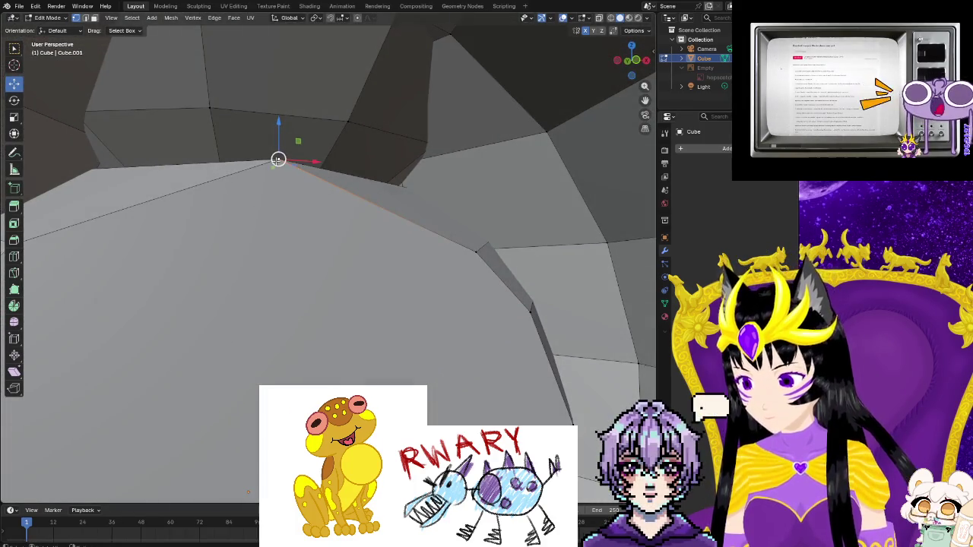
right_click(285, 167)
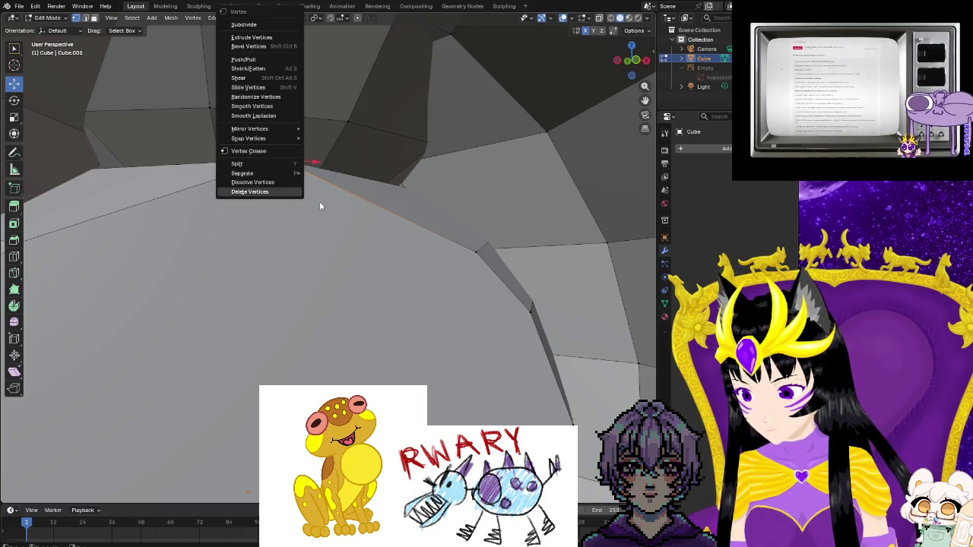
key(Escape)
- Re-angle the view on the shoulder and enable X-Ray to reveal hidden vertices
middle_drag(320, 206, 320, 226)
mouse_move(288, 119)
middle_down()
mouse_move(299, 211)
mouse_move(308, 33)
middle_up()
mouse_move(257, 82)
middle_down()
mouse_move(272, 150)
mouse_move(271, 235)
mouse_move(258, 176)
middle_up()
scroll(259, 177, down, 5)
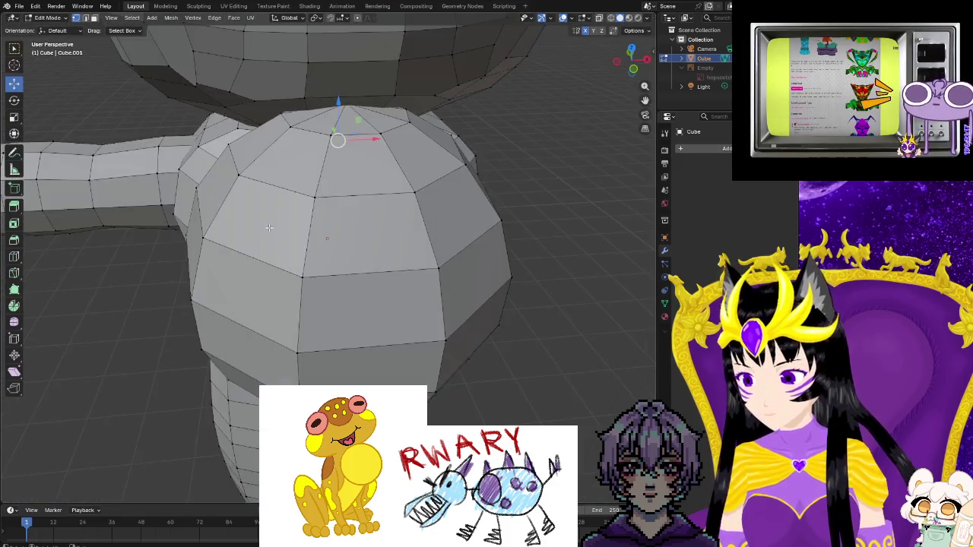
scroll(258, 176, down, 3)
scroll(343, 252, up, 3)
mouse_move(344, 252)
middle_down()
mouse_move(334, 228)
mouse_move(456, 197)
mouse_move(547, 114)
middle_up()
scroll(479, 192, up, 3)
scroll(479, 192, up, 3)
scroll(479, 192, down, 3)
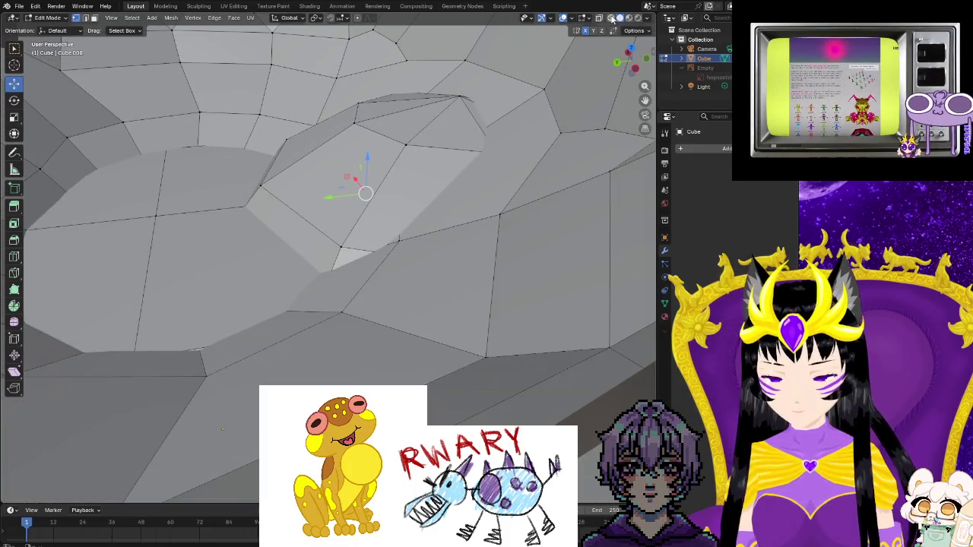
click(611, 17)
right_click(365, 193)
- Merge the selected vertices into one at their centre
key(Escape)
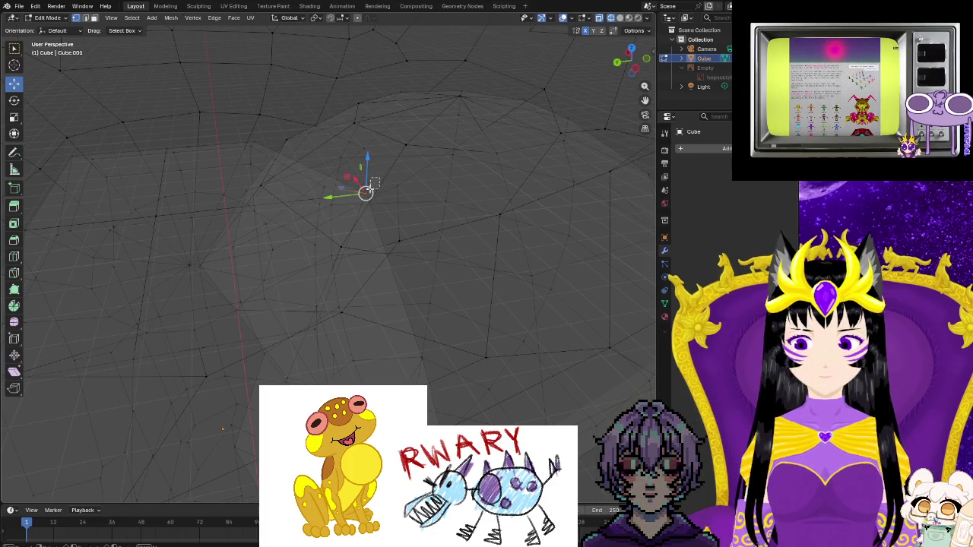
right_click(365, 196)
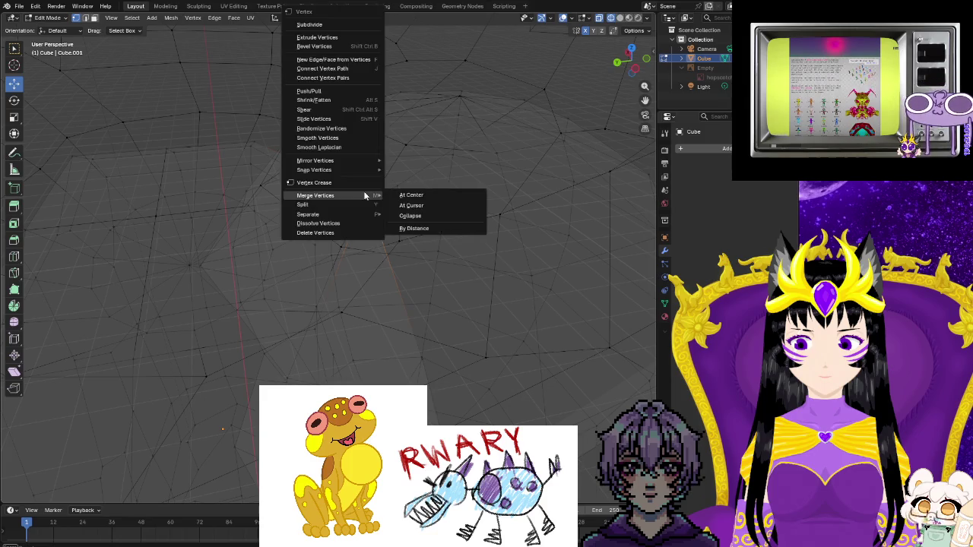
click(411, 194)
mouse_move(411, 194)
middle_down()
mouse_move(390, 242)
mouse_move(307, 224)
middle_up()
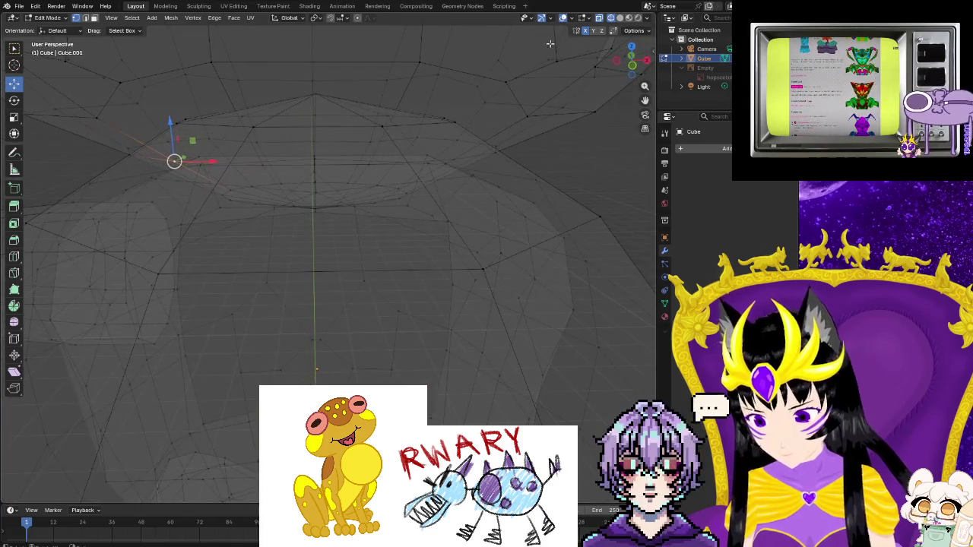
- In solid shading, move the merged vertex about 0.41 m down along Z
click(619, 17)
scroll(388, 236, up, 3)
scroll(354, 240, up, 3)
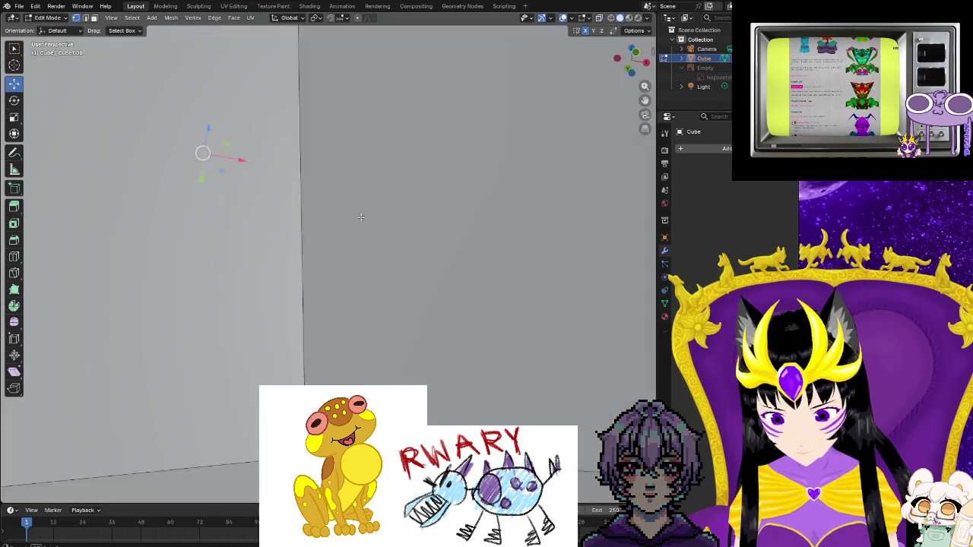
scroll(359, 205, up, 2)
scroll(359, 205, down, 3)
scroll(360, 205, down, 1)
middle_drag(360, 205, 338, 260)
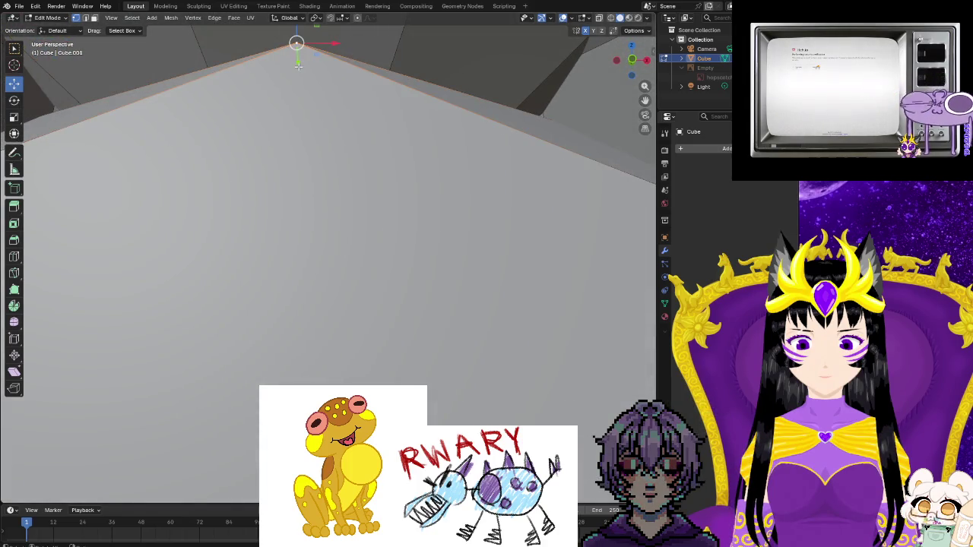
mouse_move(298, 66)
mouse_down()
mouse_move(284, 207)
mouse_move(355, 341)
mouse_up()
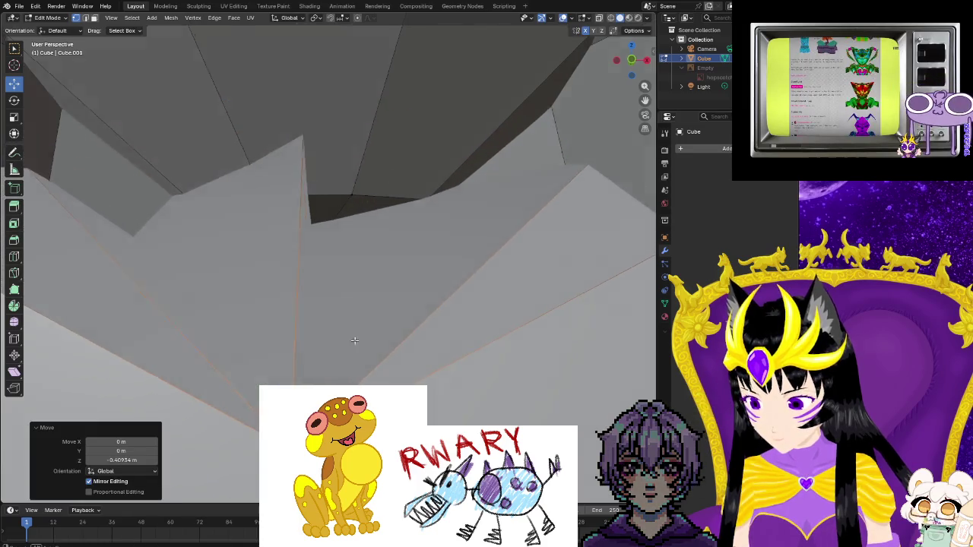
- View the model from a three-quarter angle with X-Ray turned back on
middle_drag(354, 340, 140, 361)
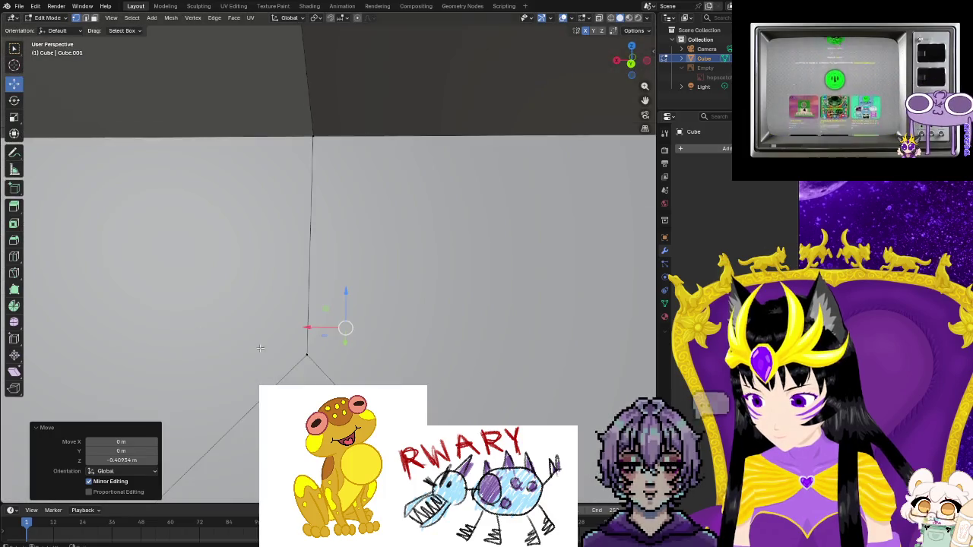
scroll(172, 343, down, 5)
mouse_move(173, 343)
middle_down()
mouse_move(396, 328)
mouse_move(512, 343)
mouse_move(574, 104)
middle_up()
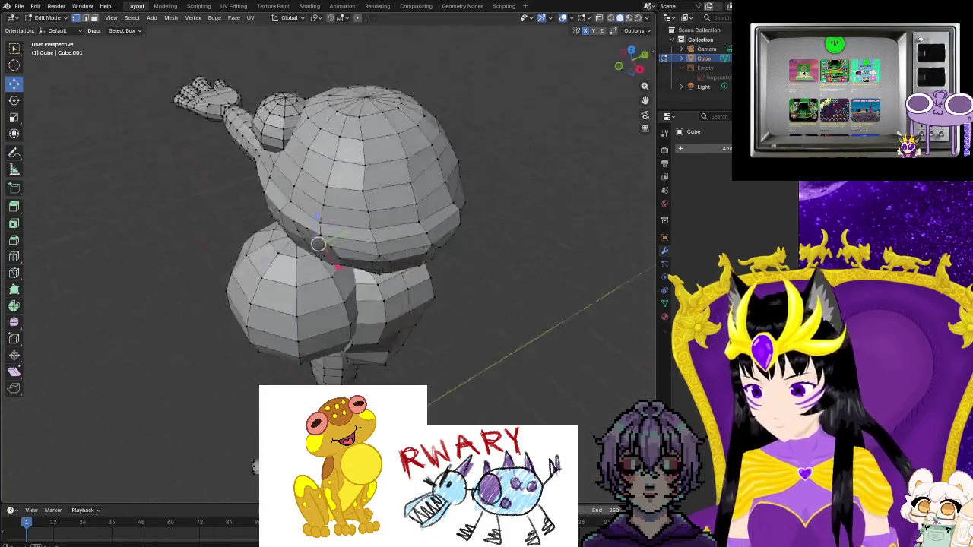
click(610, 17)
mouse_move(319, 244)
middle_down()
mouse_move(340, 318)
mouse_move(369, 281)
middle_up()
scroll(339, 318, up, 4)
scroll(340, 319, up, 4)
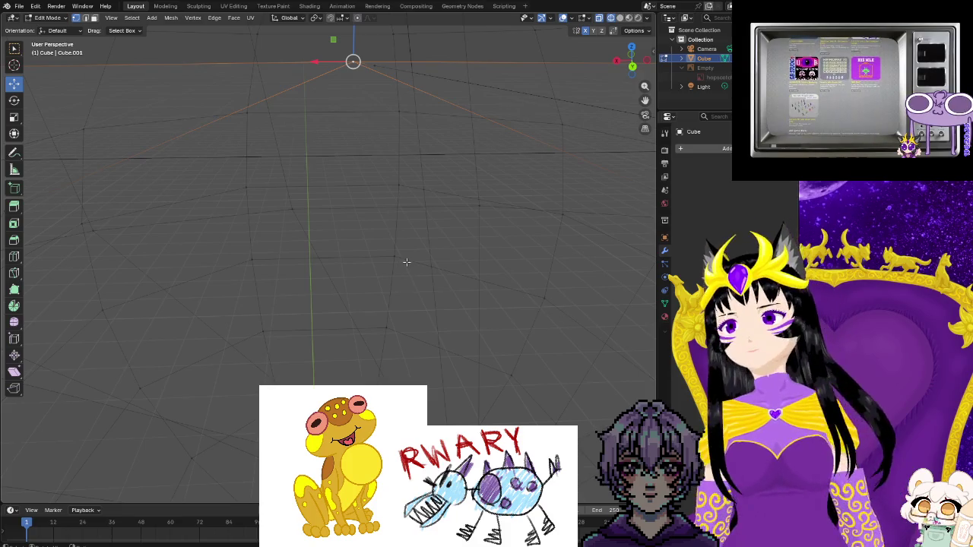
- Select another vertex on the head, inspect it, and return to solid shading
click(390, 269)
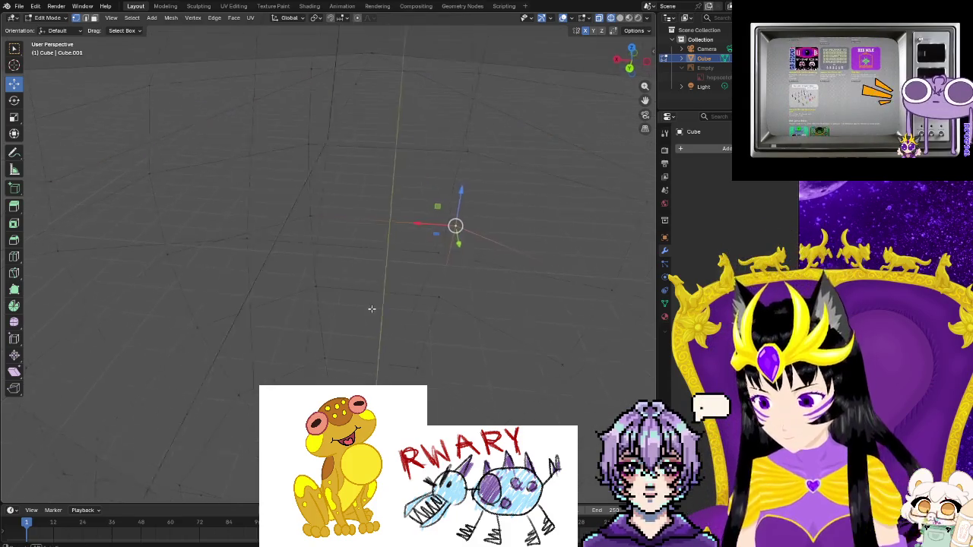
middle_drag(311, 315, 299, 282)
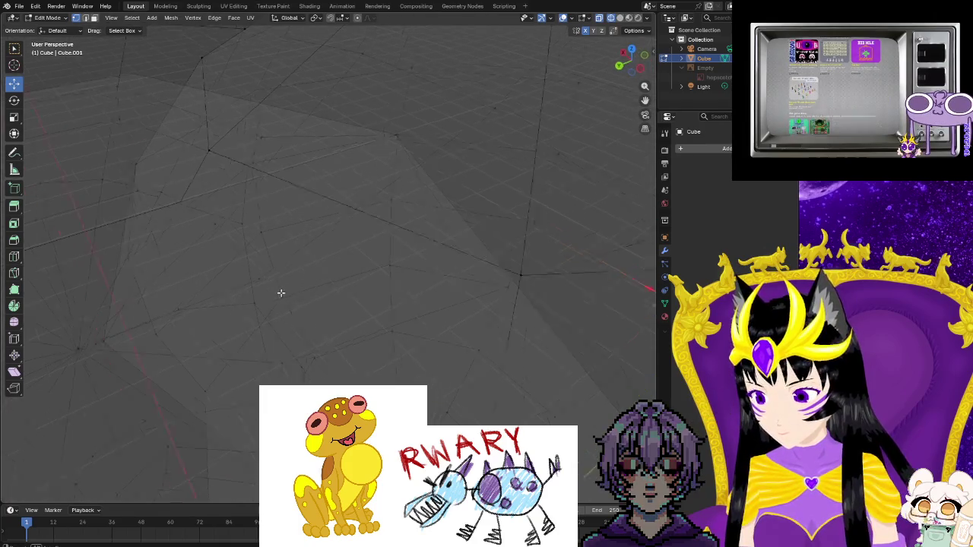
middle_drag(232, 304, 144, 274)
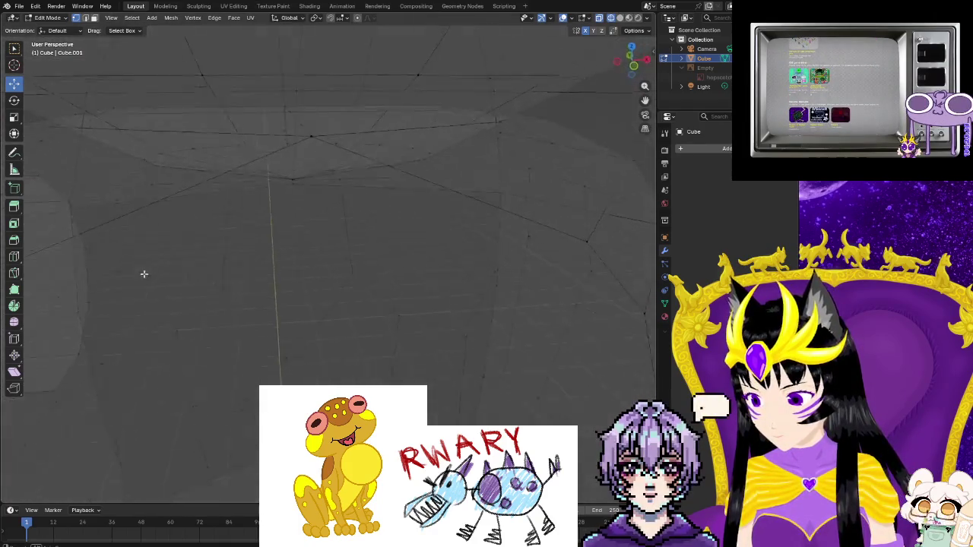
scroll(143, 274, down, 3)
mouse_move(125, 335)
middle_down()
mouse_move(137, 299)
mouse_move(203, 319)
mouse_move(254, 315)
mouse_move(223, 309)
mouse_move(214, 321)
mouse_move(311, 297)
mouse_move(337, 278)
mouse_move(347, 299)
mouse_move(387, 326)
mouse_move(386, 359)
mouse_move(382, 349)
middle_up()
scroll(365, 307, up, 3)
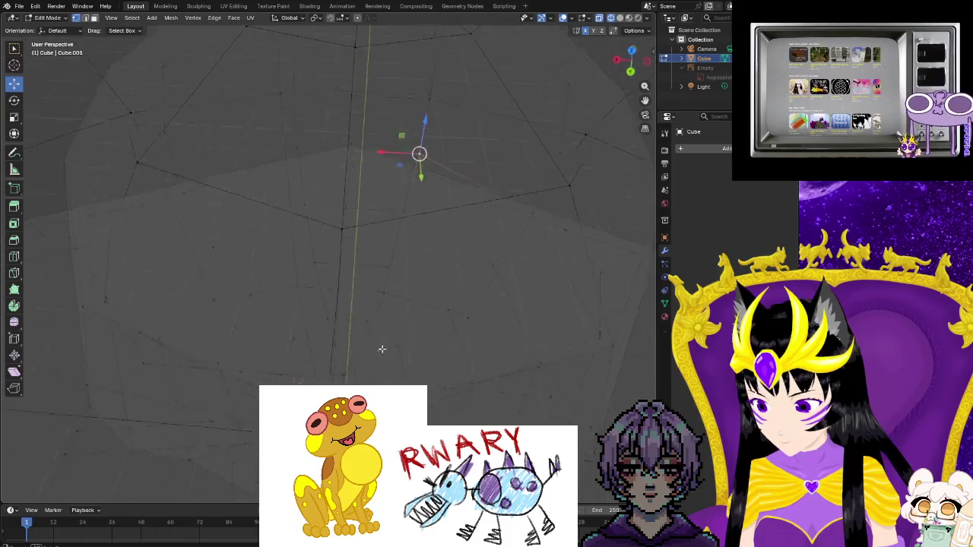
click(620, 18)
- Dissolve the extra vertex on the dome's upper ridge
mouse_move(419, 297)
middle_down()
mouse_move(427, 270)
mouse_move(430, 284)
middle_up()
mouse_move(407, 119)
middle_down()
mouse_move(397, 235)
mouse_move(347, 222)
middle_up()
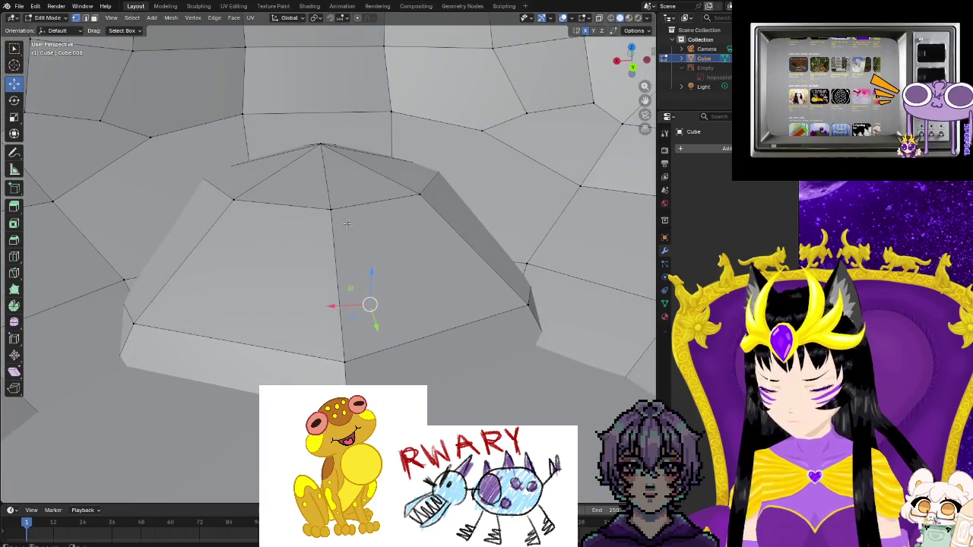
click(330, 208)
right_click(330, 212)
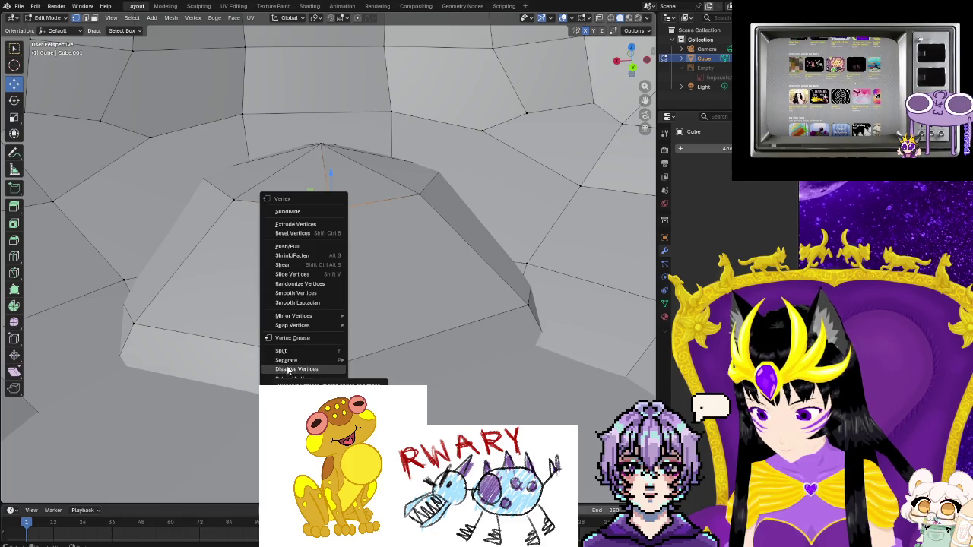
click(296, 370)
- Inspect the simplified dome and dismiss the mesh menu without editing
mouse_move(274, 320)
middle_down()
mouse_move(282, 309)
mouse_move(374, 312)
mouse_move(341, 264)
middle_up()
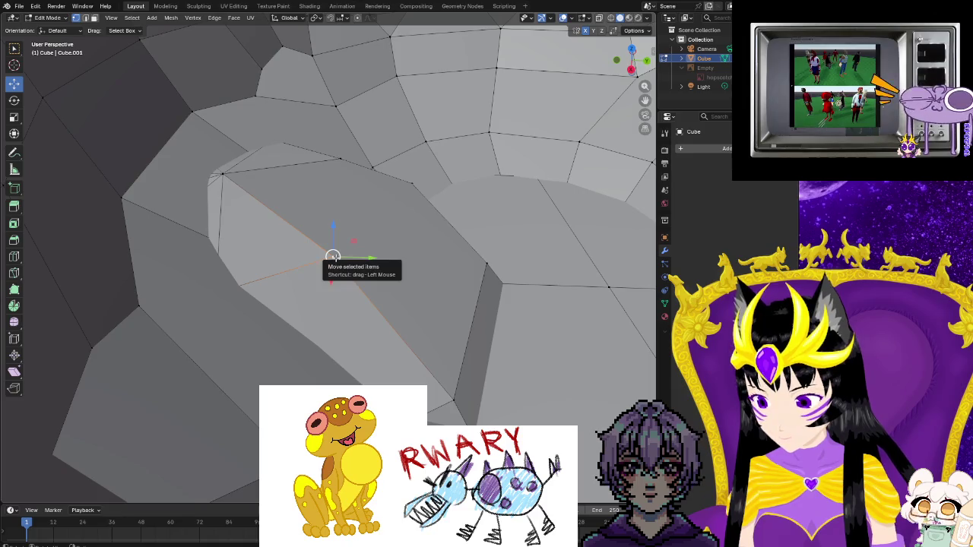
mouse_move(332, 257)
middle_down()
mouse_move(252, 285)
mouse_move(126, 215)
mouse_move(185, 213)
mouse_move(174, 211)
mouse_move(303, 256)
middle_up()
right_click(304, 256)
key(Escape)
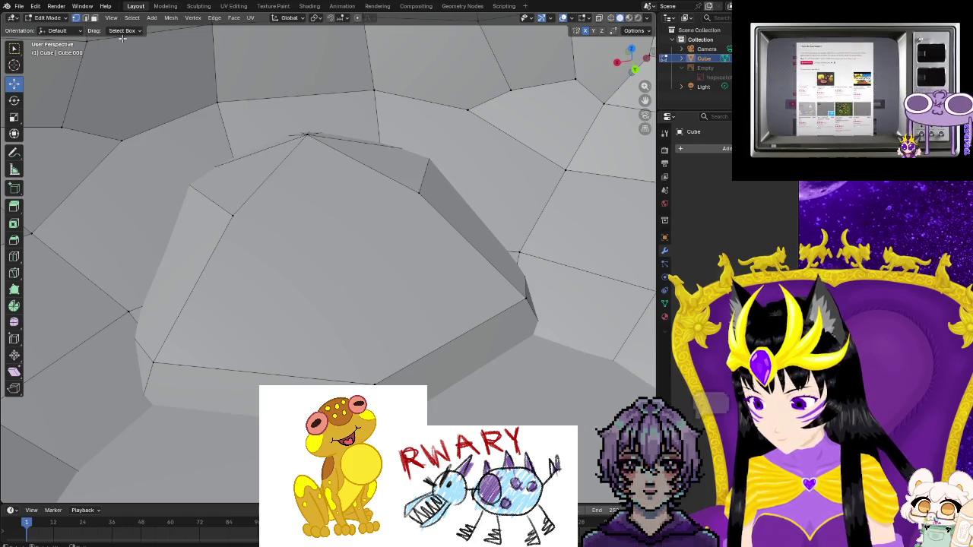
- Apply a Face menu operation to the large n-gon on the dome
click(333, 246)
right_click(333, 246)
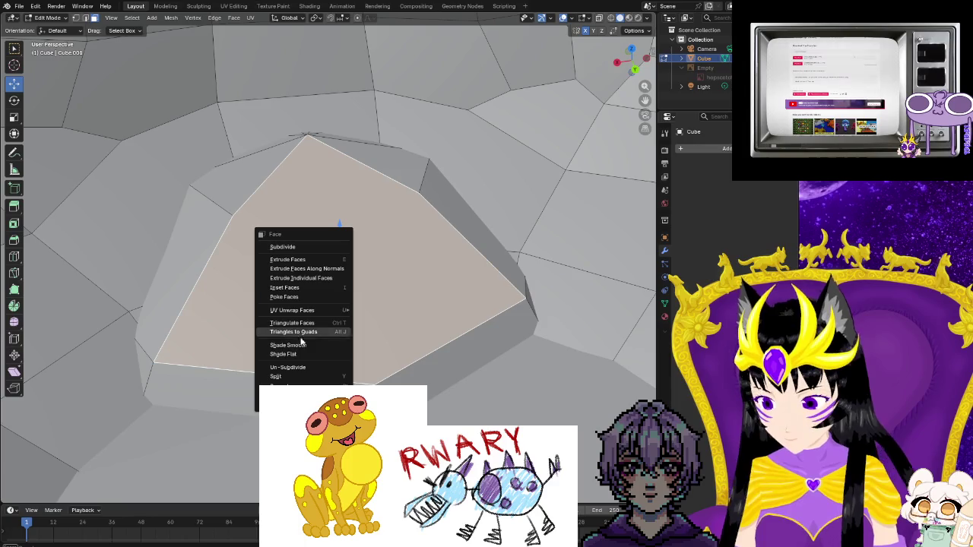
mouse_move(486, 393)
middle_down()
mouse_move(304, 342)
mouse_move(320, 266)
middle_up()
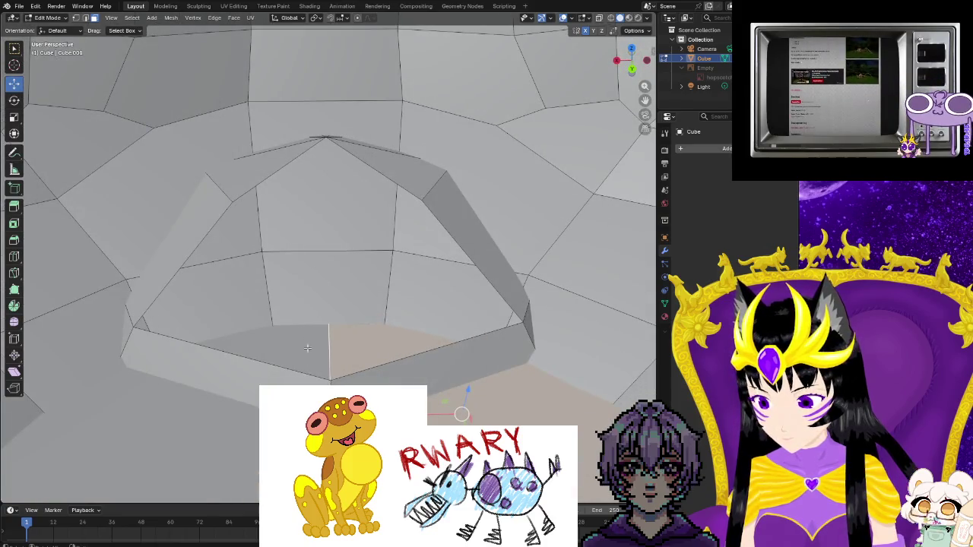
- Select the ring of rim faces around the dome's lower, side and upper edges
click(362, 379)
shift+click(213, 351)
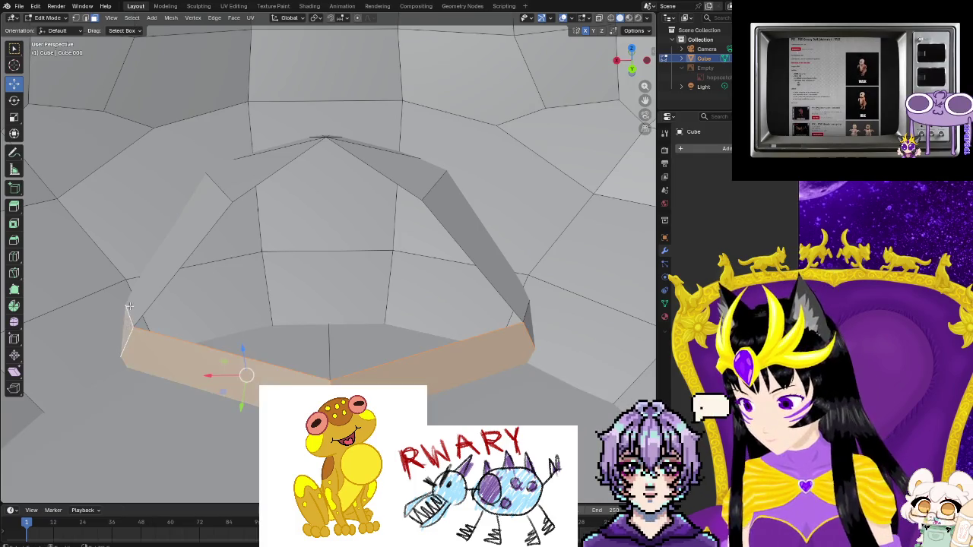
shift+click(129, 306)
shift+click(129, 306)
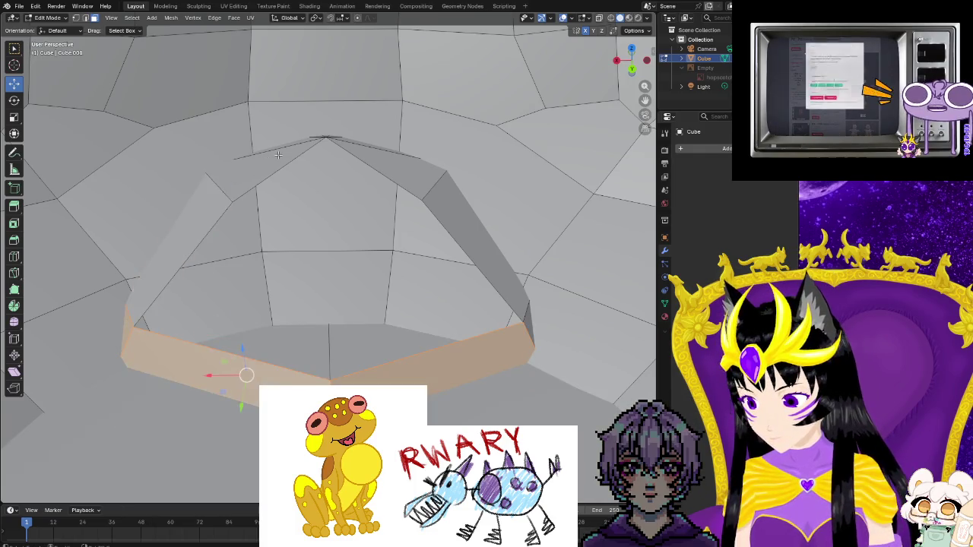
shift+click(311, 182)
shift+click(449, 200)
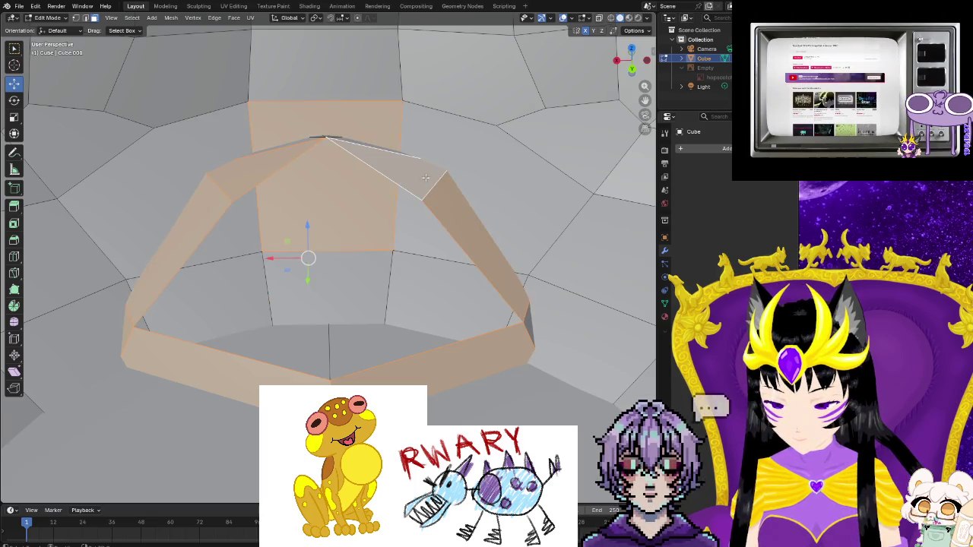
shift+click(308, 285)
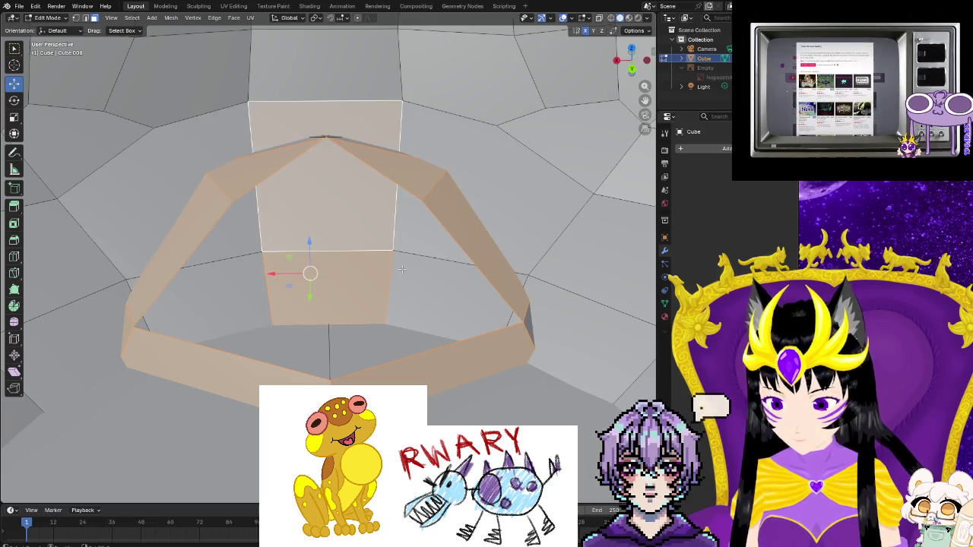
shift+click(287, 283)
shift+click(245, 243)
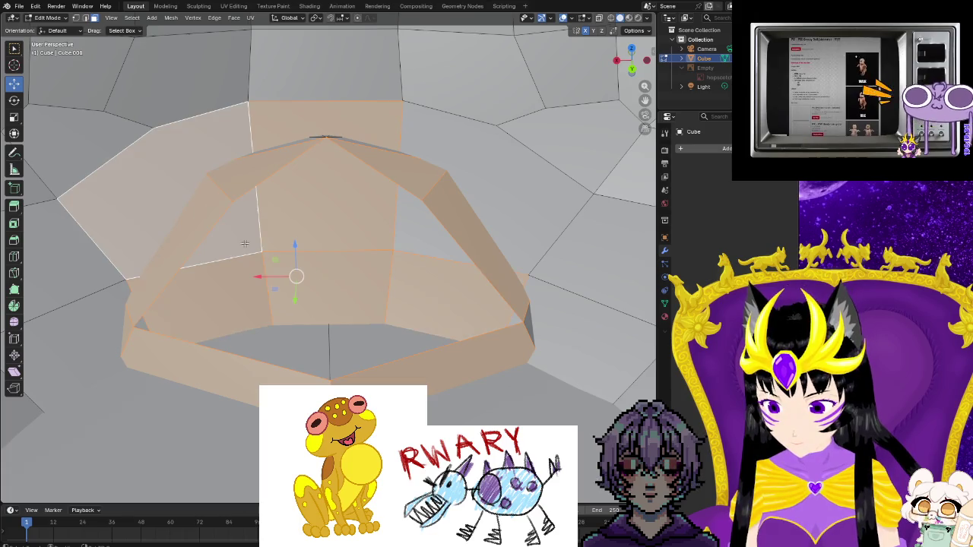
shift+click(434, 243)
shift+click(530, 322)
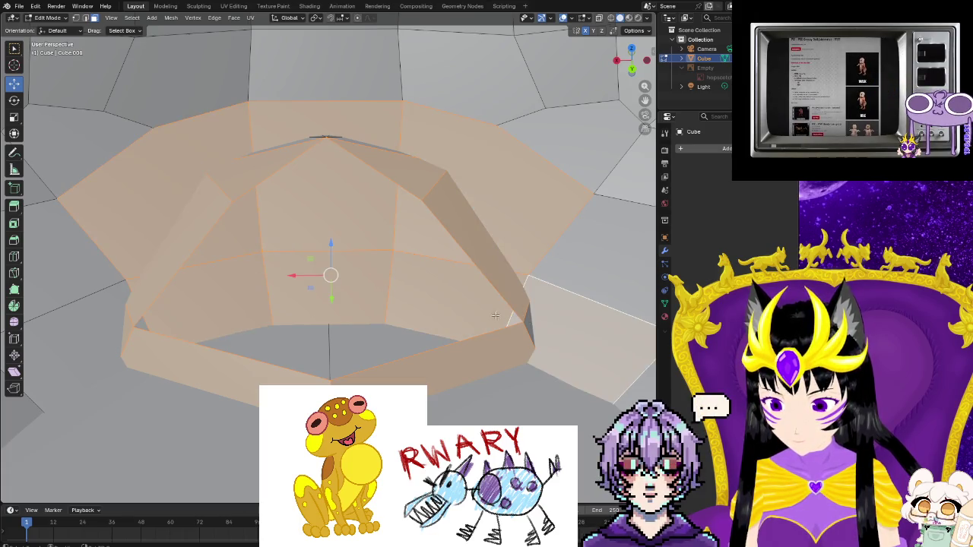
shift+click(528, 322)
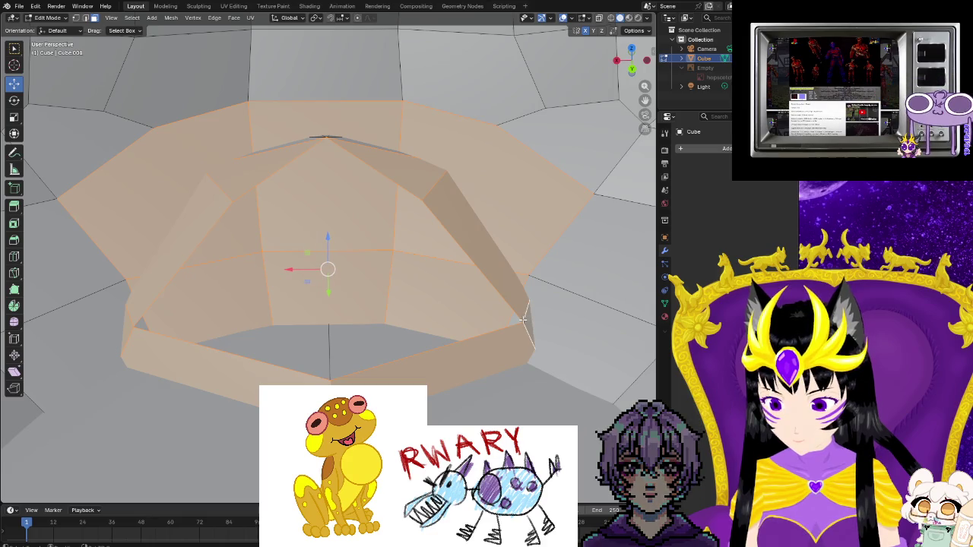
shift+click(515, 320)
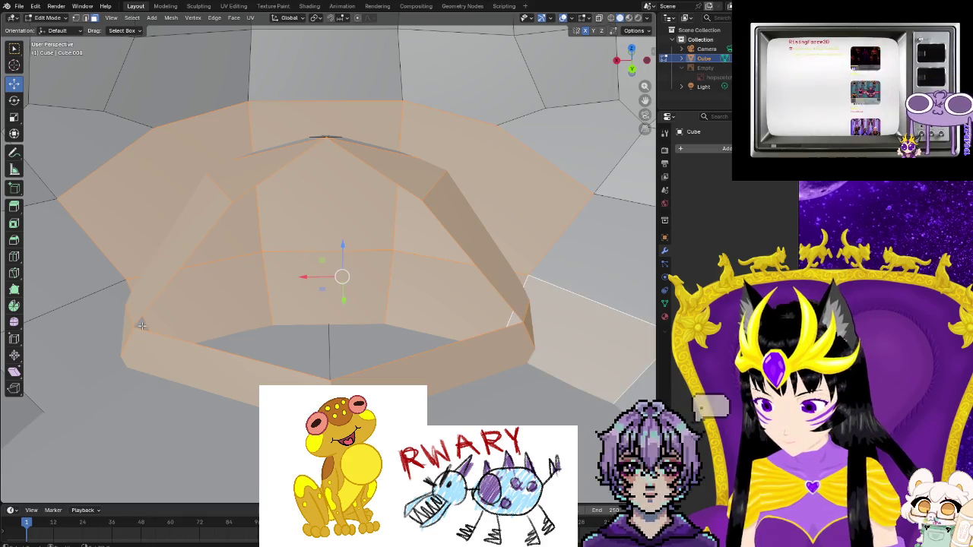
shift+click(99, 342)
shift+click(220, 338)
- Frame the selected faces and deselect the two large lower faces
scroll(262, 372, down, 8)
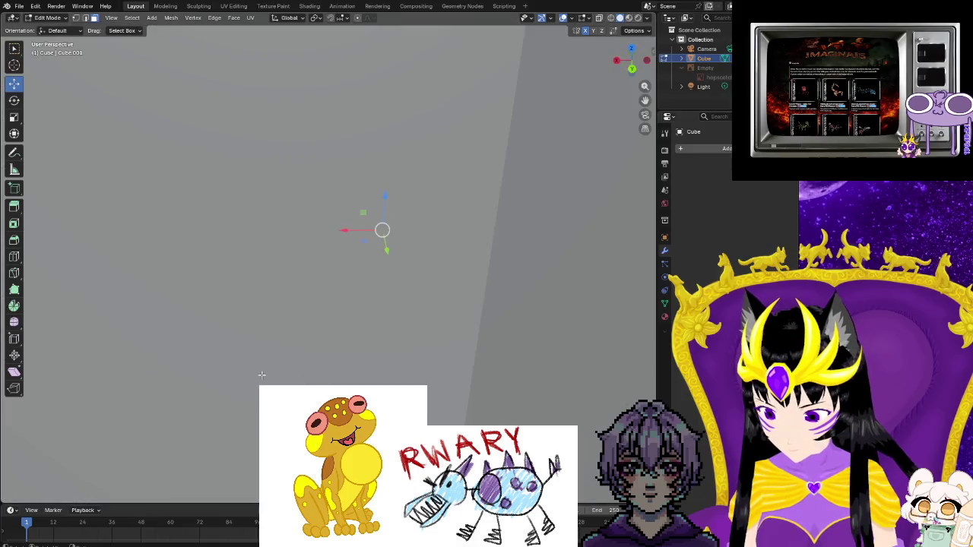
middle_drag(263, 372, 310, 371)
middle_drag(420, 349, 298, 362)
key(KP_Decimal)
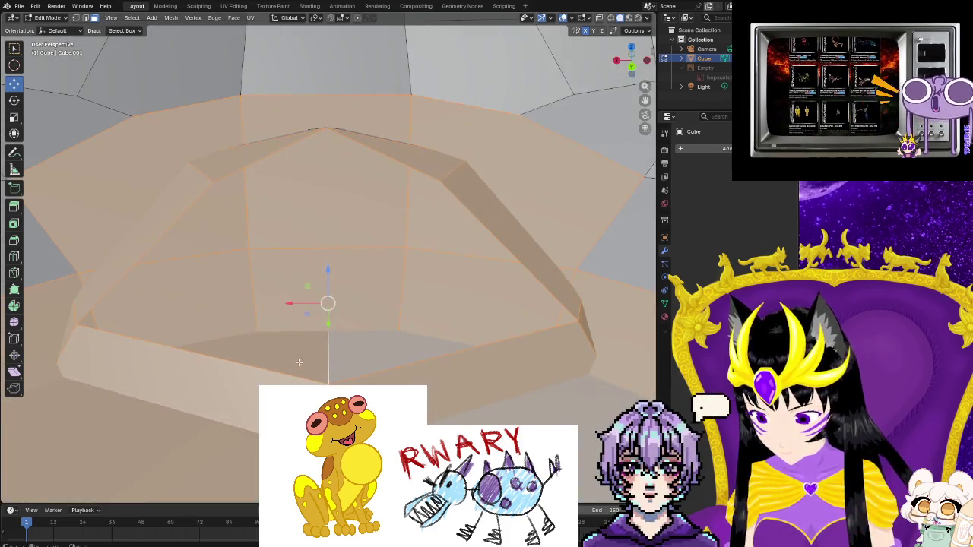
scroll(320, 366, down, 2)
scroll(349, 370, down, 3)
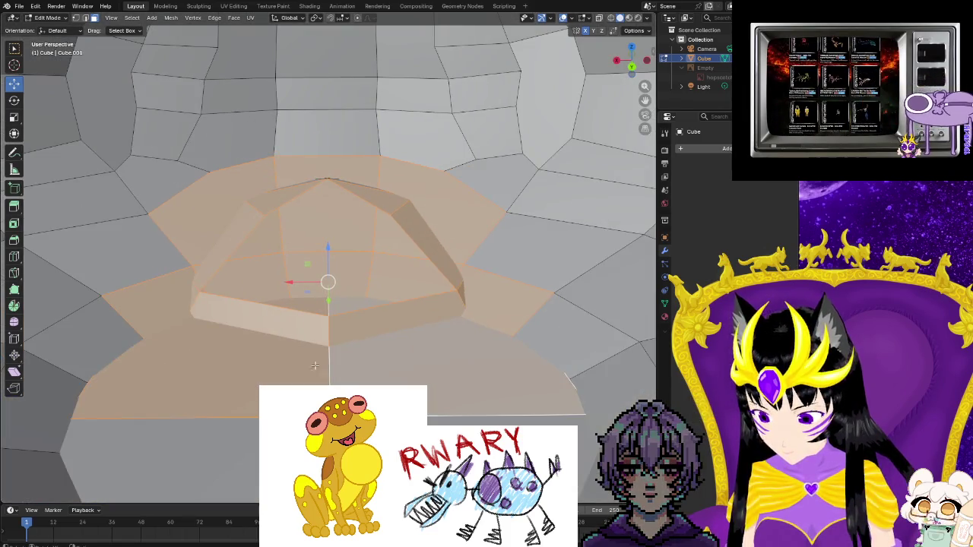
shift+click(374, 374)
shift+click(288, 382)
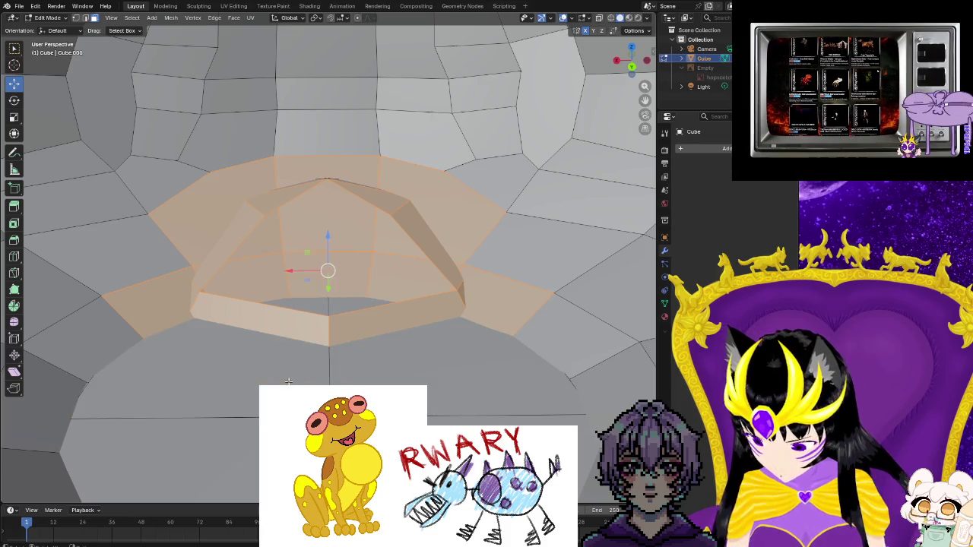
- Try Bridge Edge Loops on the selected loops, then undo the twisted result
key(F3)
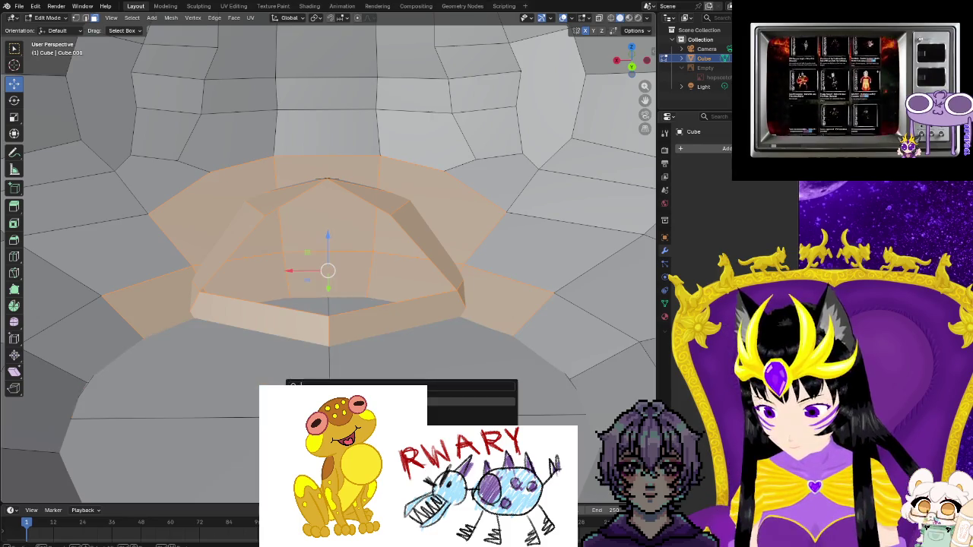
key(Return)
middle_drag(288, 384, 301, 380)
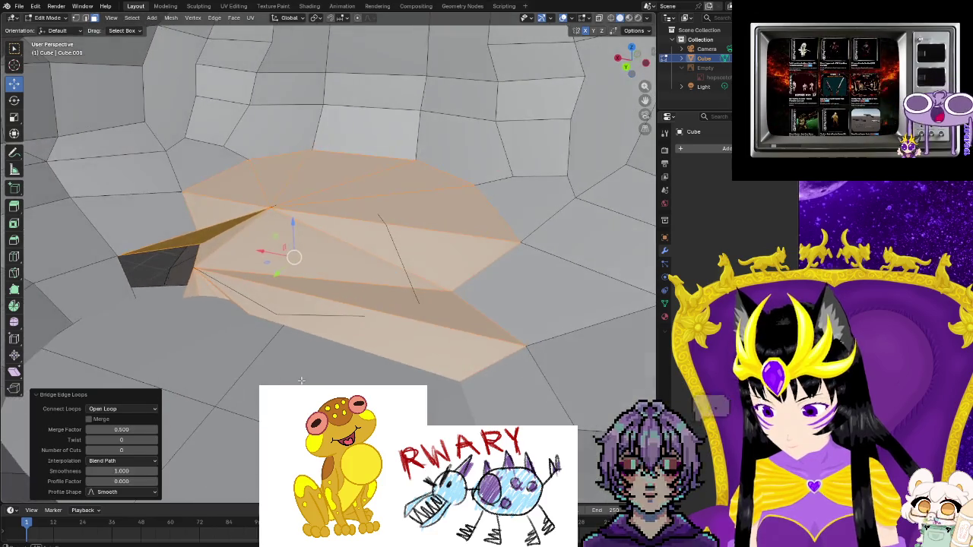
key(ctrl+z)
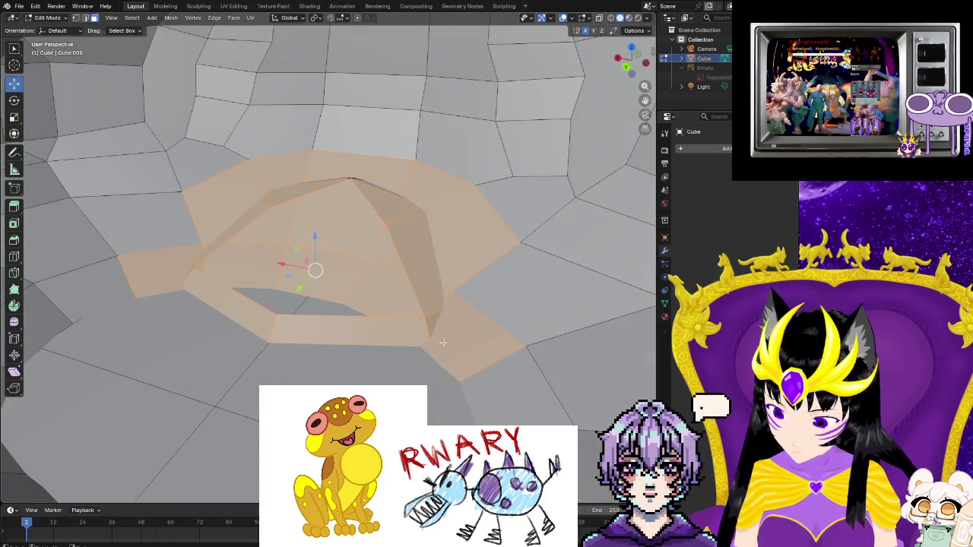
- Run Fill on the selection, then grow the selection and pick a dome face
mouse_move(236, 329)
middle_down()
mouse_move(312, 385)
mouse_move(335, 384)
middle_up()
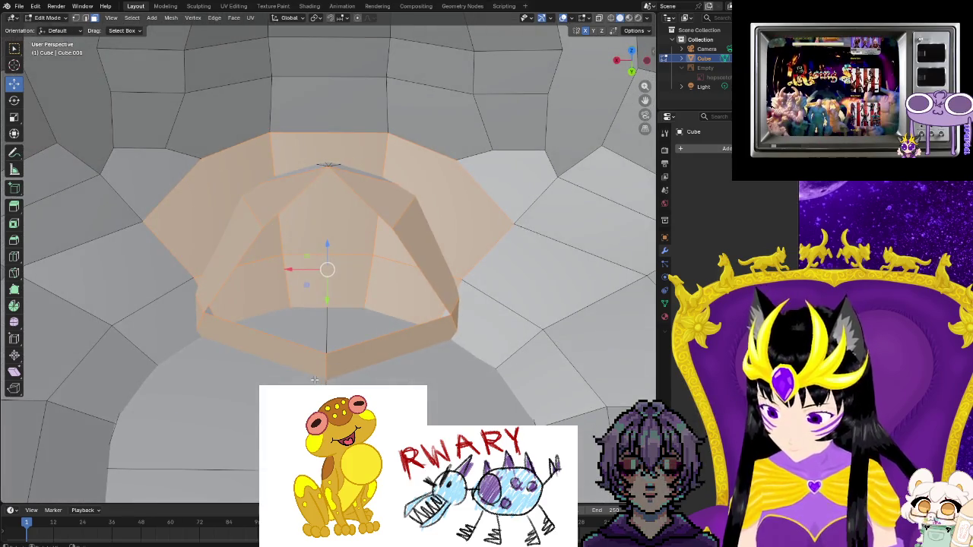
key(F3)
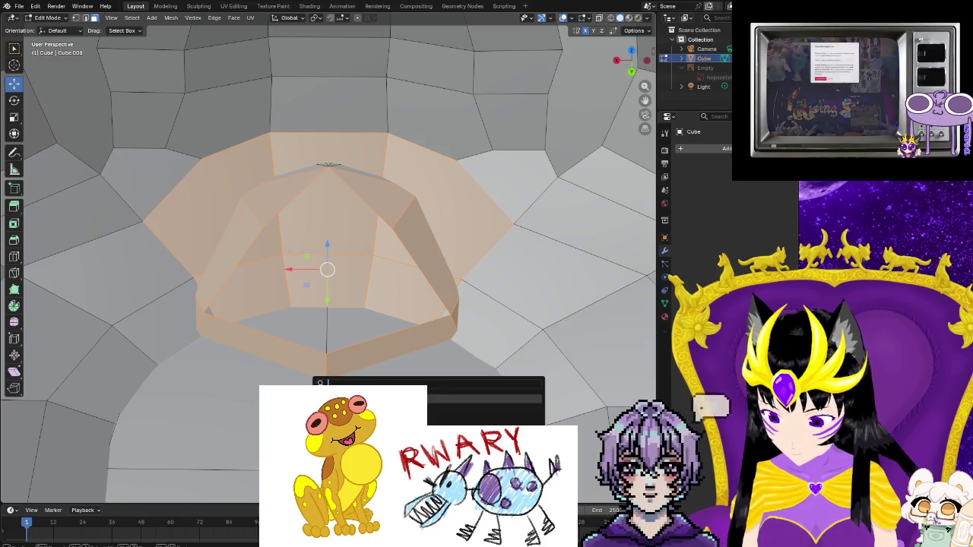
text(fill)
key(Return)
scroll(365, 380, up, 5)
mouse_move(364, 383)
middle_down()
mouse_move(272, 334)
mouse_move(380, 373)
mouse_move(384, 328)
middle_up()
key(ctrl+KP_Add)
click(380, 374)
scroll(383, 328, up, 1)
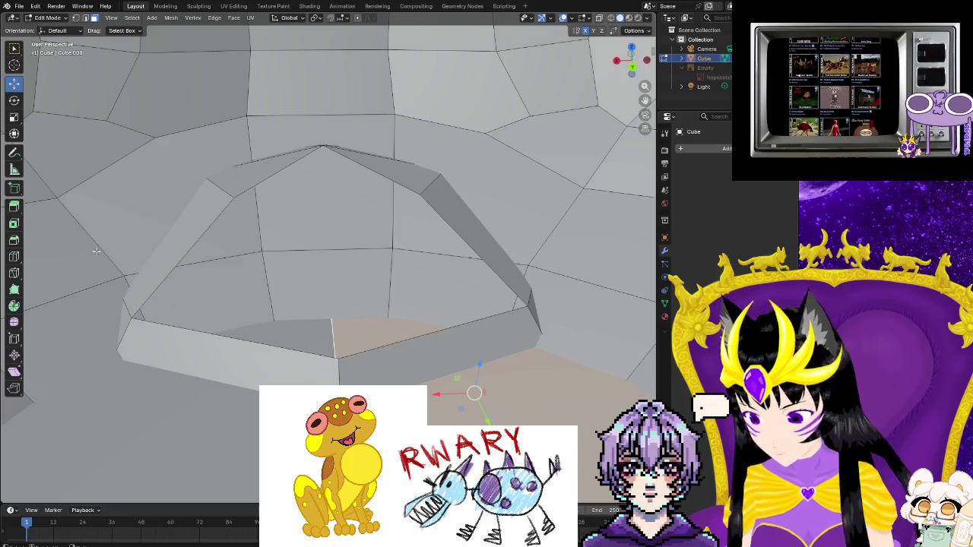
- Add a loop cut across the upper part of the dome
key(ctrl+r)
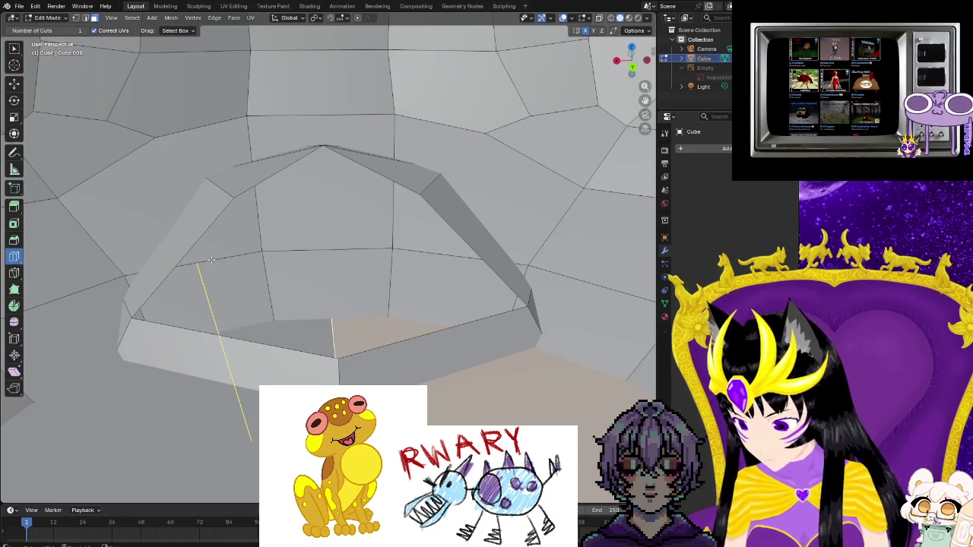
click(211, 260)
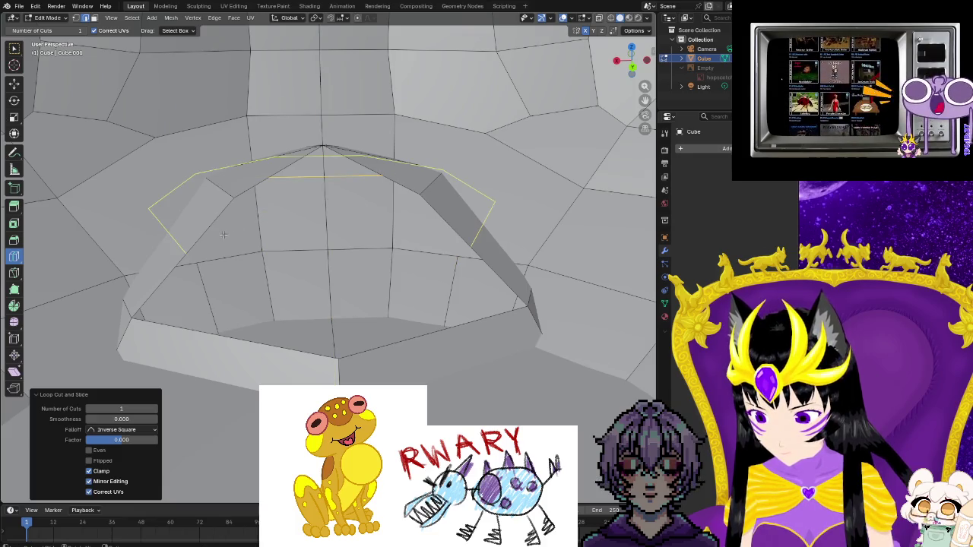
middle_drag(223, 234, 306, 249)
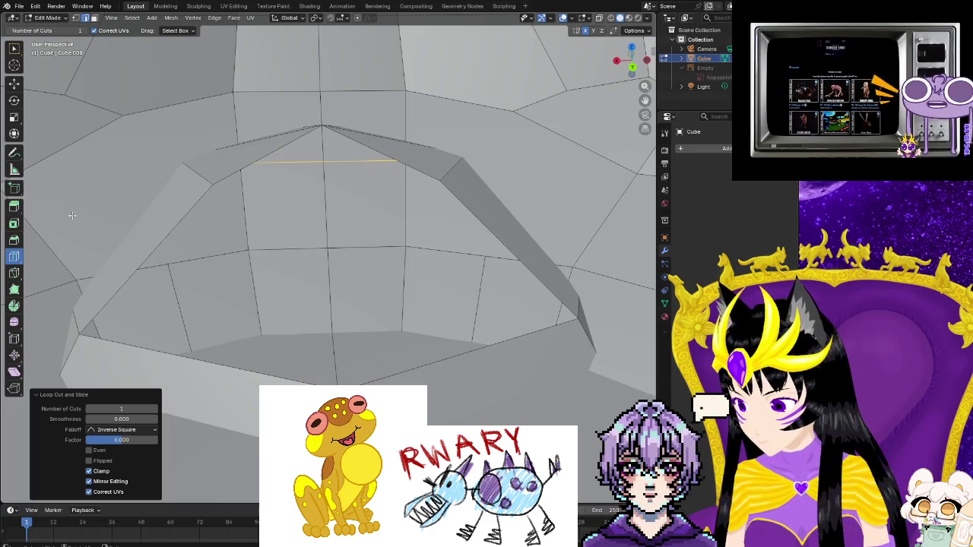
- Select the new edge loops, a vertical edge and a quad face on the dome
click(14, 82)
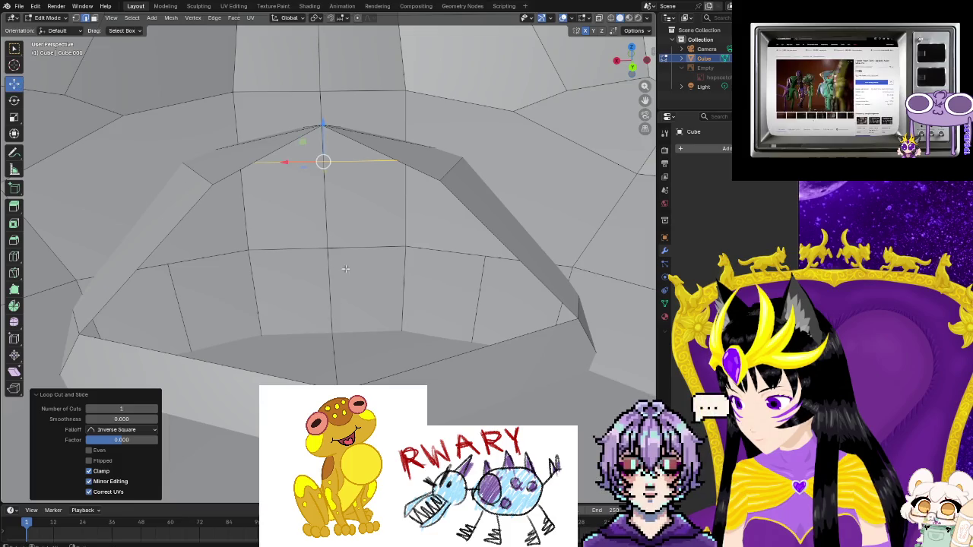
alt+shift+click(291, 244)
shift+click(327, 261)
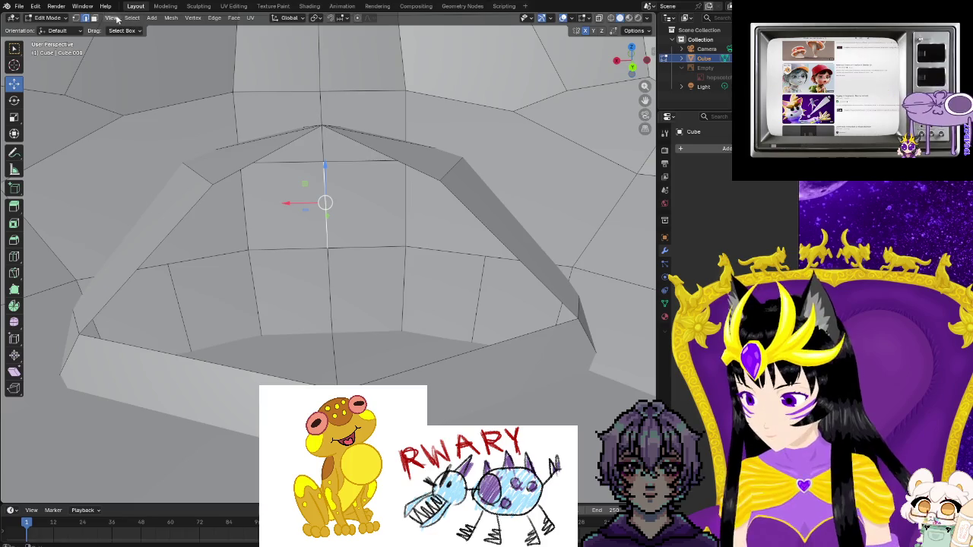
click(320, 236)
- Add the lower faces to the selection and delete them, opening a hole under the dome
shift+click(319, 277)
mouse_move(323, 270)
middle_down()
mouse_move(300, 257)
mouse_move(220, 292)
mouse_move(247, 318)
mouse_move(366, 346)
middle_up()
right_click(300, 257)
click(275, 254)
- Delete two more faces bordering the new hole
click(225, 296)
shift+click(366, 346)
right_click(365, 346)
click(358, 343)
- View the hole from below and start a knife cut at the vertex beside it
mouse_move(358, 343)
middle_down()
mouse_move(371, 333)
mouse_move(3, 162)
middle_up()
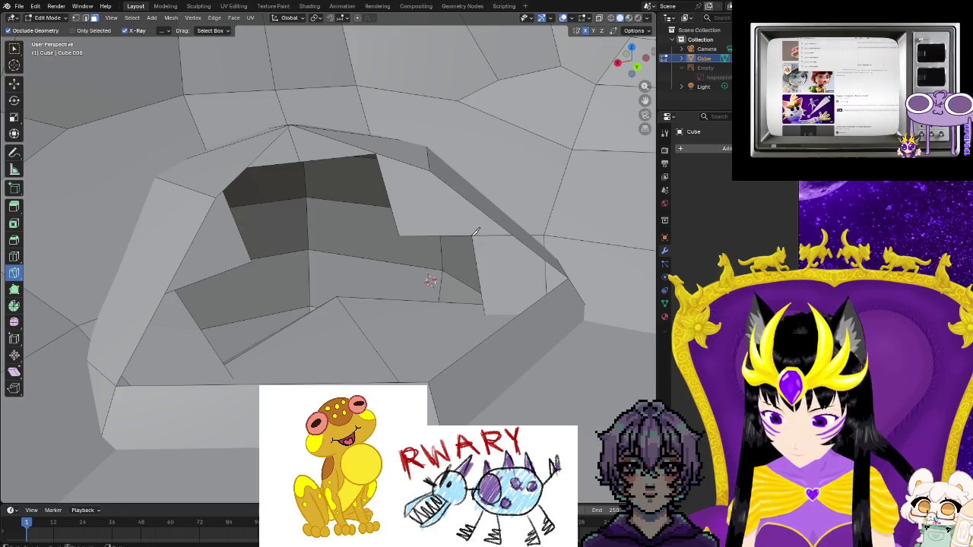
middle_drag(477, 231, 410, 240)
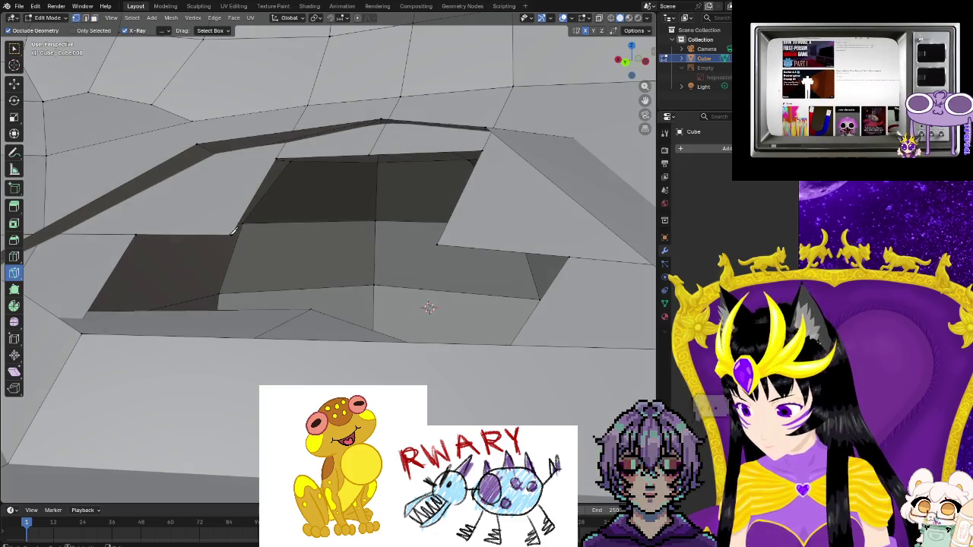
click(568, 258)
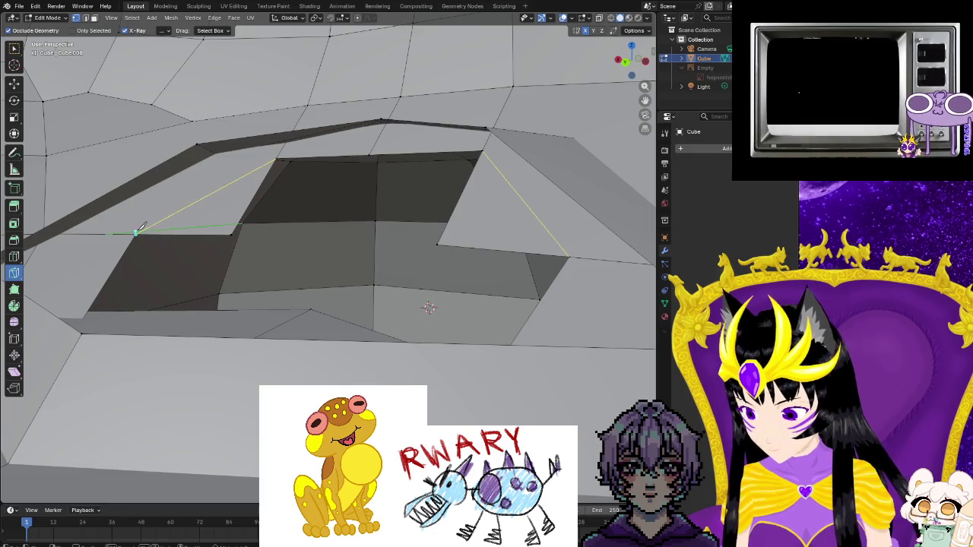
middle_drag(280, 248, 308, 277)
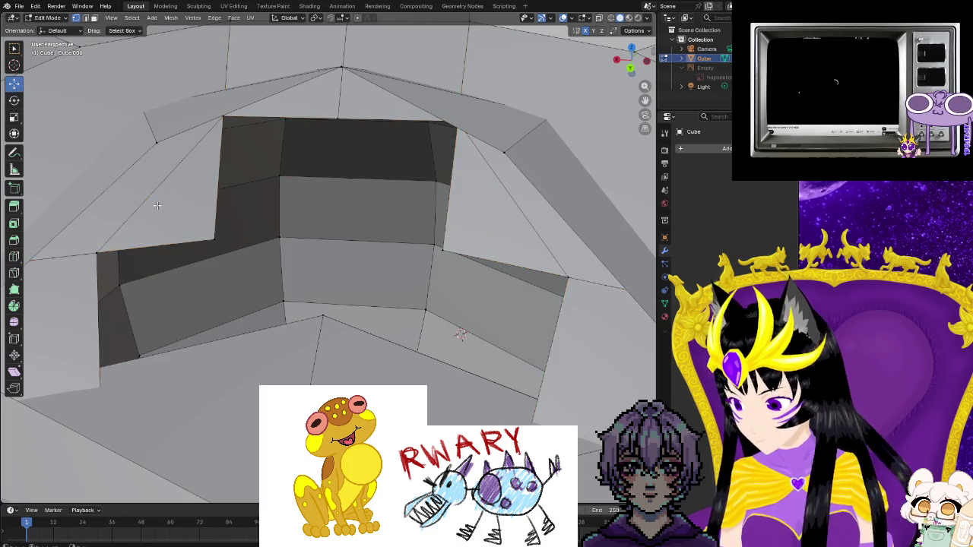
- Delete the left and right triangular faces beside the opening
click(213, 240)
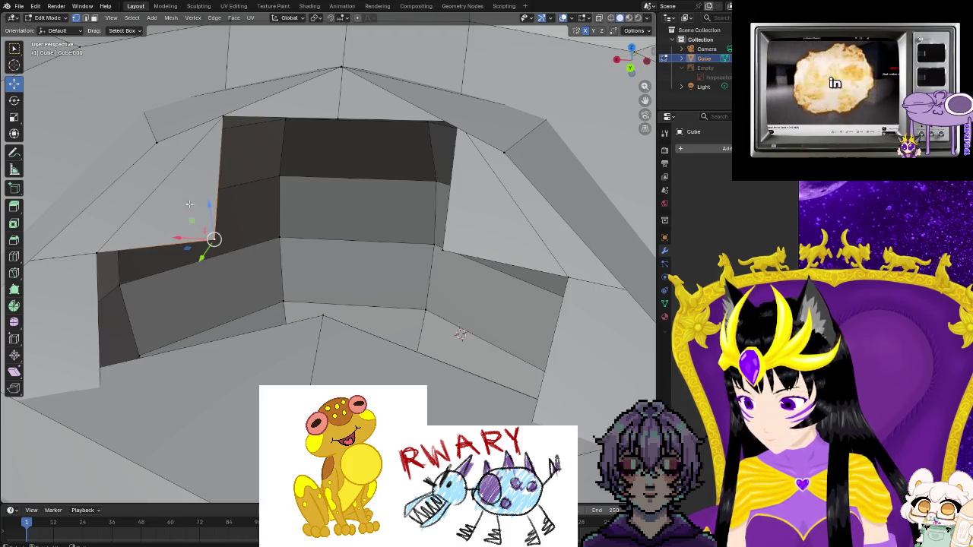
click(94, 17)
click(171, 194)
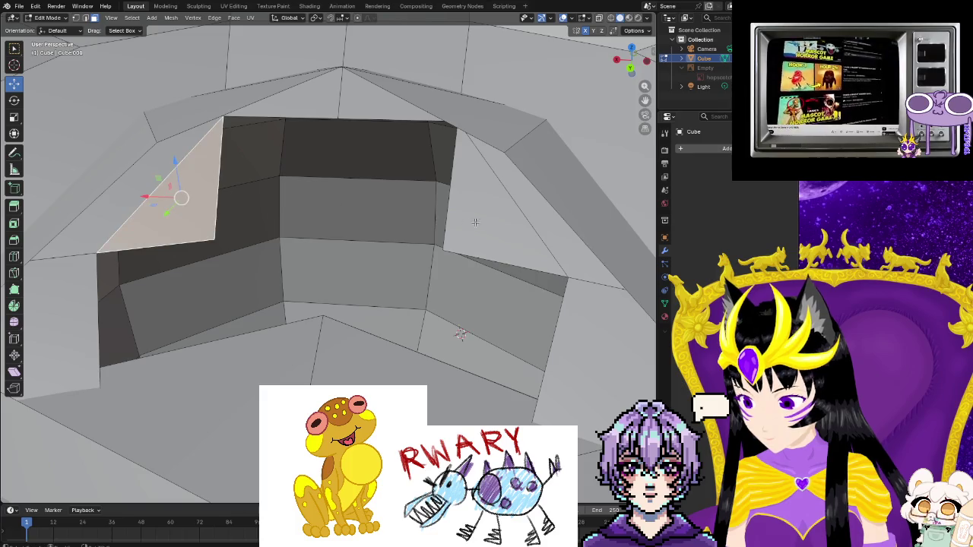
shift+click(483, 219)
right_click(483, 214)
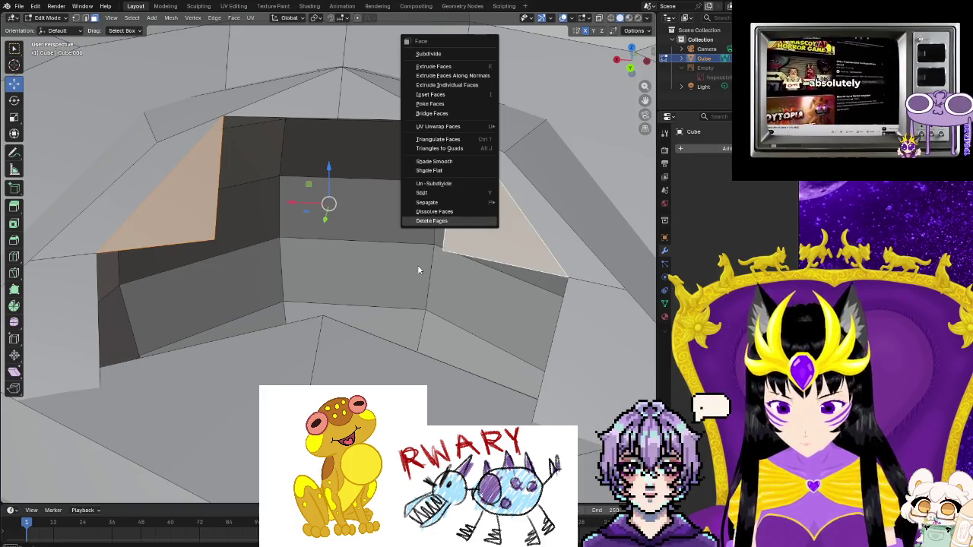
click(426, 219)
- Orbit and zoom to inspect the cavity from inside and the whole mesh from outside
mouse_move(401, 255)
middle_down()
mouse_move(406, 239)
mouse_move(447, 296)
mouse_move(599, 220)
mouse_move(487, 289)
middle_up()
scroll(487, 288, down, 5)
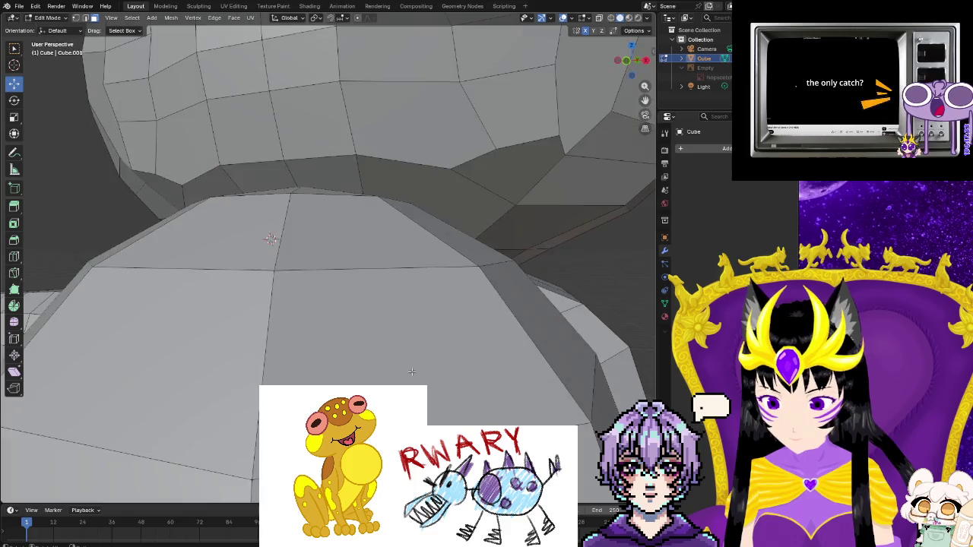
scroll(425, 320, down, 4)
mouse_move(403, 334)
middle_down()
mouse_move(376, 358)
mouse_move(412, 341)
mouse_move(431, 395)
mouse_move(394, 255)
middle_up()
scroll(413, 341, up, 3)
scroll(413, 341, up, 4)
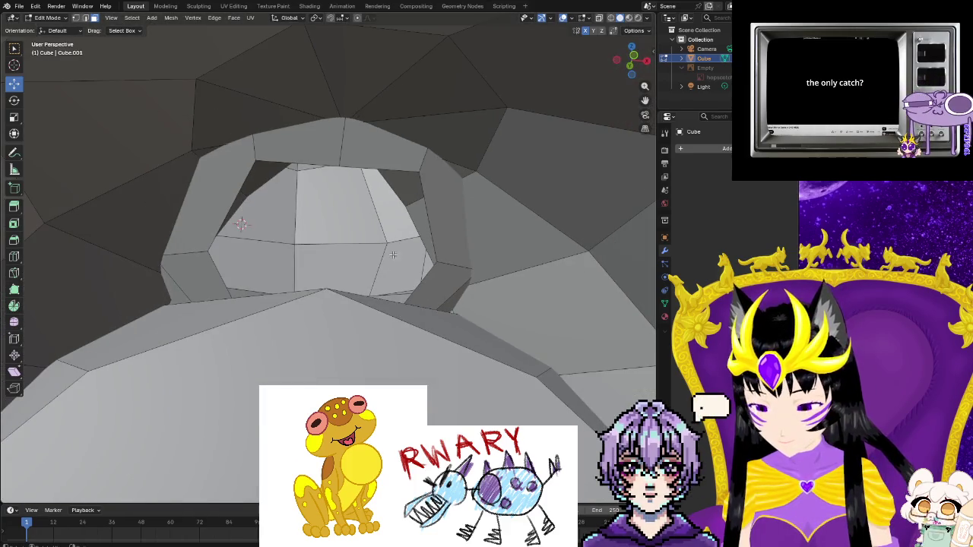
scroll(163, 212, up, 3)
scroll(162, 213, down, 3)
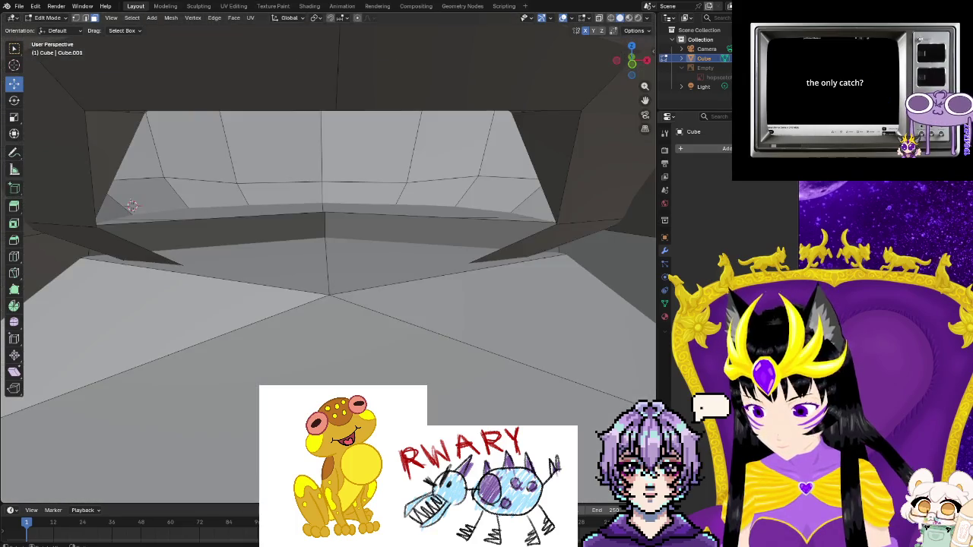
scroll(390, 81, up, 1)
scroll(390, 81, up, 3)
scroll(393, 159, down, 1)
scroll(328, 365, up, 2)
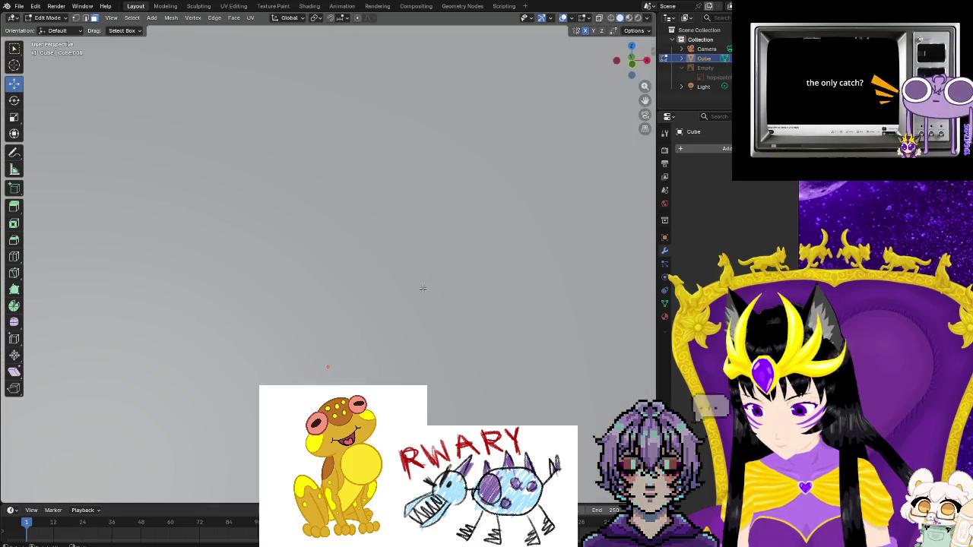
scroll(426, 338, down, 2)
middle_drag(426, 338, 415, 146)
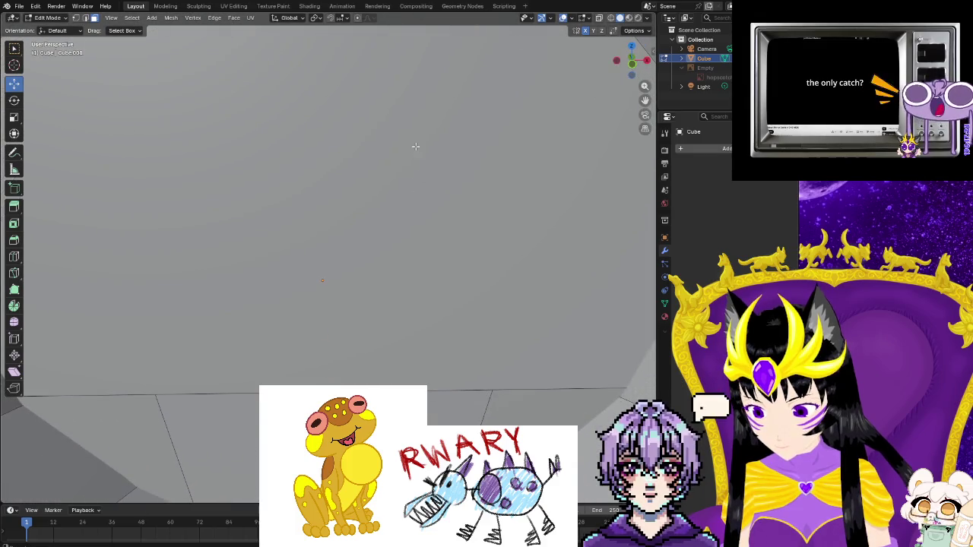
scroll(428, 185, down, 1)
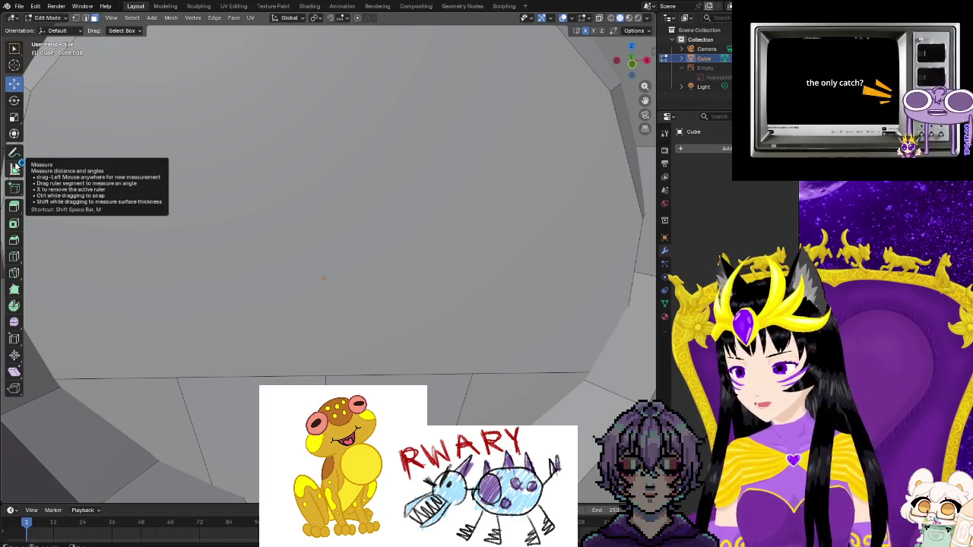
click(15, 167)
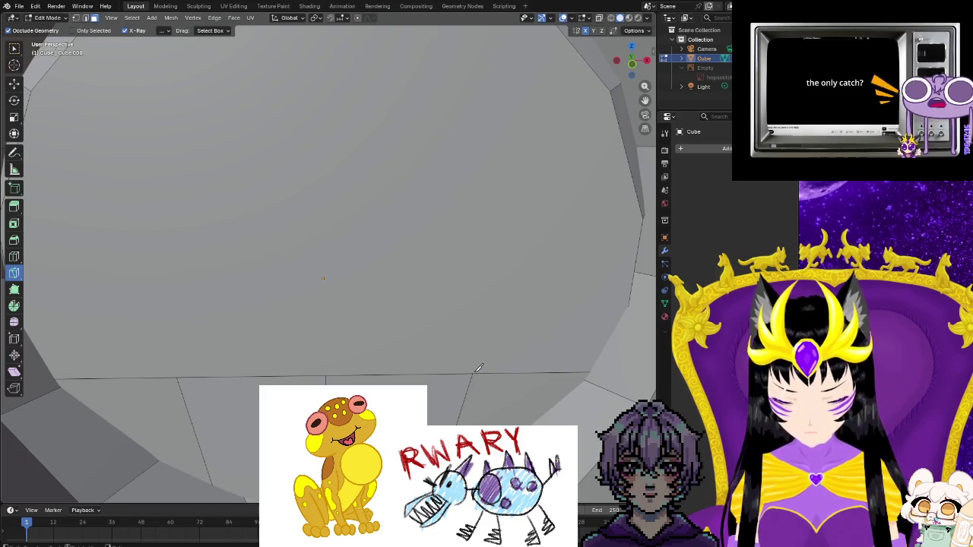
- Measure the angle from the corner vertex, then delete the ruler
mouse_move(591, 102)
mouse_down()
mouse_move(610, 91)
mouse_move(302, 280)
mouse_move(331, 267)
mouse_up()
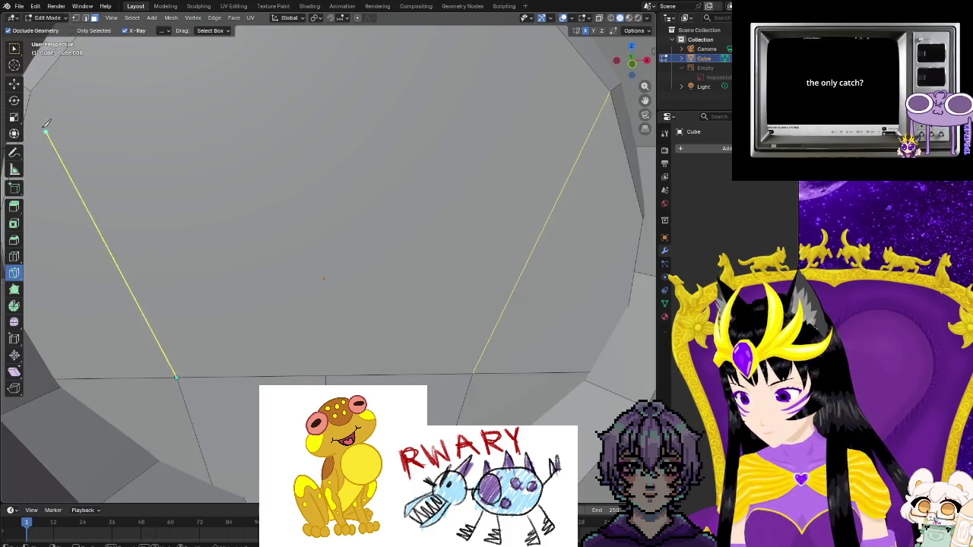
drag(47, 123, 35, 89)
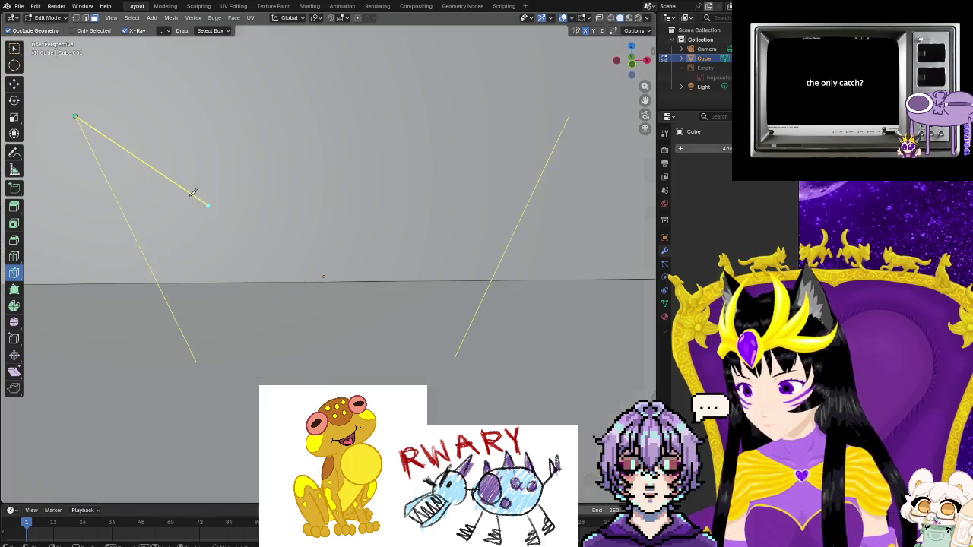
key(Escape)
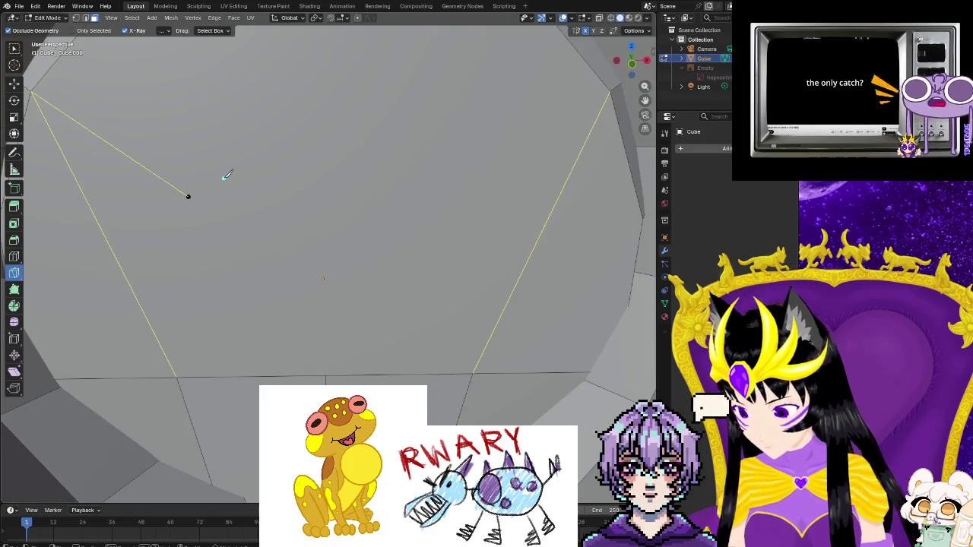
key(Delete)
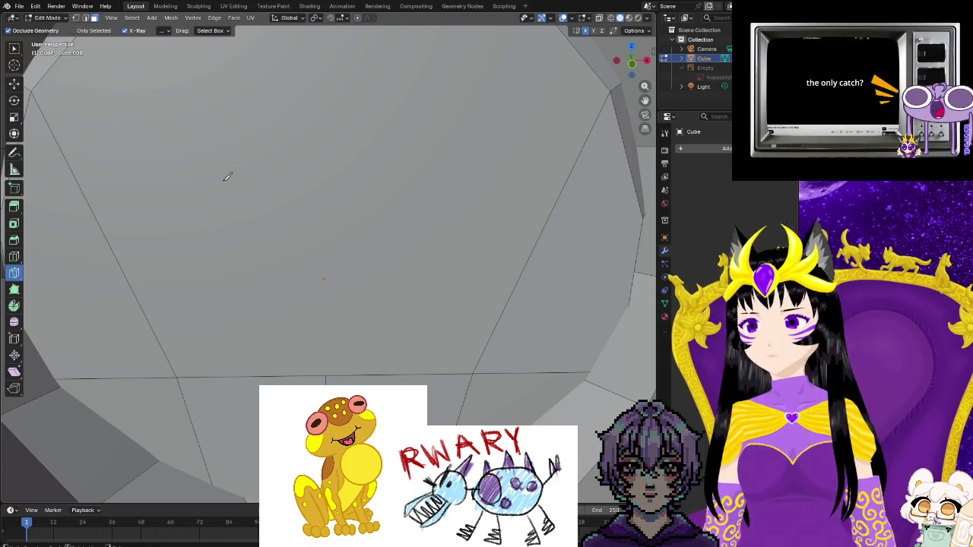
- Knife a vertical edge from the top vertex straight down the chest face
mouse_move(327, 276)
middle_down()
mouse_move(339, 303)
mouse_move(330, 130)
middle_up()
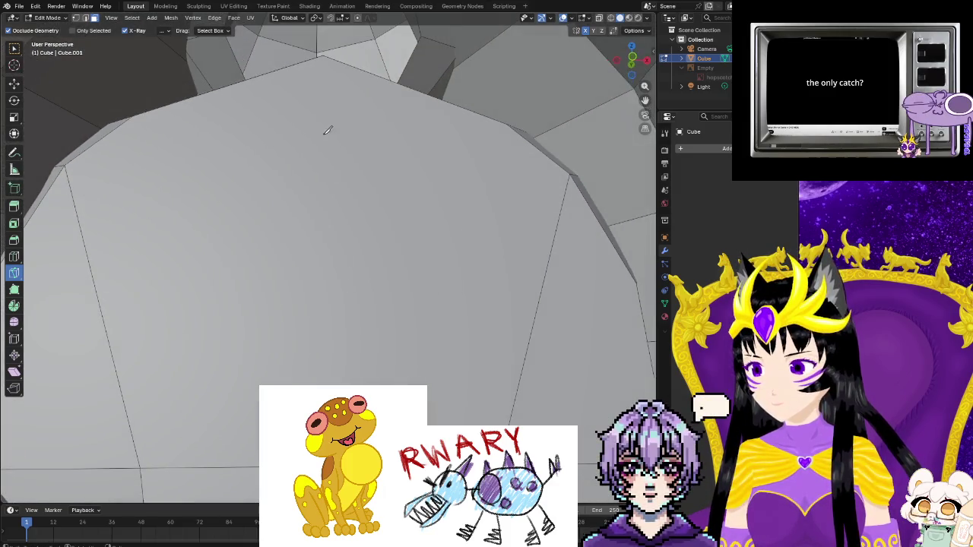
click(325, 56)
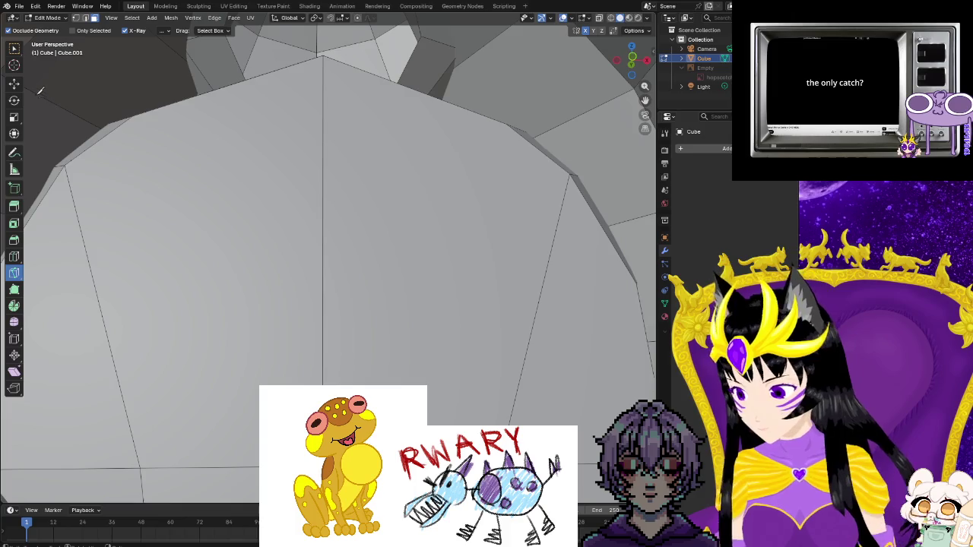
click(15, 85)
- Delete the two faces left and right of the vertical cut
click(194, 221)
shift+click(367, 204)
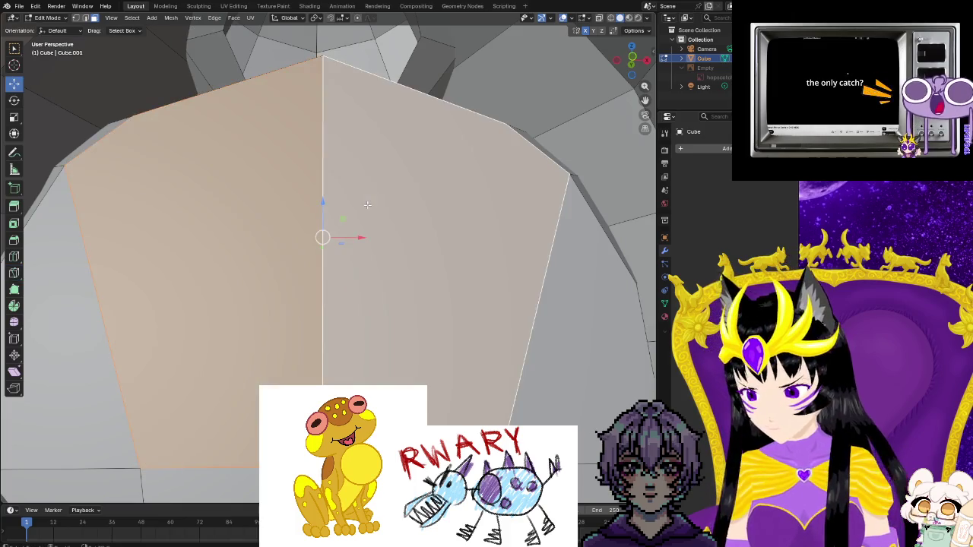
right_click(365, 205)
click(363, 209)
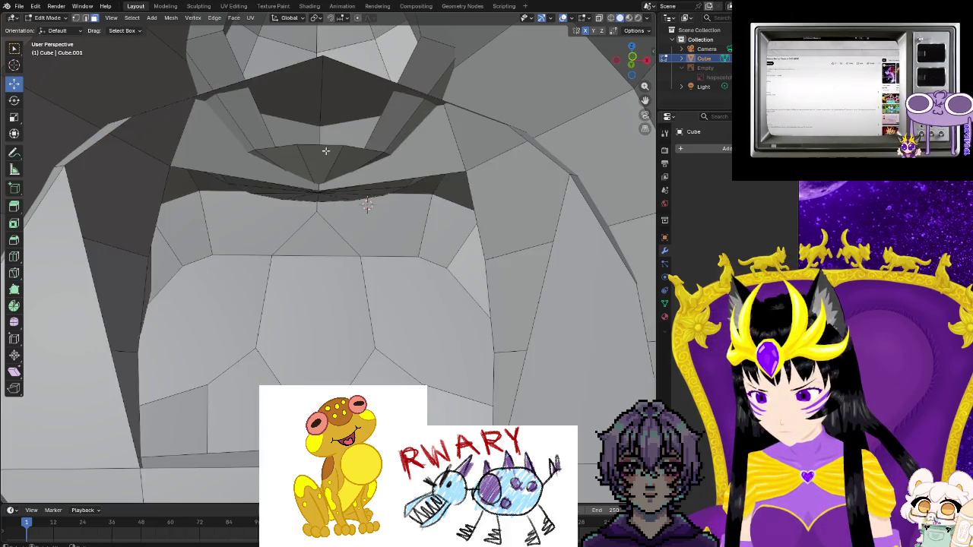
- Inspect the opening from below and select the vertex at its top
scroll(334, 84, up, 3)
scroll(383, 159, up, 3)
mouse_move(382, 159)
middle_down()
mouse_move(295, 226)
mouse_move(339, 218)
middle_up()
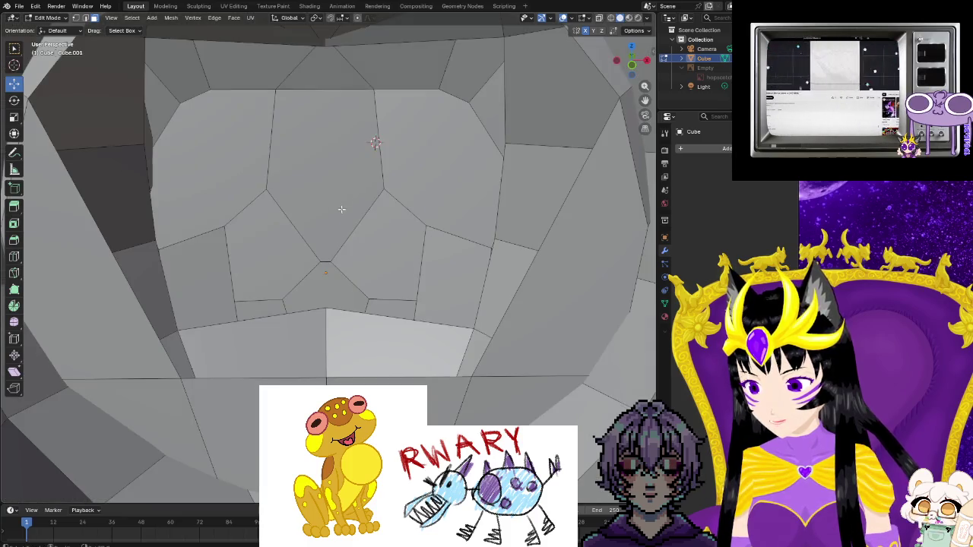
middle_drag(341, 209, 363, 196)
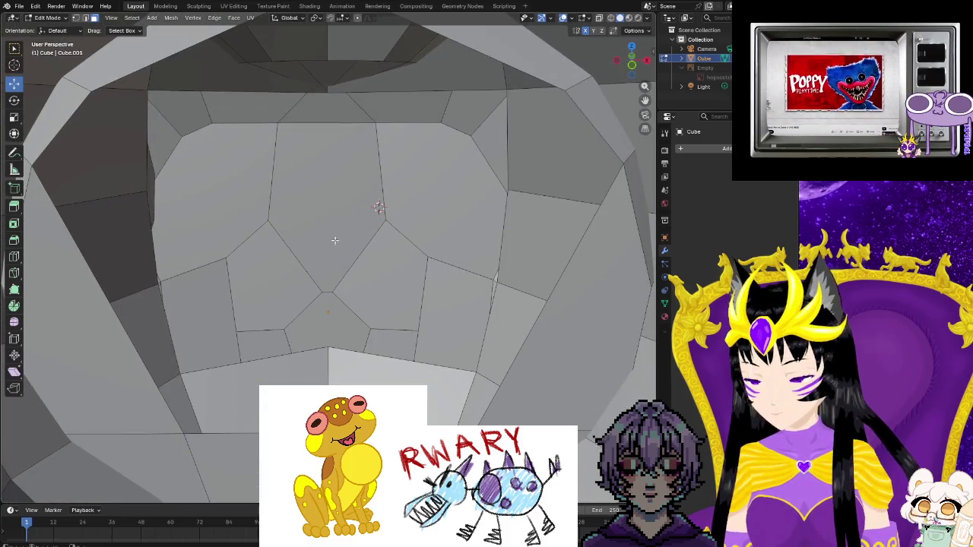
mouse_move(335, 240)
middle_down()
mouse_move(317, 96)
mouse_move(326, 235)
mouse_move(304, 315)
mouse_move(314, 291)
middle_up()
click(319, 67)
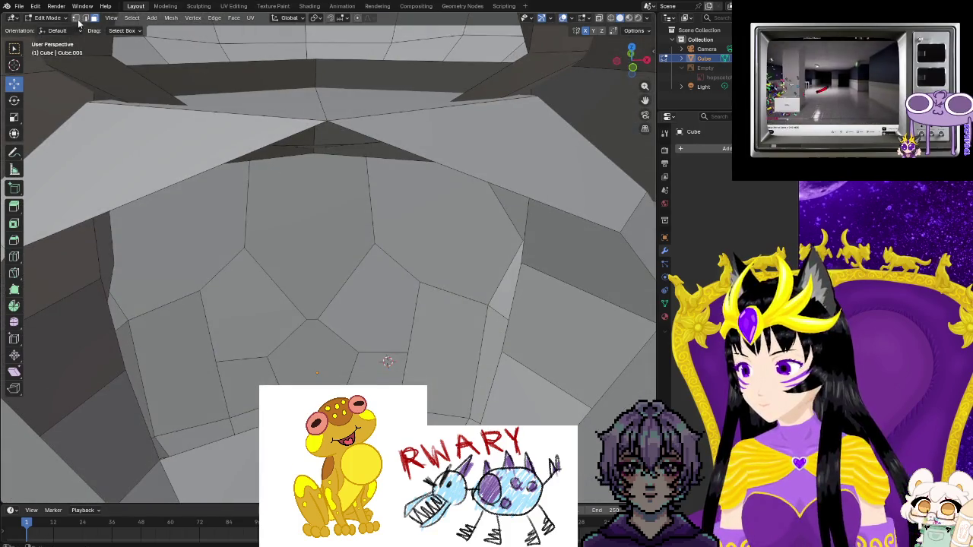
click(327, 121)
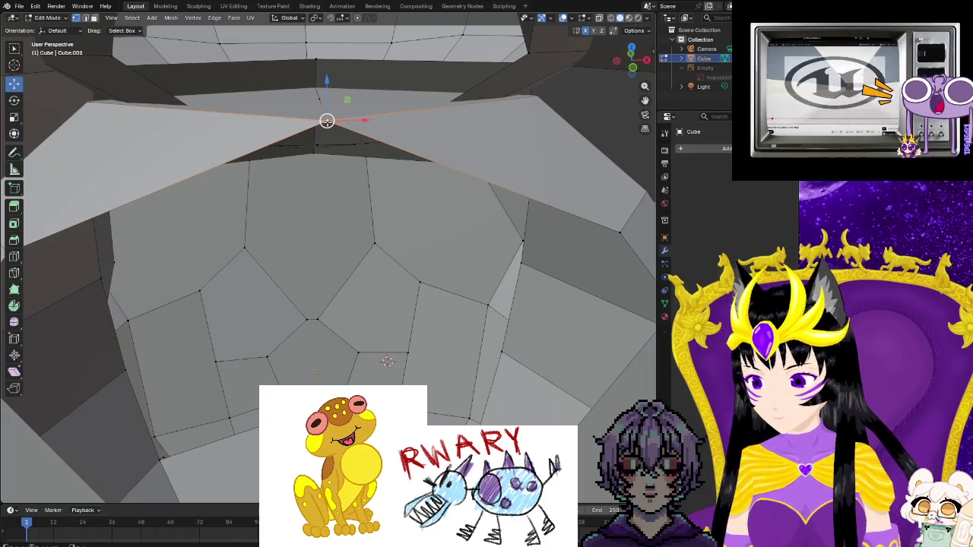
- Apply Dissolve Vertices to the peak vertex above the chest opening
right_click(319, 96)
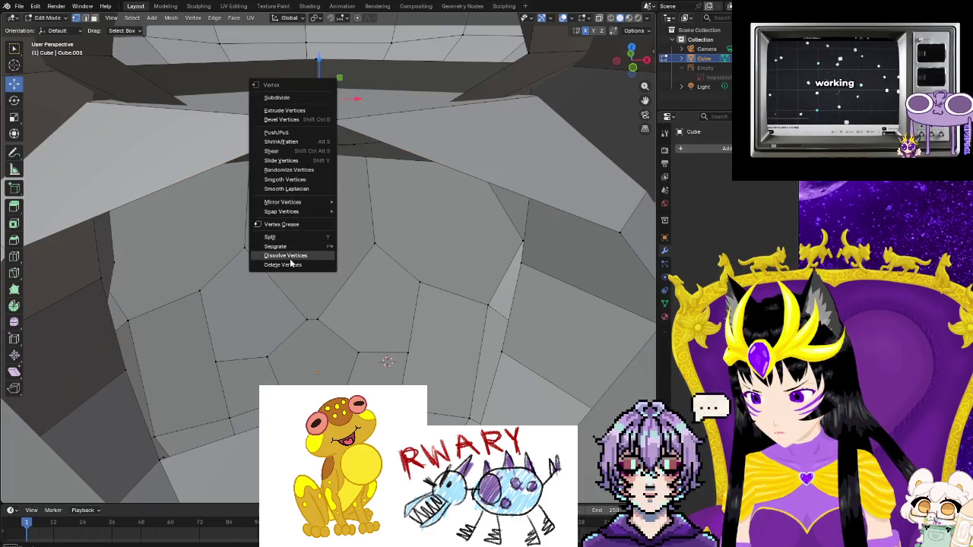
click(288, 255)
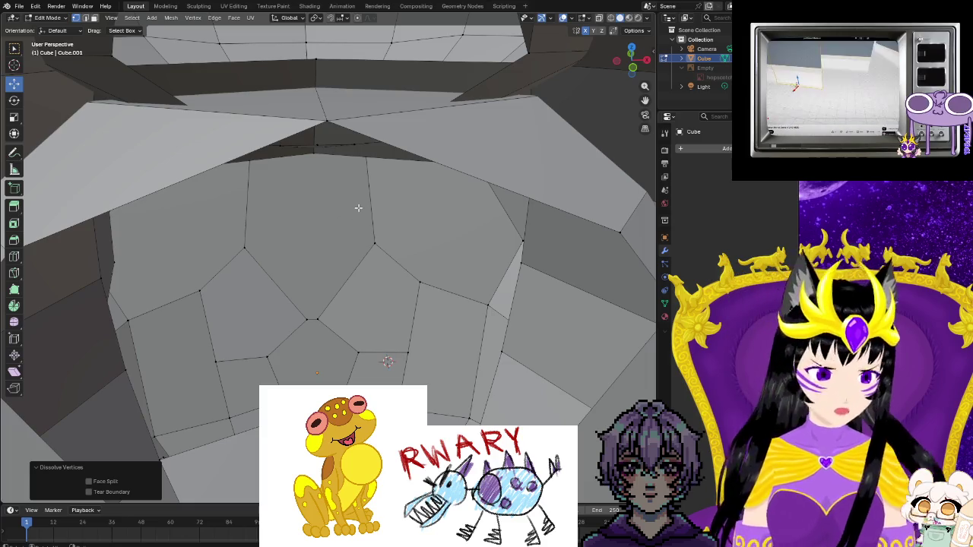
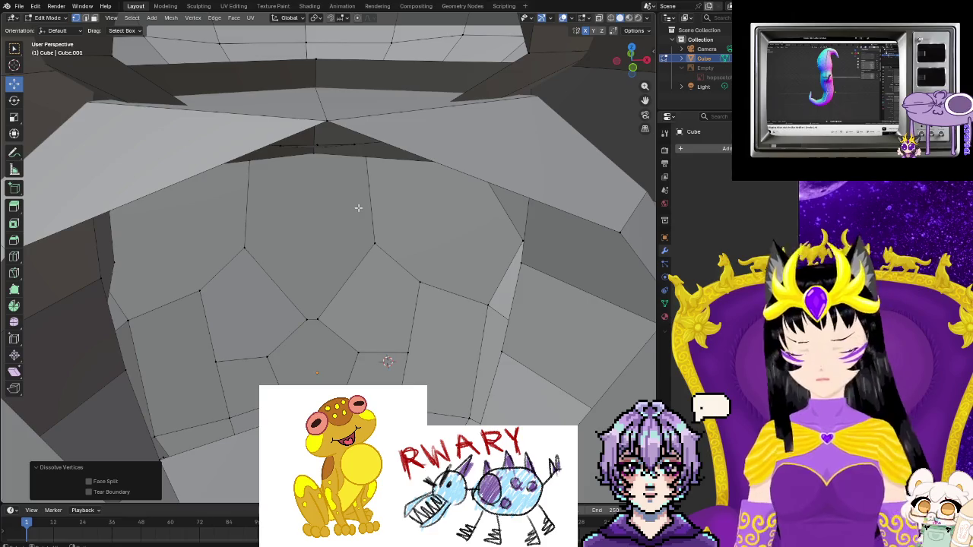
- Zoom and orbit around the dome to bring the faces below the mouth into view
scroll(363, 212, down, 3)
scroll(362, 228, down, 2)
scroll(362, 236, up, 3)
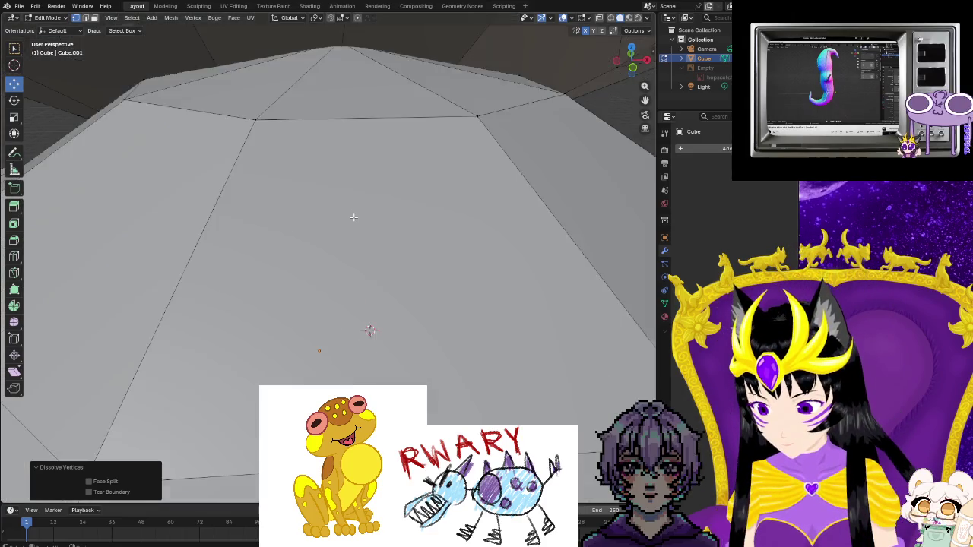
scroll(360, 248, up, 2)
mouse_move(377, 325)
middle_down()
mouse_move(330, 378)
mouse_move(296, 91)
mouse_move(225, 265)
middle_up()
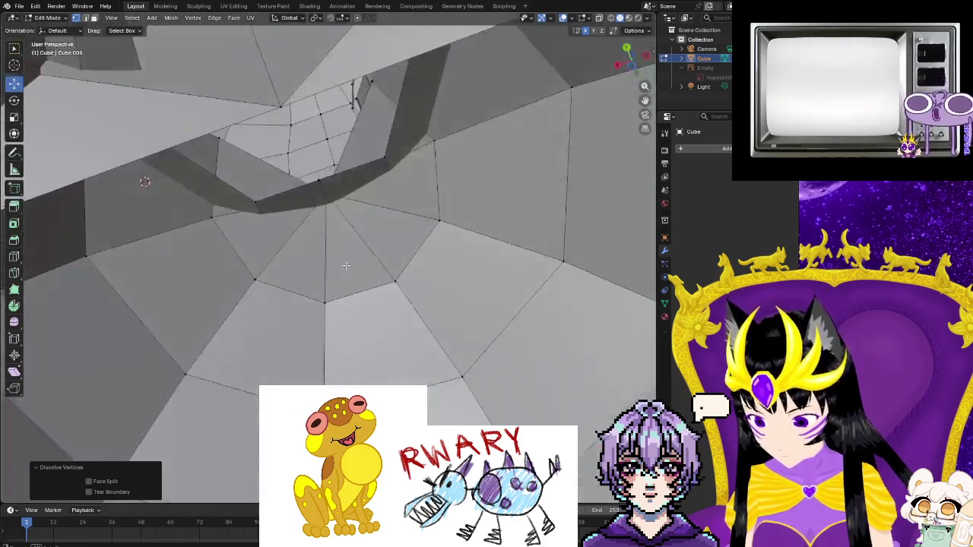
scroll(375, 384, down, 3)
scroll(377, 380, down, 3)
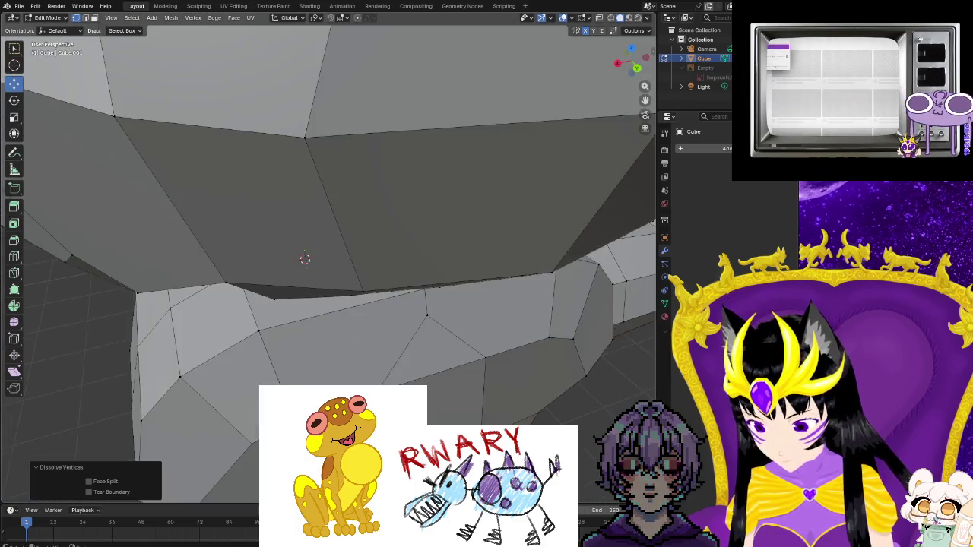
scroll(379, 373, down, 3)
scroll(382, 364, down, 2)
scroll(382, 364, up, 3)
scroll(382, 251, up, 3)
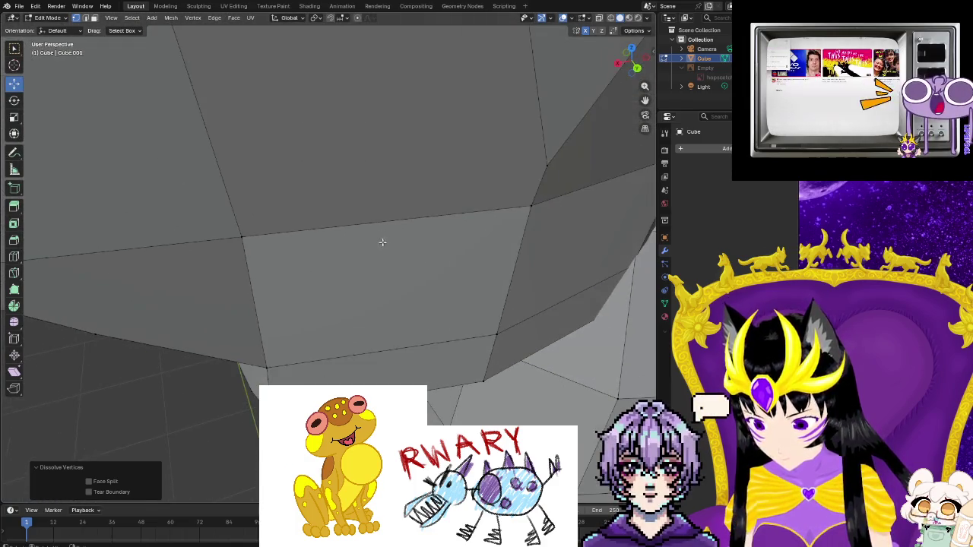
scroll(382, 258, up, 2)
scroll(378, 276, up, 2)
mouse_move(378, 276)
middle_down()
mouse_move(341, 213)
mouse_move(270, 195)
mouse_move(315, 183)
mouse_move(506, 189)
mouse_move(405, 241)
middle_up()
scroll(404, 241, up, 2)
scroll(325, 332, down, 4)
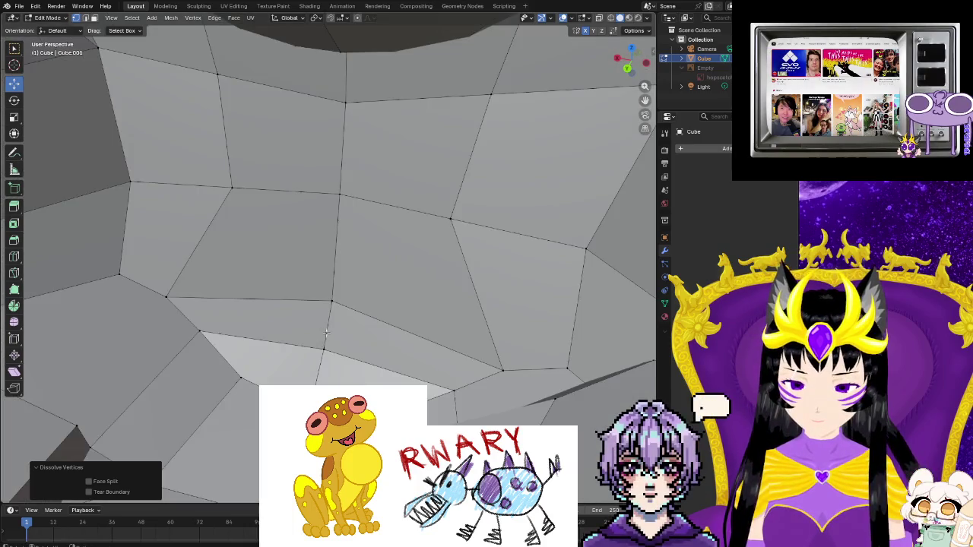
scroll(382, 285, up, 3)
scroll(408, 251, down, 3)
mouse_move(408, 251)
middle_down()
mouse_move(301, 250)
mouse_move(335, 297)
mouse_move(430, 360)
middle_up()
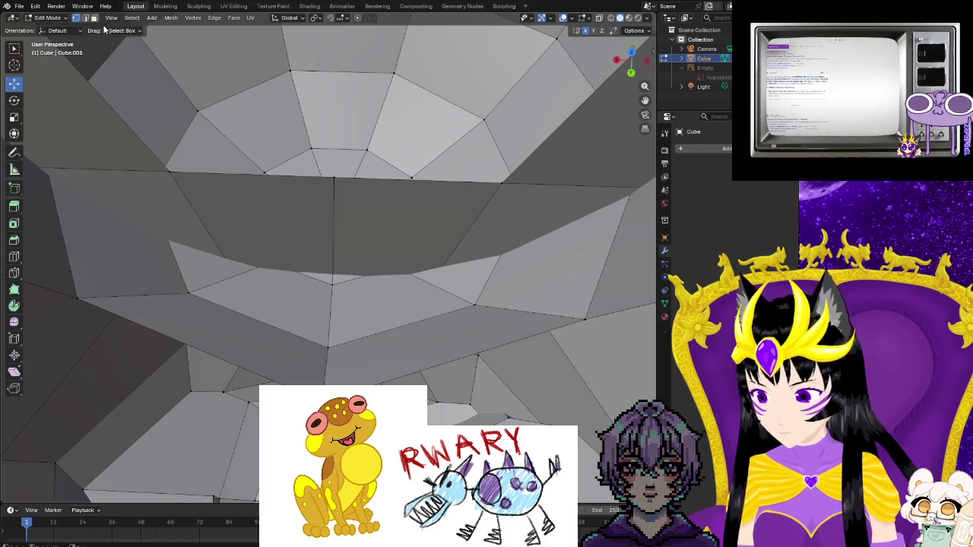
- Delete the two faces below the mouth and orbit to inspect the resulting gap
shift+click(265, 363)
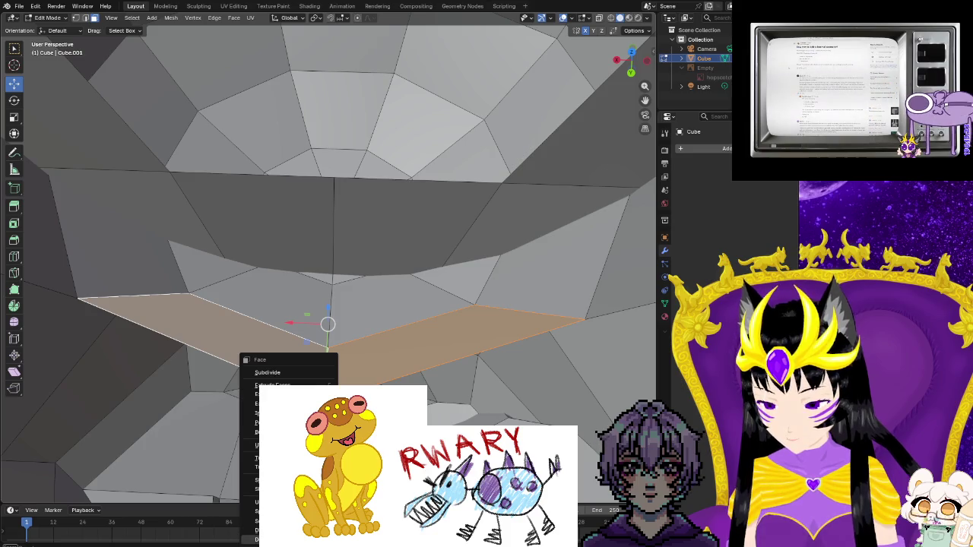
click(270, 540)
mouse_move(511, 295)
middle_down()
mouse_move(579, 285)
mouse_move(336, 263)
mouse_move(366, 295)
mouse_move(367, 337)
mouse_move(162, 439)
mouse_move(129, 433)
middle_up()
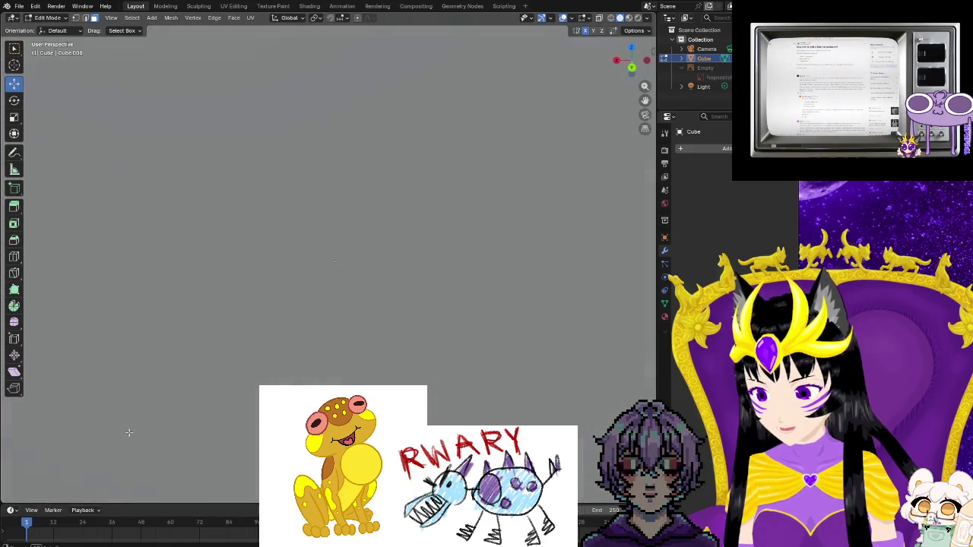
mouse_move(257, 364)
middle_down()
mouse_move(304, 323)
mouse_move(424, 260)
mouse_move(333, 57)
middle_up()
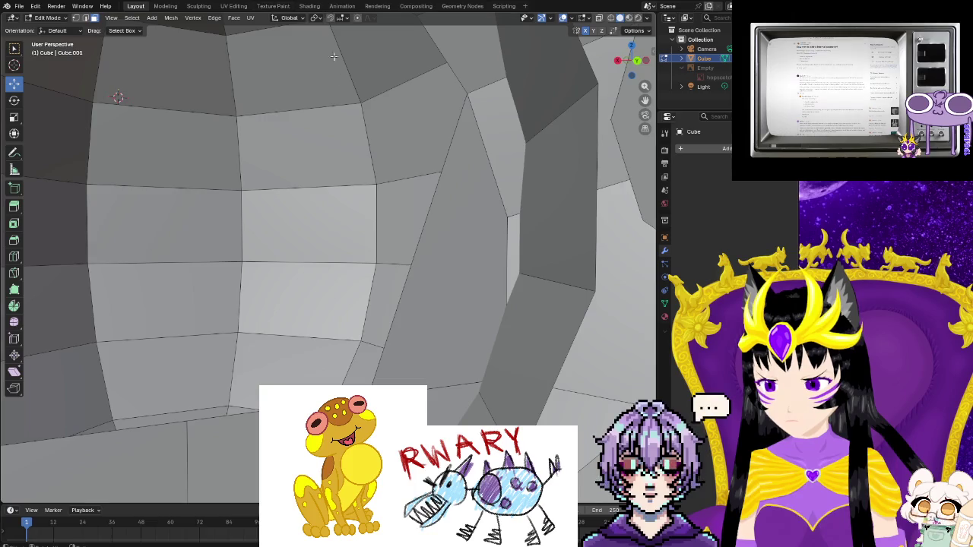
middle_drag(350, 135, 330, 200)
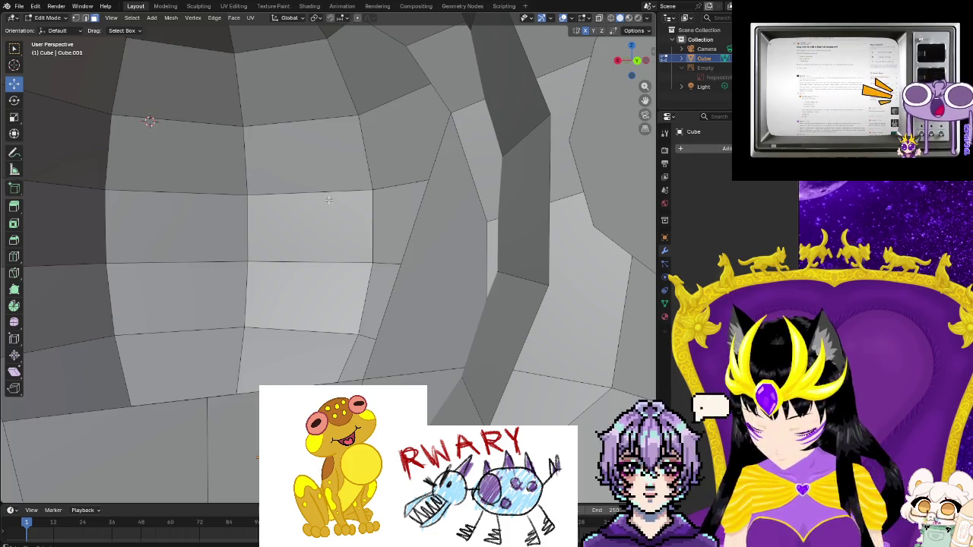
scroll(328, 199, down, 5)
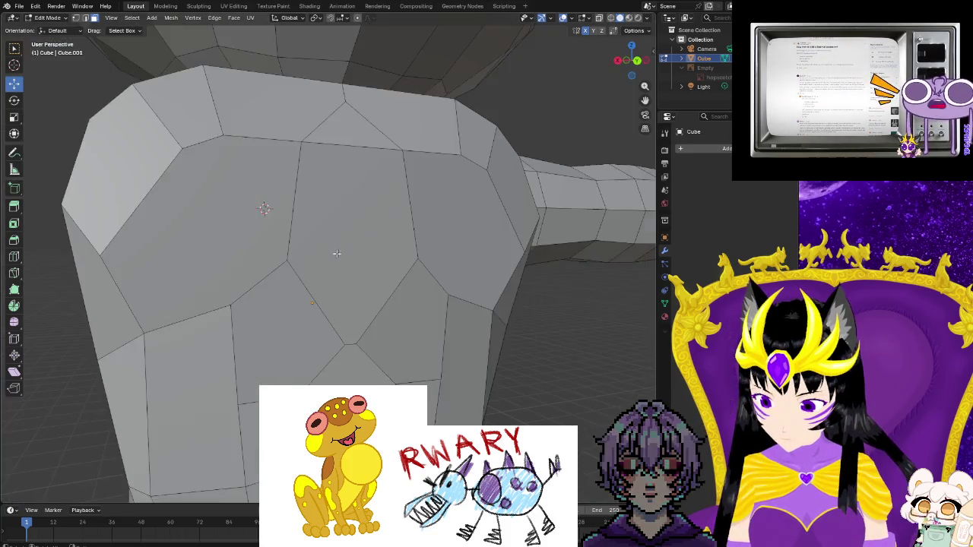
scroll(327, 199, down, 5)
middle_drag(327, 199, 421, 310)
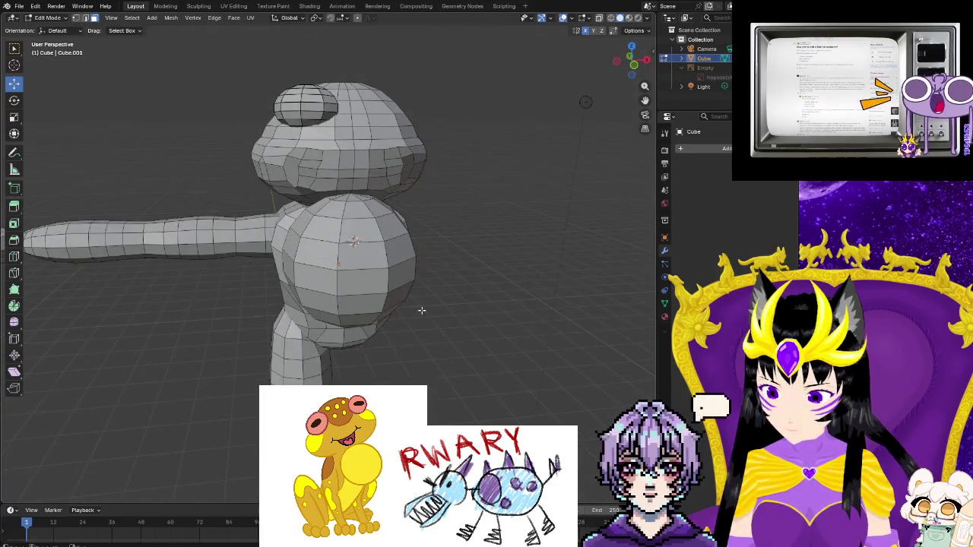
key(a)
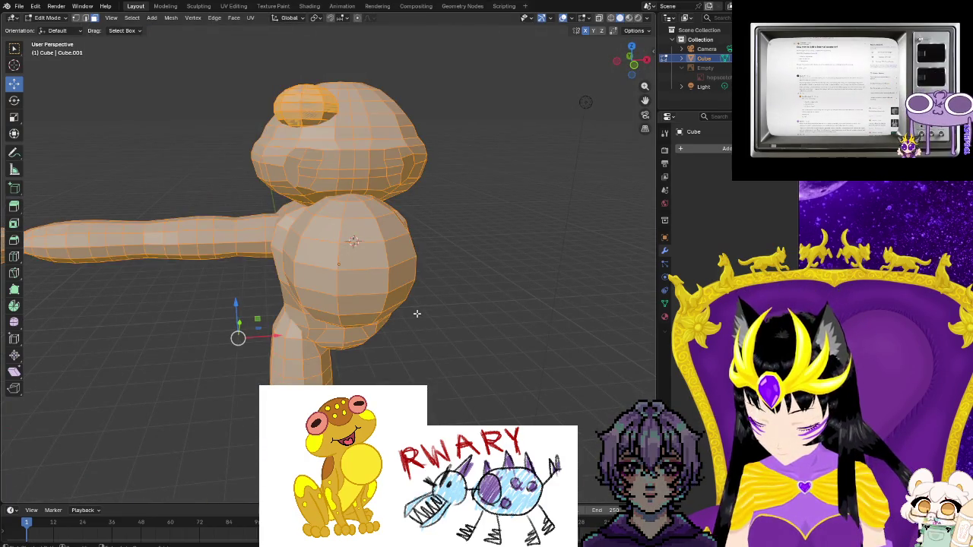
key(alt+a)
key(a)
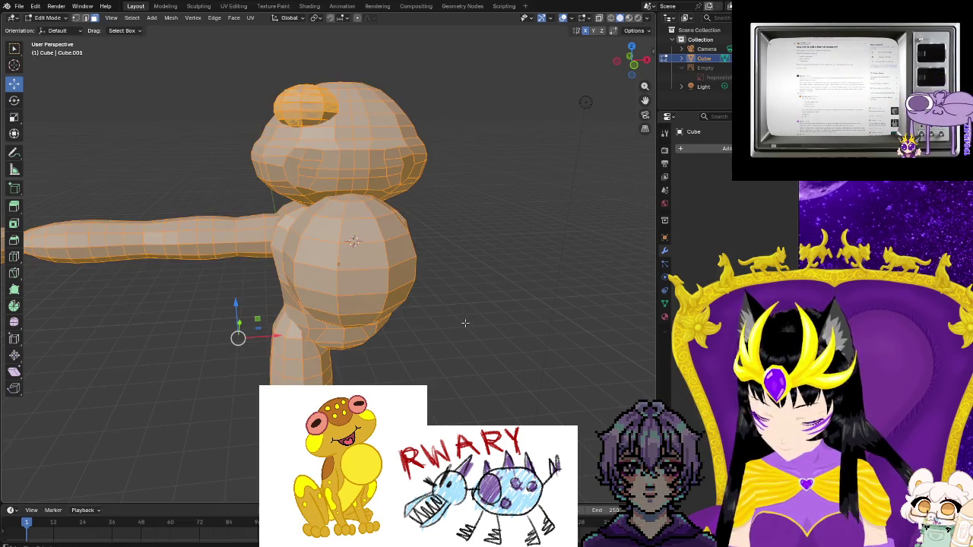
key(alt+a)
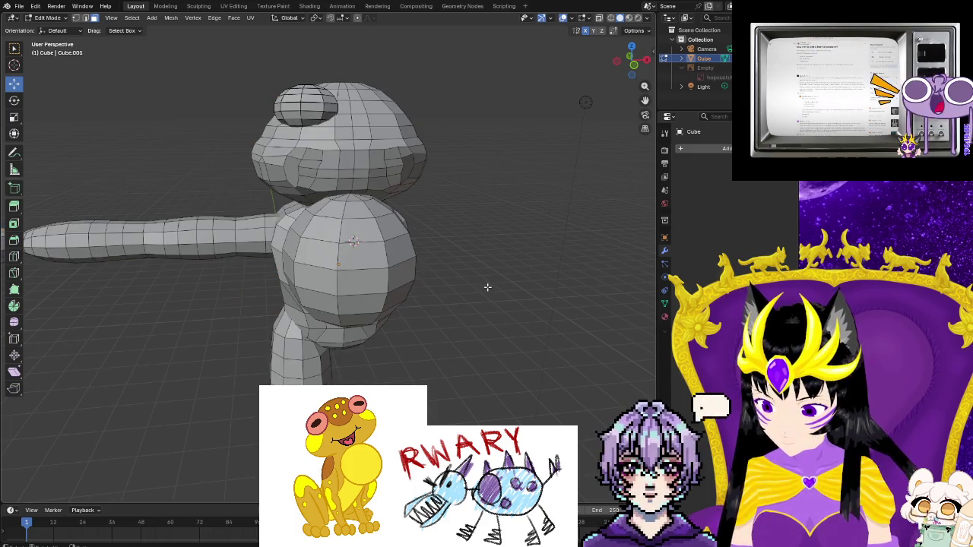
scroll(365, 231, up, 3)
scroll(365, 232, up, 4)
scroll(362, 307, up, 3)
scroll(362, 307, up, 3)
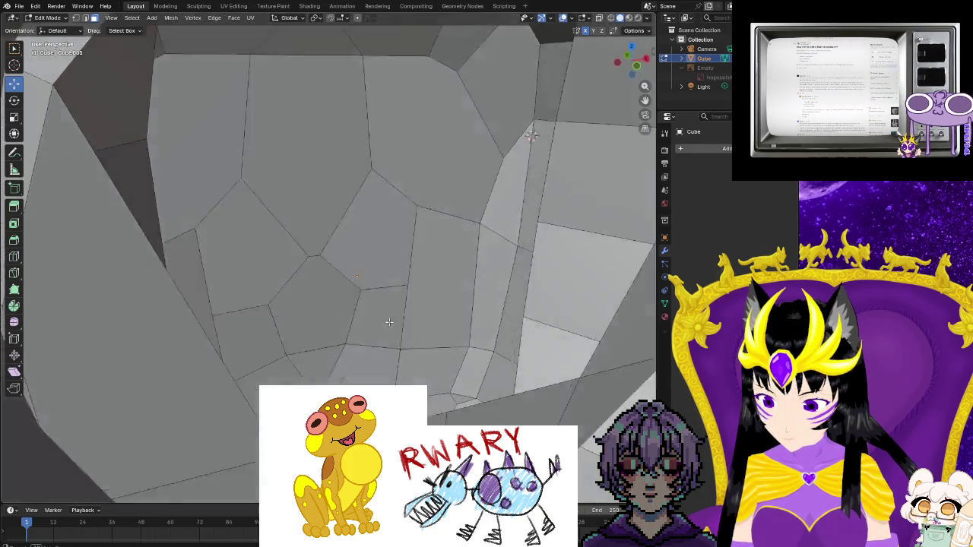
scroll(365, 311, up, 3)
scroll(372, 313, down, 3)
scroll(378, 317, up, 3)
scroll(410, 312, down, 3)
scroll(424, 310, up, 3)
scroll(423, 310, down, 3)
scroll(426, 310, down, 4)
scroll(427, 310, up, 4)
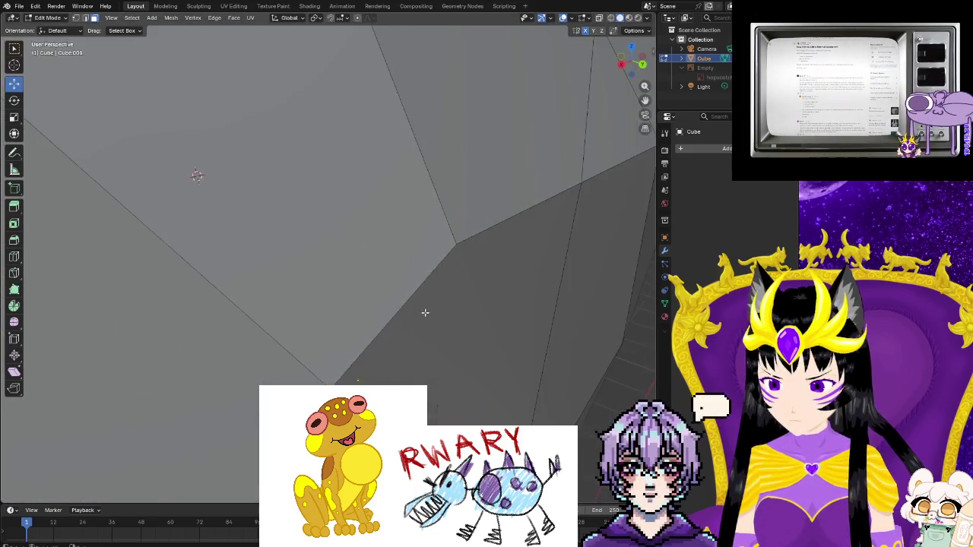
scroll(424, 310, down, 3)
scroll(474, 289, up, 2)
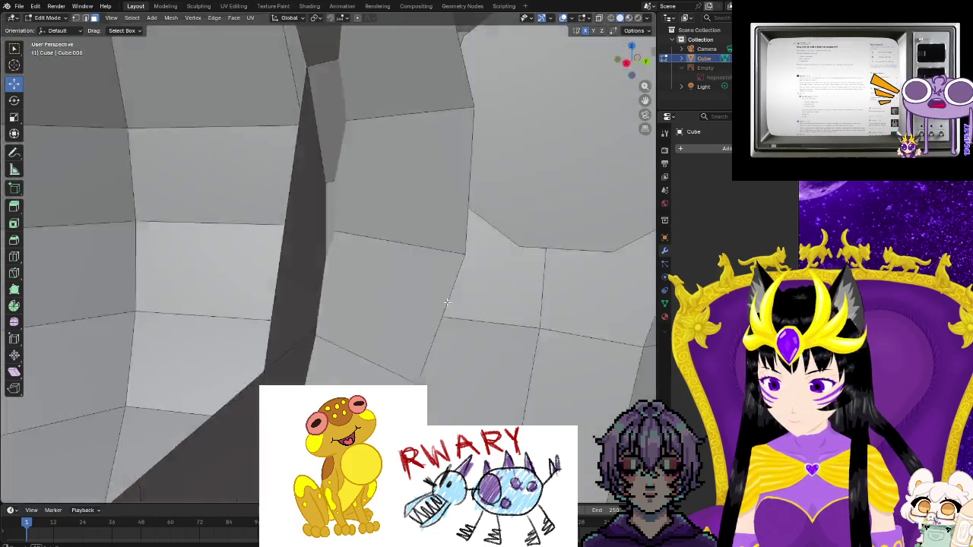
scroll(477, 291, down, 3)
mouse_move(478, 290)
middle_down()
mouse_move(400, 298)
mouse_move(401, 313)
middle_up()
scroll(401, 298, up, 3)
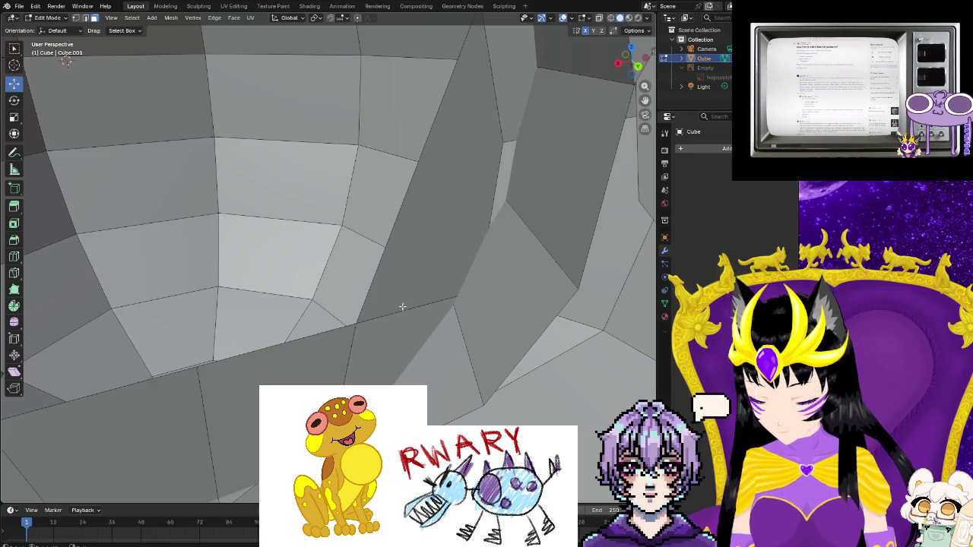
middle_drag(347, 330, 390, 153)
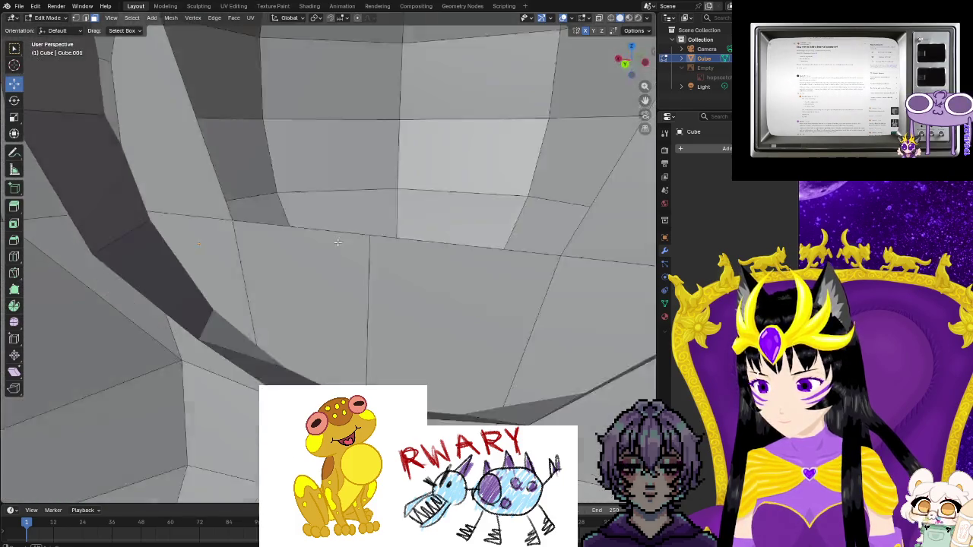
middle_drag(337, 242, 354, 229)
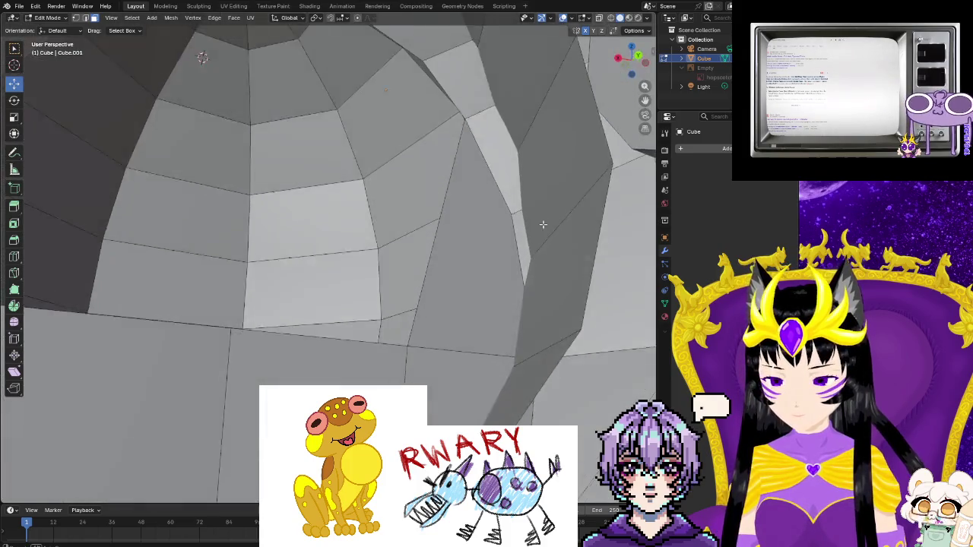
middle_drag(543, 224, 544, 196)
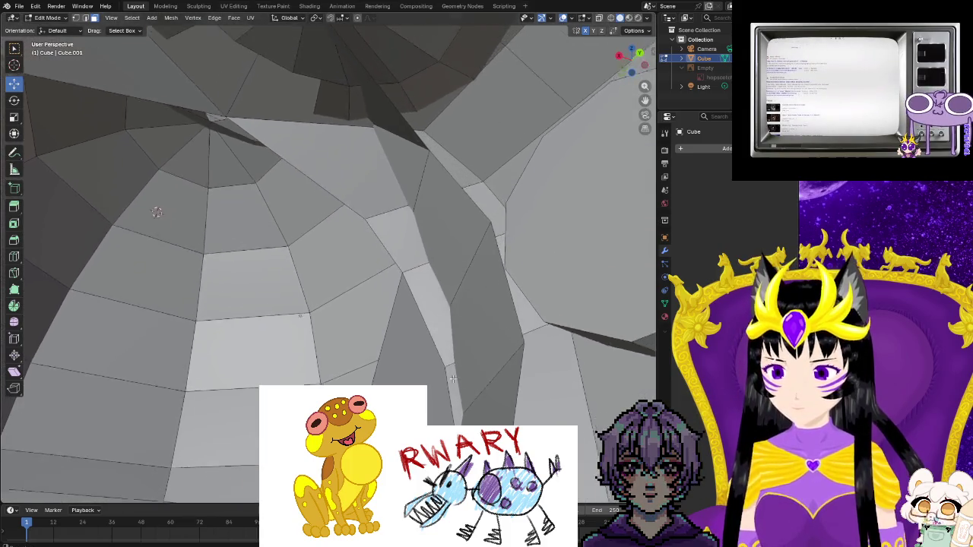
mouse_move(402, 220)
middle_down()
mouse_move(377, 242)
mouse_move(204, 222)
mouse_move(325, 272)
mouse_move(231, 240)
mouse_move(494, 304)
mouse_move(543, 258)
mouse_move(582, 254)
mouse_move(503, 257)
mouse_move(517, 271)
mouse_move(560, 223)
mouse_move(541, 230)
middle_up()
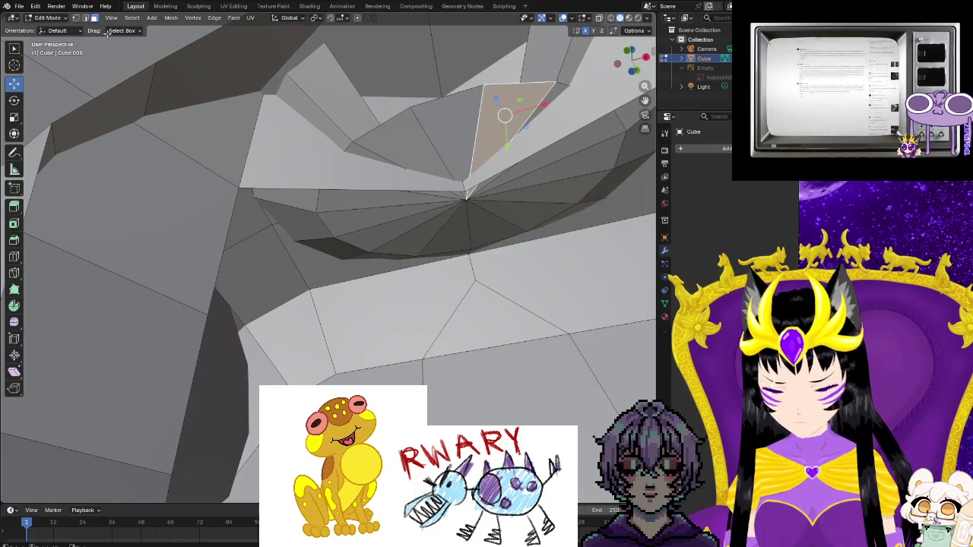
- Dissolve the central vertex of the mouth-area triangle fan in Vertex select mode
click(75, 18)
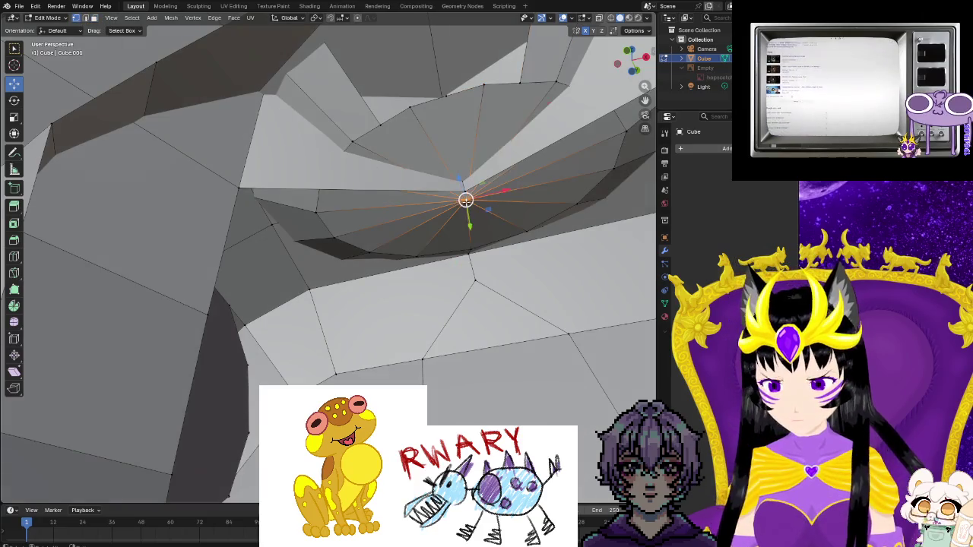
right_click(466, 203)
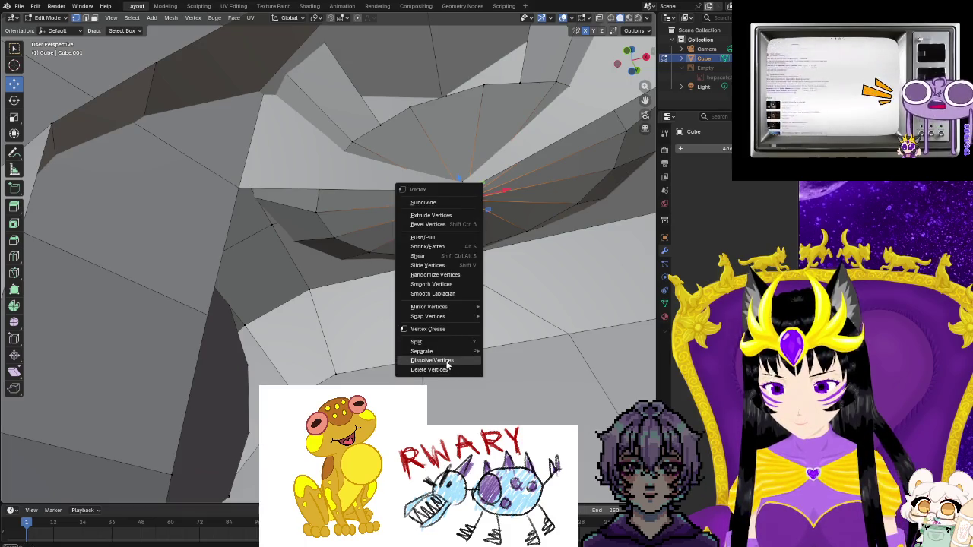
click(447, 360)
click(482, 210)
right_click(484, 217)
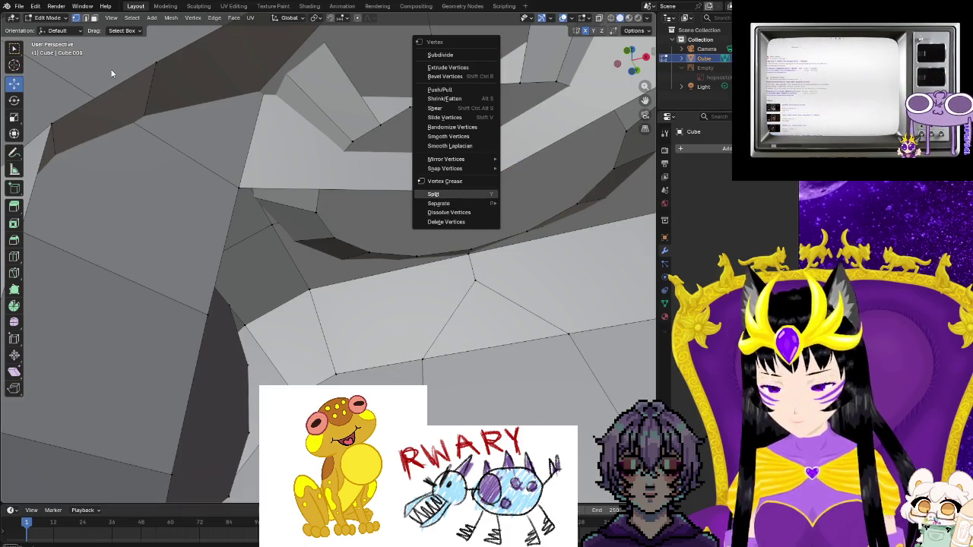
- Delete the two large merged mouth faces in Face select mode, leaving an open hole
click(95, 18)
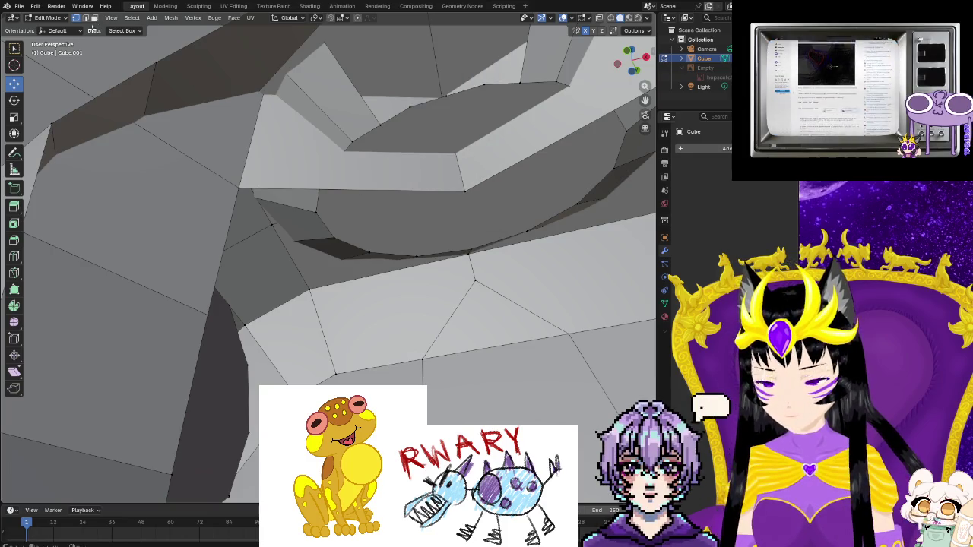
click(428, 220)
right_click(430, 220)
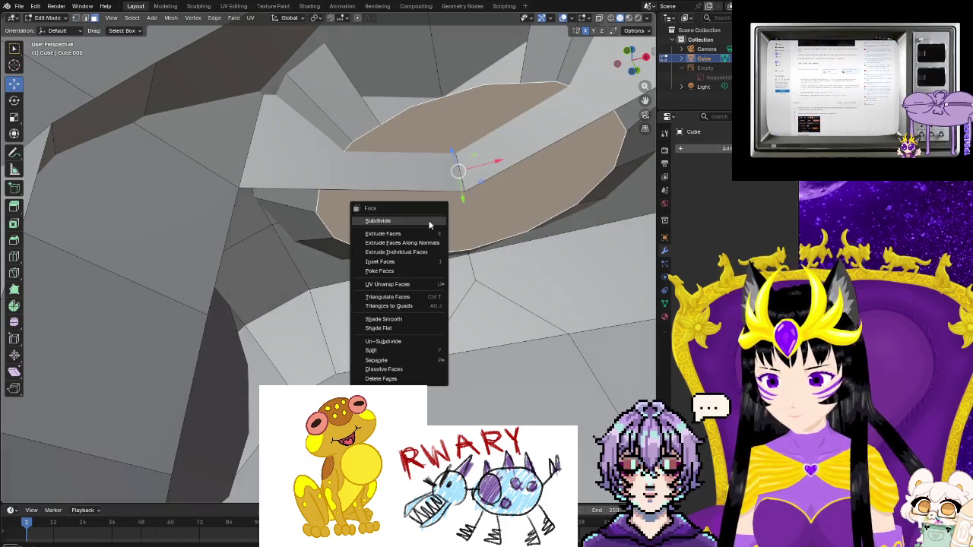
click(406, 378)
mouse_move(406, 383)
middle_down()
mouse_move(192, 275)
mouse_move(378, 319)
middle_up()
scroll(192, 276, down, 5)
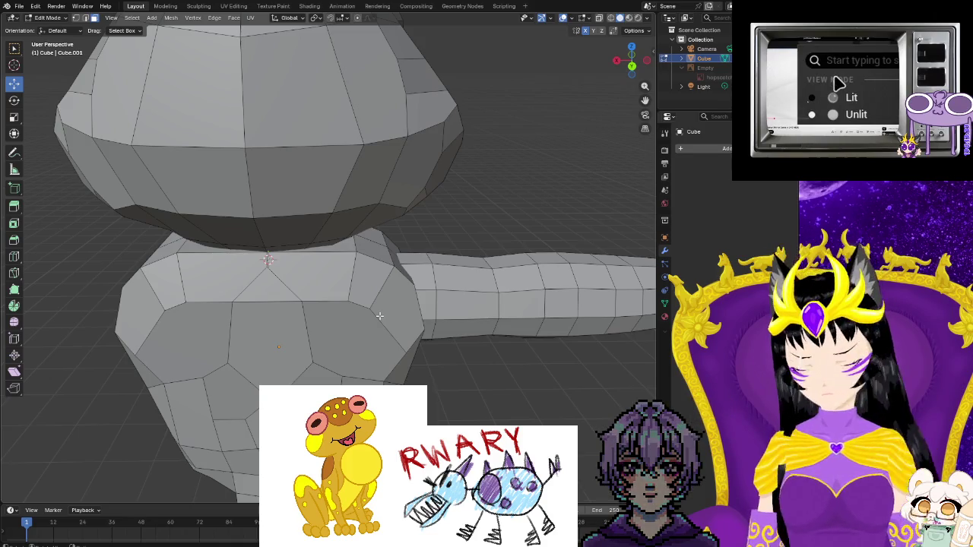
scroll(379, 315, up, 5)
scroll(346, 300, up, 3)
mouse_move(331, 306)
middle_down()
mouse_move(406, 241)
mouse_move(326, 288)
middle_up()
mouse_move(229, 222)
middle_down()
mouse_move(367, 204)
mouse_move(396, 152)
mouse_move(446, 215)
mouse_move(491, 208)
mouse_move(554, 224)
mouse_move(368, 265)
mouse_move(327, 330)
mouse_move(443, 279)
middle_up()
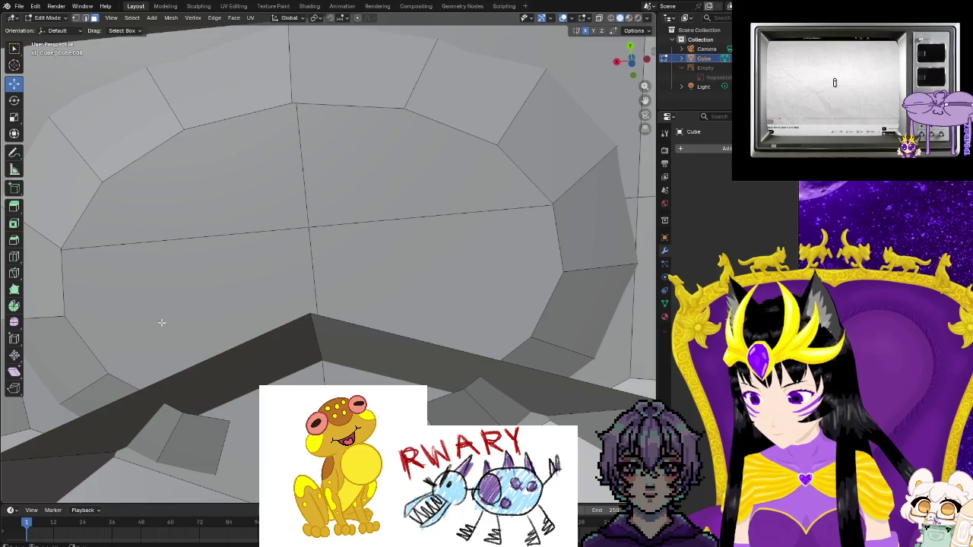
mouse_move(188, 454)
middle_down()
mouse_move(171, 371)
mouse_move(242, 422)
mouse_move(174, 346)
mouse_move(196, 257)
middle_up()
click(228, 137)
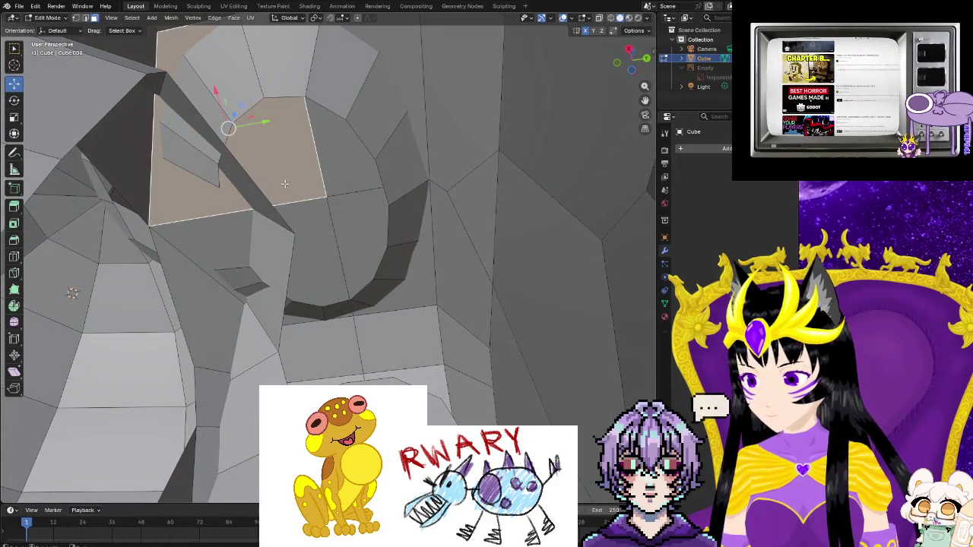
click(341, 167)
shift+middle_drag(341, 167, 340, 254)
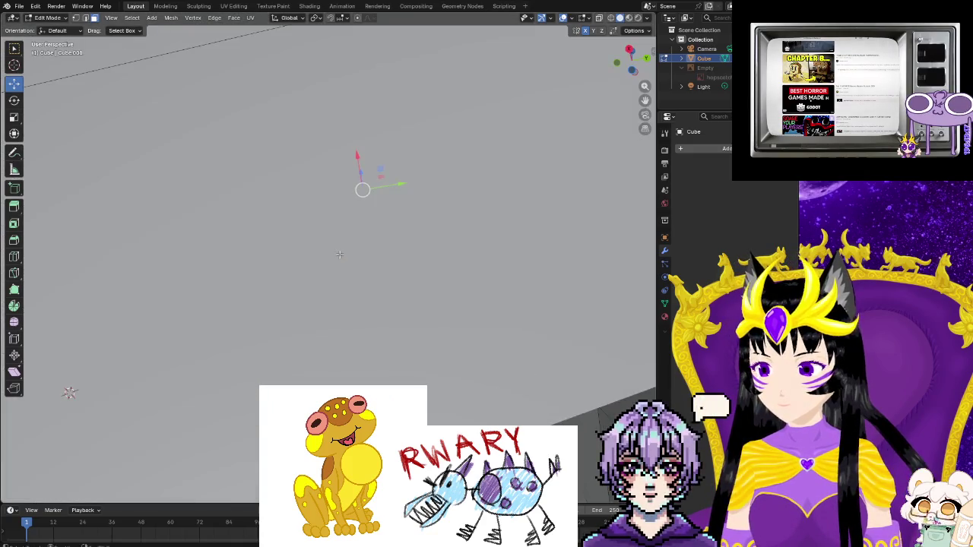
scroll(328, 282, up, 3)
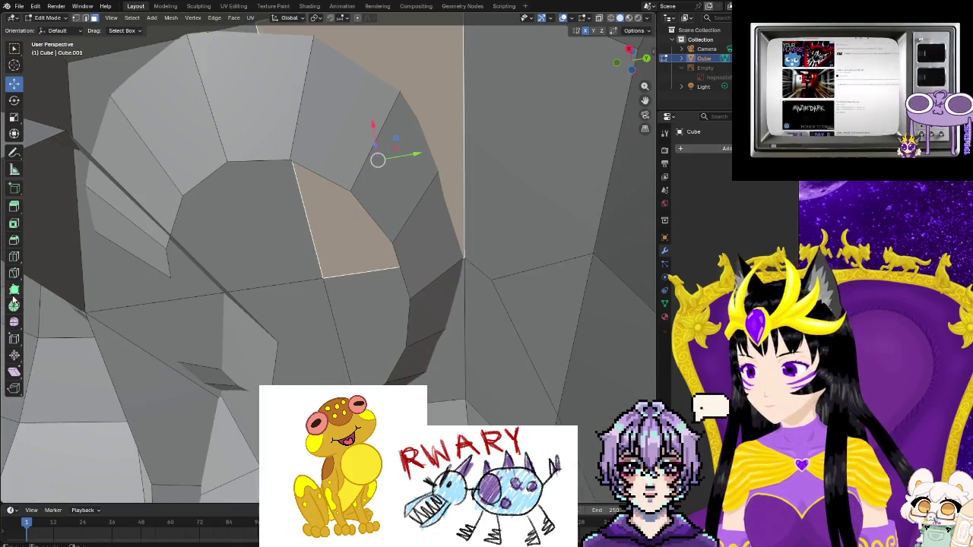
- Add a Loop Cut edge loop around the circular opening without sliding it
click(14, 239)
click(13, 258)
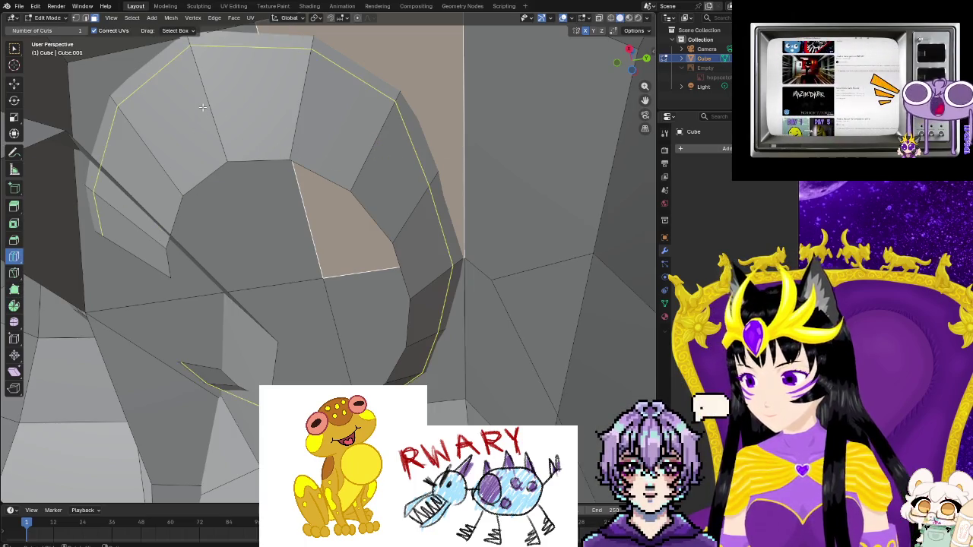
click(244, 162)
right_click(311, 257)
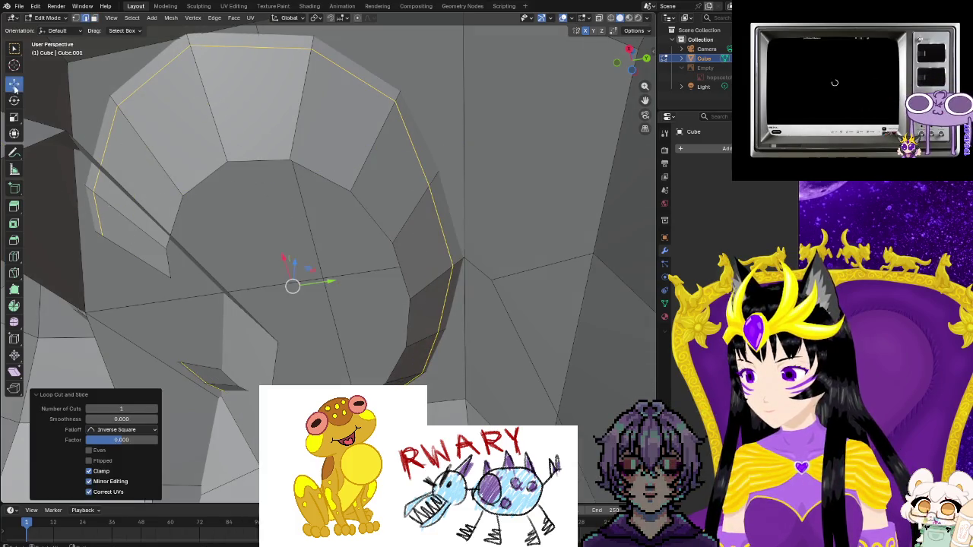
- Select the new ring of faces around the top and right side of the opening
click(94, 17)
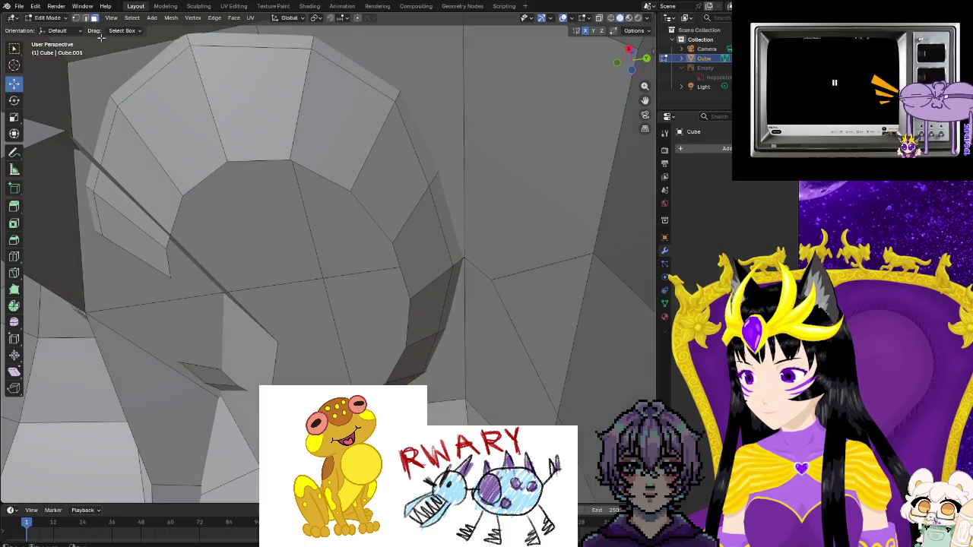
click(118, 231)
ctrl+click(140, 175)
ctrl+click(228, 91)
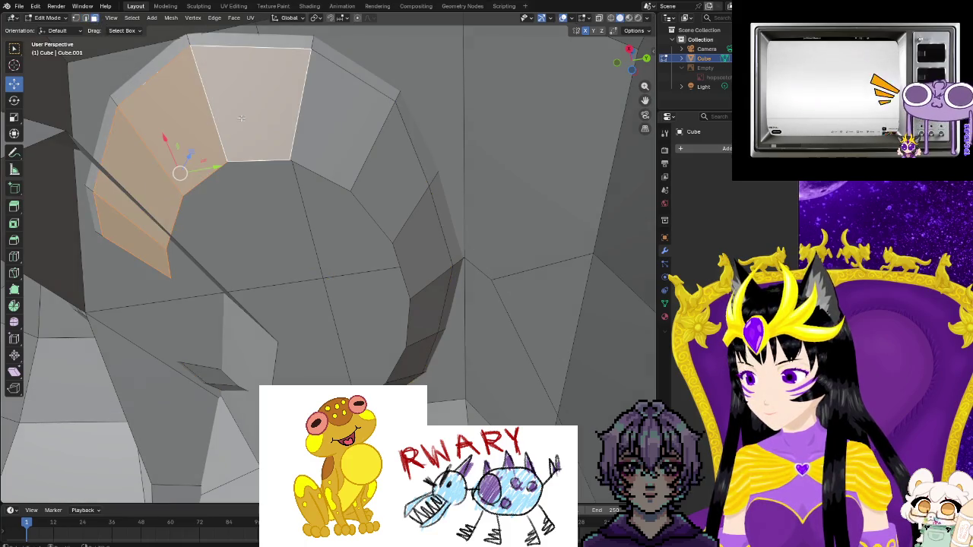
ctrl+click(358, 114)
ctrl+click(415, 228)
ctrl+click(430, 312)
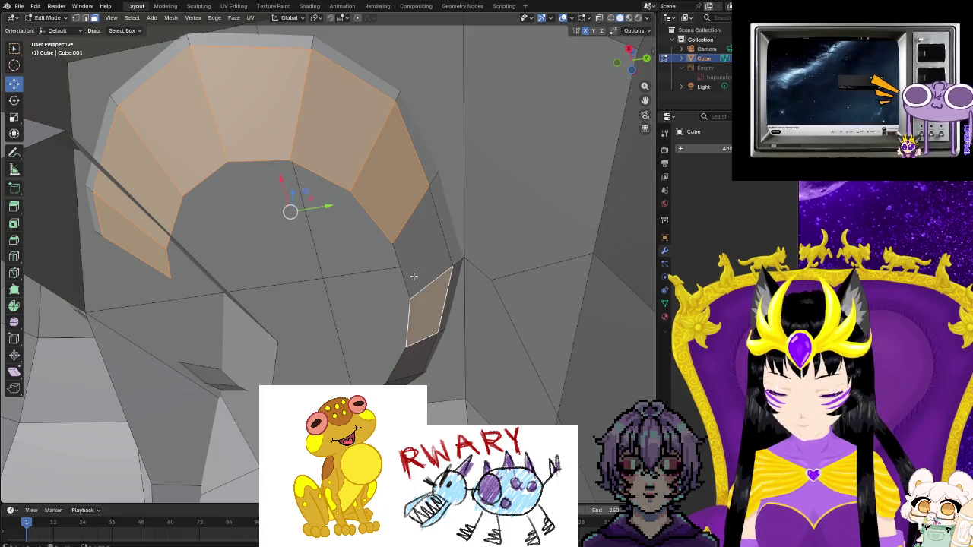
ctrl+click(408, 363)
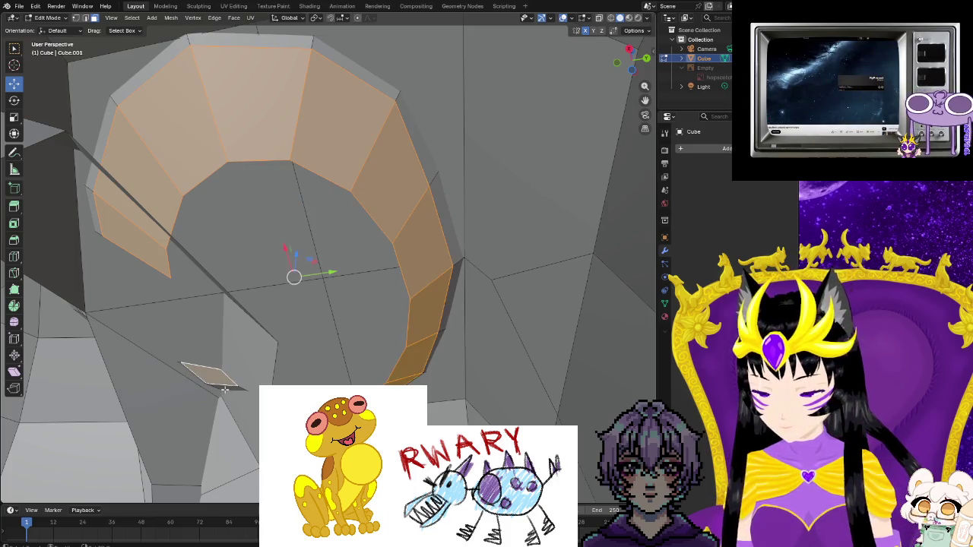
- Add the remaining right-side ring faces and delete the whole ring
middle_drag(380, 358, 517, 363)
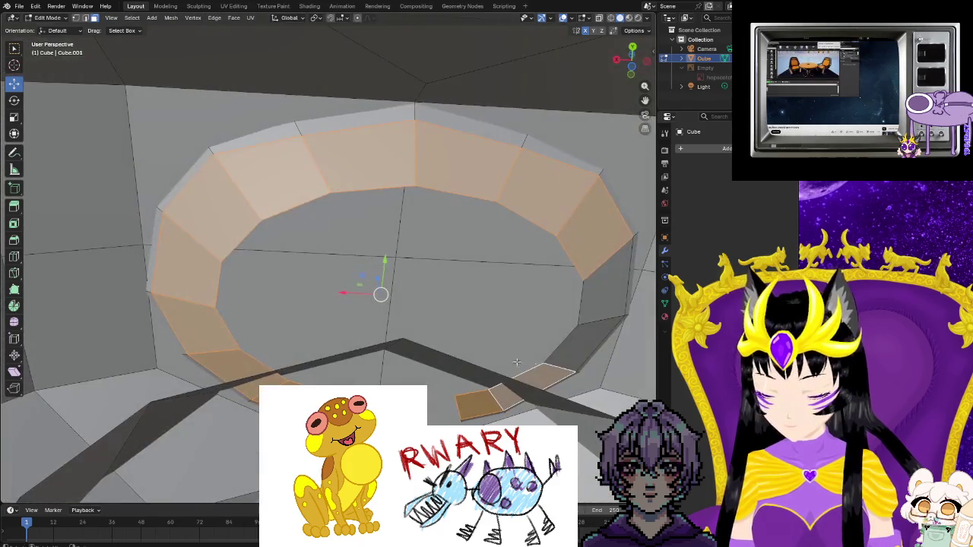
ctrl+click(586, 304)
right_click(586, 304)
click(586, 304)
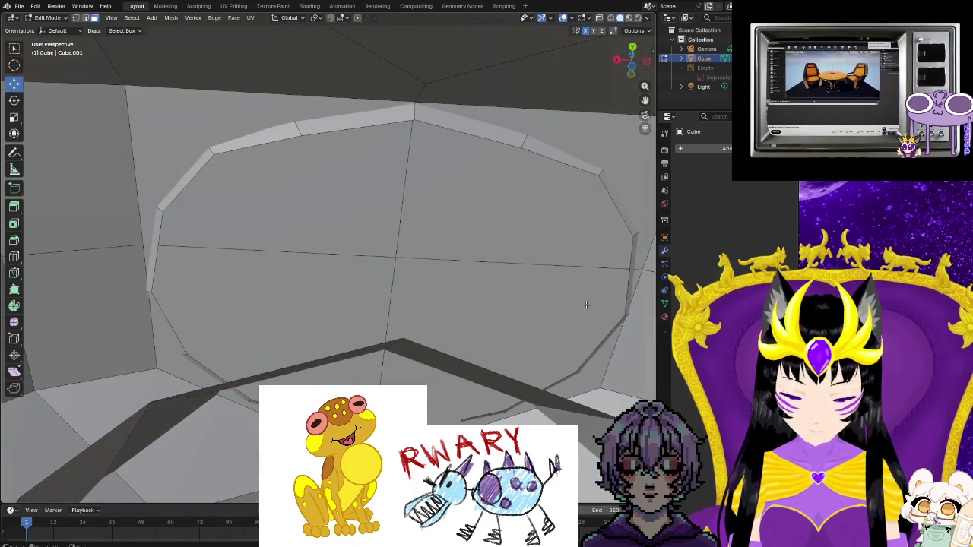
mouse_move(146, 346)
middle_down()
mouse_move(290, 339)
mouse_move(279, 338)
middle_up()
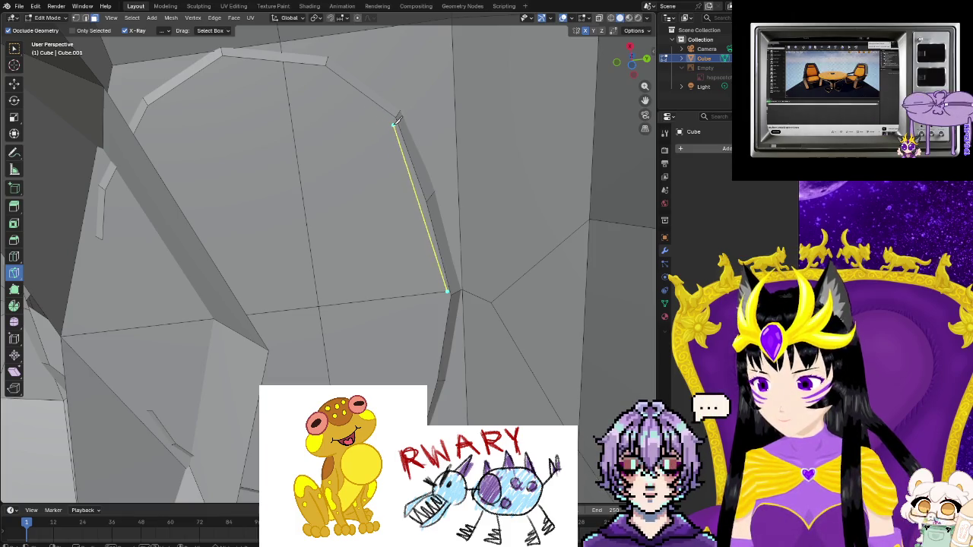
- Return to the Move tool and select the faces along the gap's right side
mouse_move(284, 71)
middle_down()
mouse_move(327, 254)
mouse_move(391, 261)
middle_up()
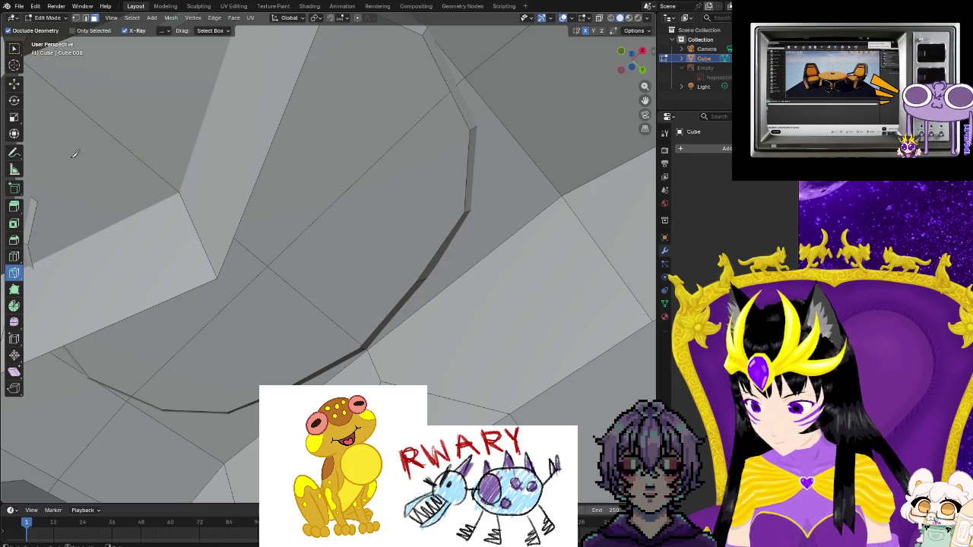
click(14, 83)
mouse_move(304, 289)
middle_down()
mouse_move(362, 310)
mouse_move(467, 297)
mouse_move(460, 289)
mouse_move(493, 273)
mouse_move(535, 278)
mouse_move(406, 293)
mouse_move(419, 280)
mouse_move(385, 267)
mouse_move(482, 183)
middle_up()
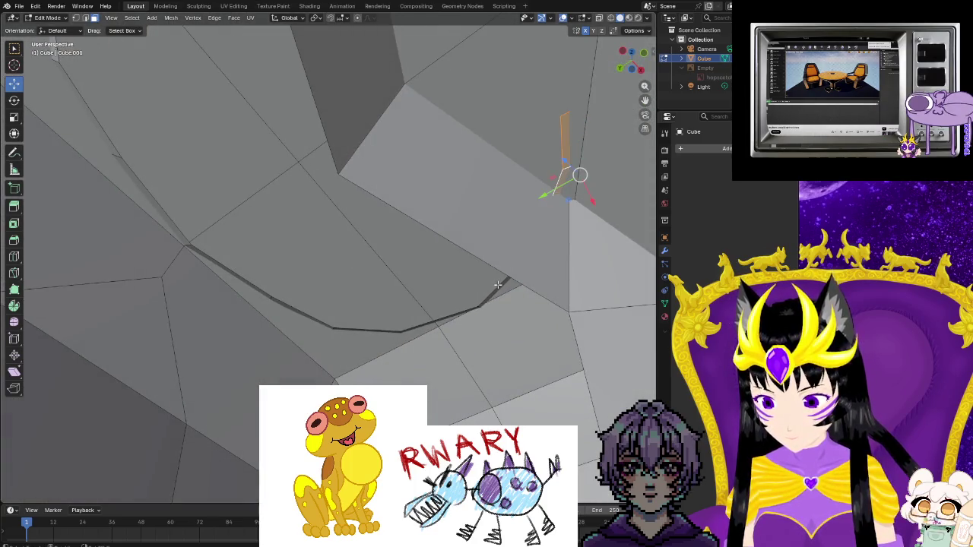
alt+shift+click(459, 311)
alt+shift+click(441, 318)
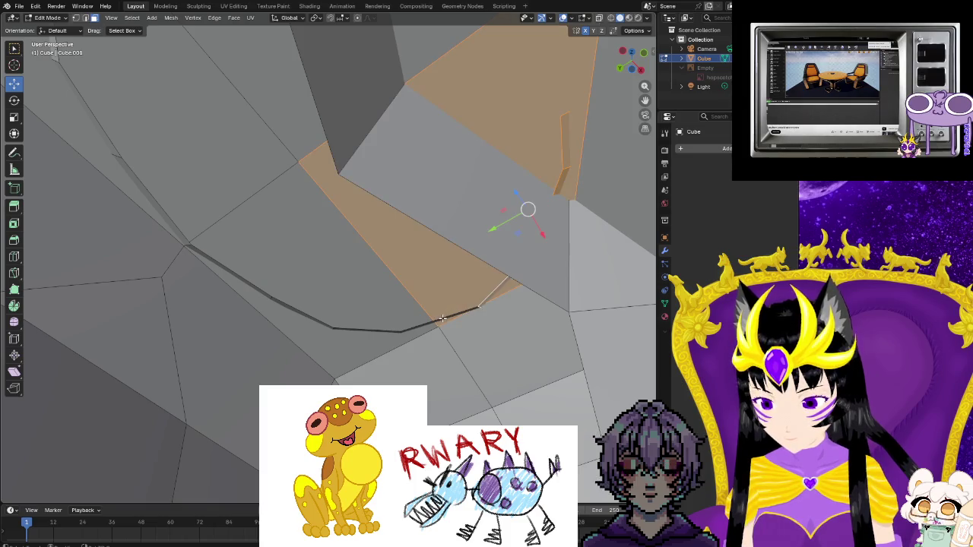
shift+click(391, 328)
shift+click(375, 330)
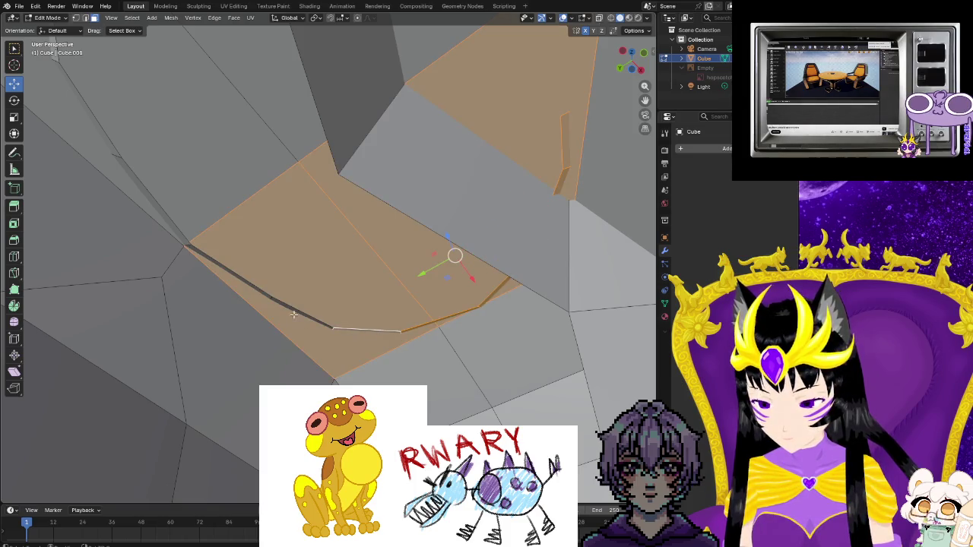
mouse_move(234, 296)
middle_down()
mouse_move(165, 286)
mouse_move(142, 317)
mouse_move(47, 314)
middle_up()
- Add the left face and the middle face bordering the gap to the selection
shift+click(151, 306)
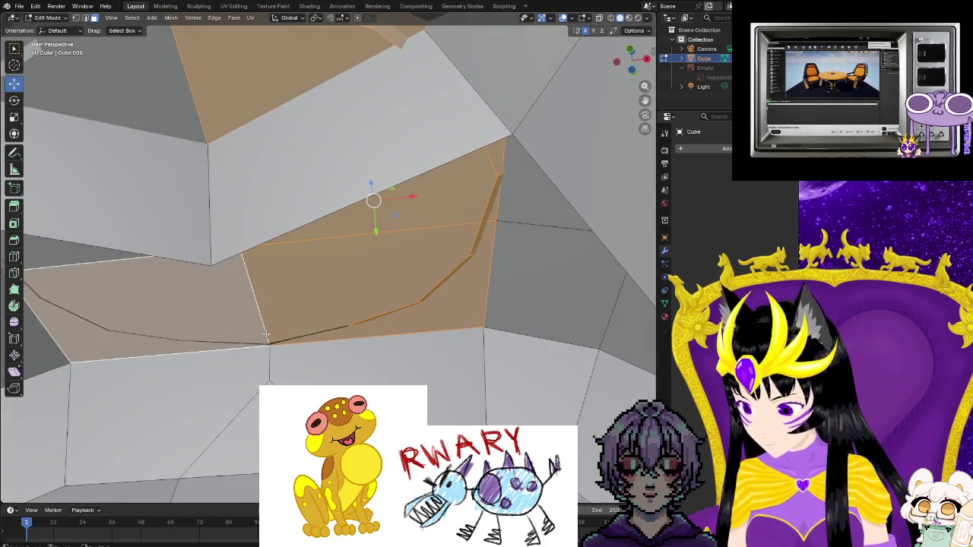
shift+click(300, 337)
shift+click(300, 338)
shift+click(301, 337)
shift+click(302, 337)
shift+click(301, 337)
middle_drag(301, 338, 223, 438)
scroll(299, 347, up, 2)
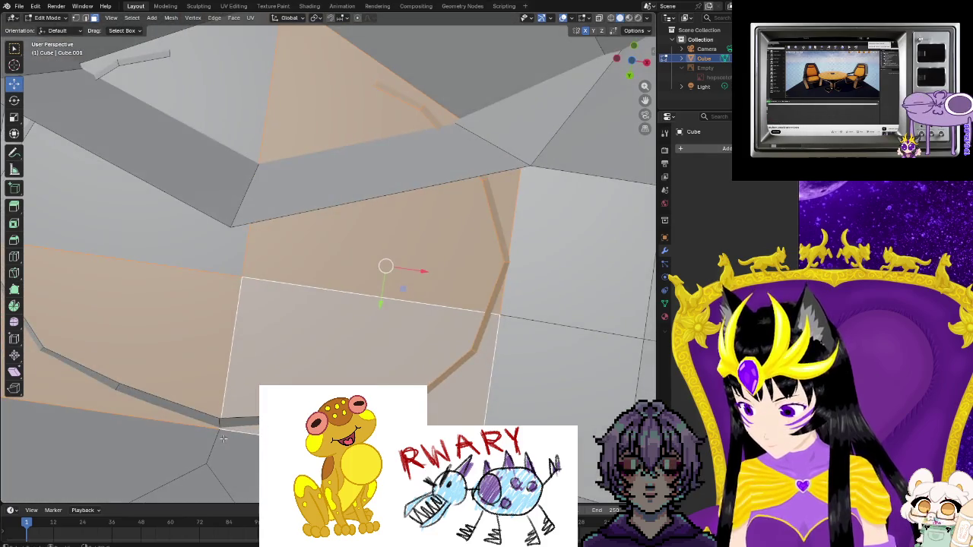
- Add the gap's lower and left edges plus the top faces to the selection
shift+click(122, 389)
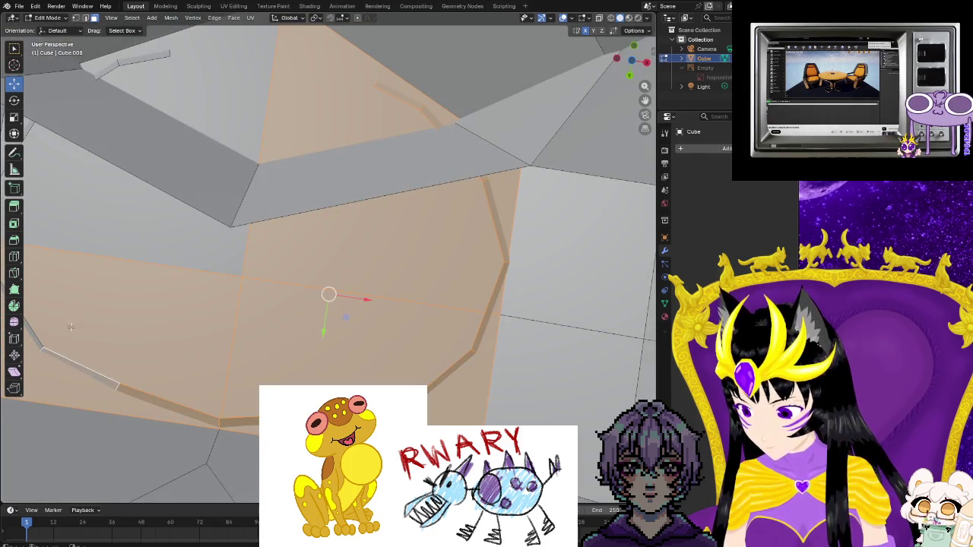
shift+middle_drag(71, 327, 212, 396)
shift+click(133, 371)
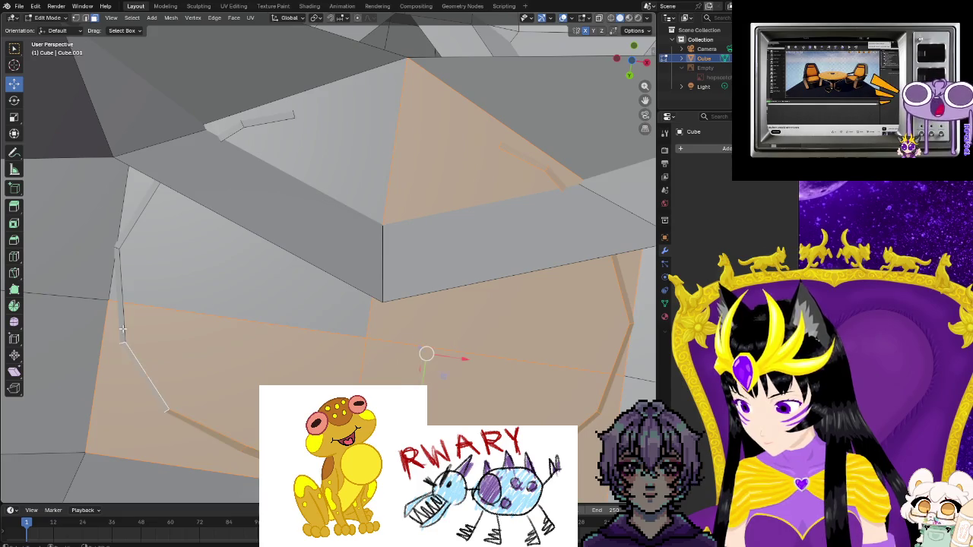
shift+click(135, 265)
shift+click(131, 233)
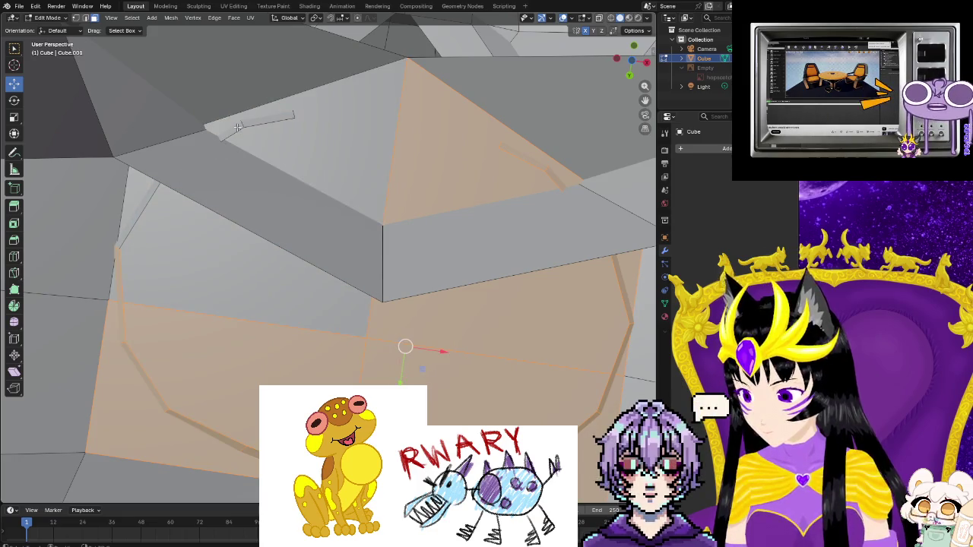
shift+click(285, 142)
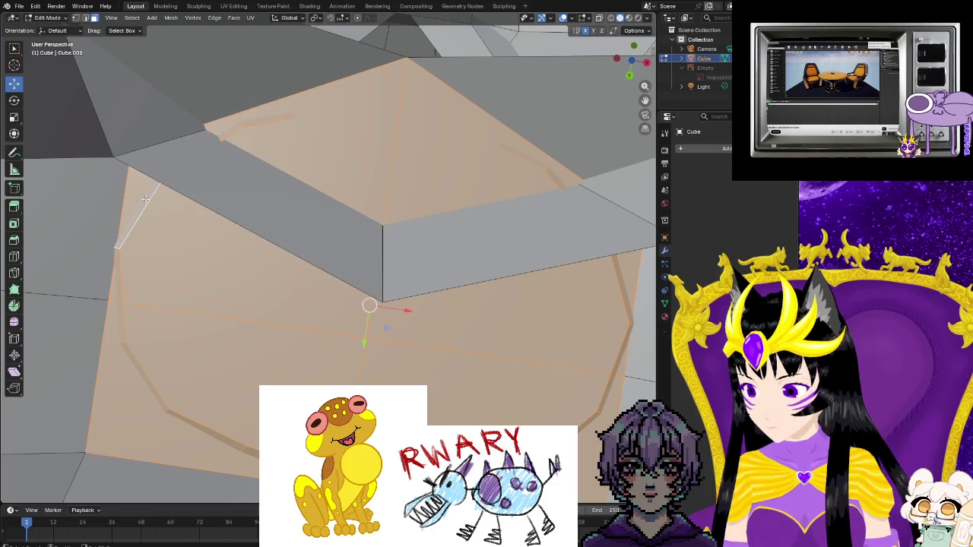
- Run Bridge Edge Loops from the F3 search to fill the opening with faces
key(ctrl+f)
key(Escape)
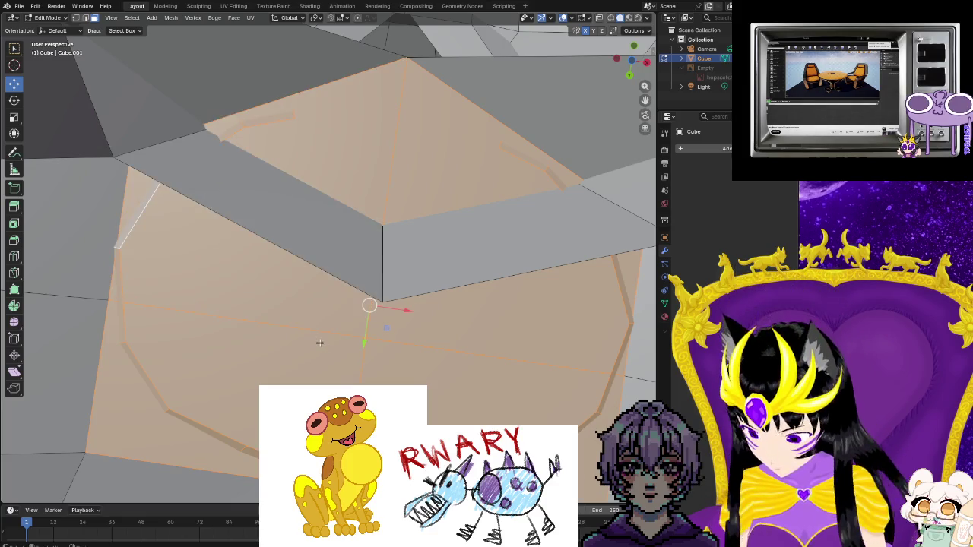
key(F3)
click(372, 363)
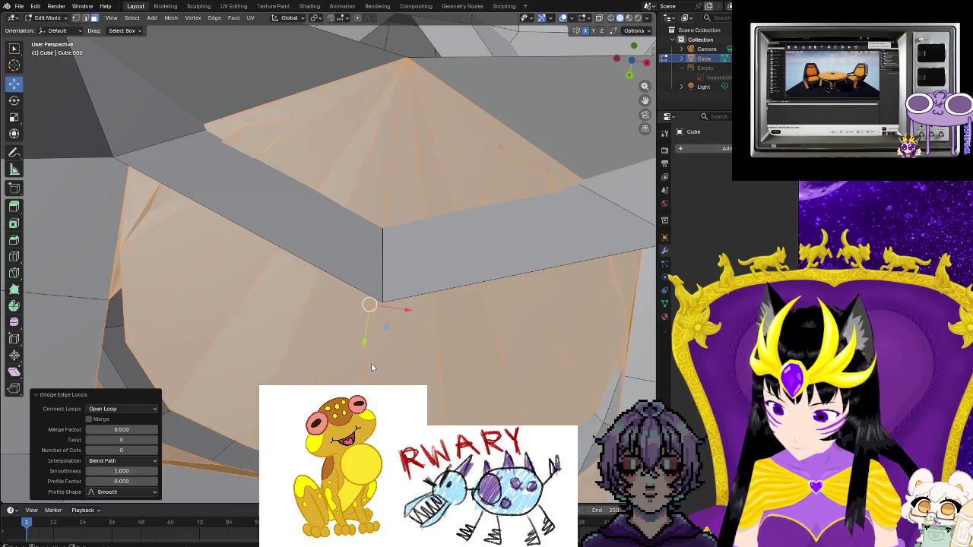
click(363, 365)
mouse_move(364, 365)
middle_down()
mouse_move(319, 274)
mouse_move(207, 460)
mouse_move(289, 320)
mouse_move(380, 320)
mouse_move(134, 456)
mouse_move(193, 223)
middle_up()
- Select a strip of bridged faces and grow the selection to surrounding faces
scroll(207, 460, up, 4)
scroll(382, 322, up, 2)
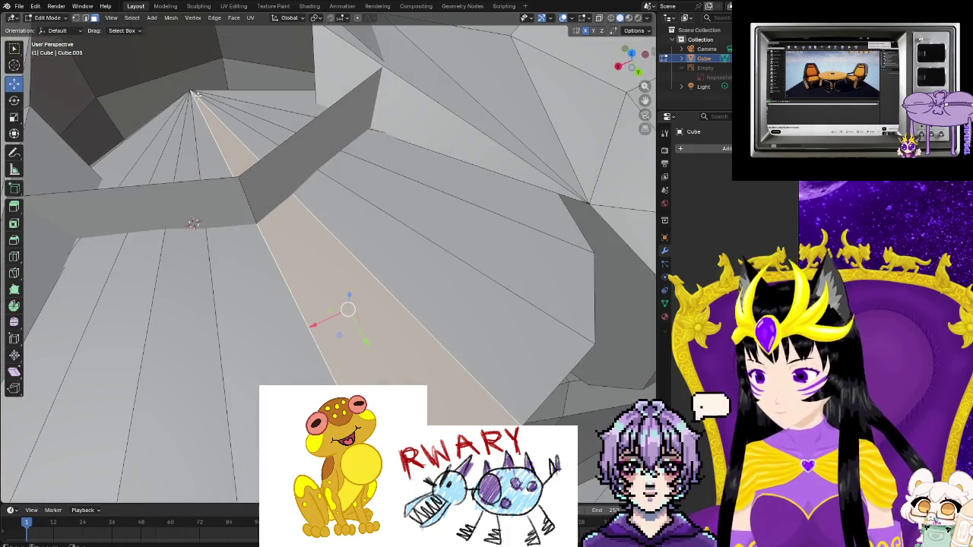
alt+click(186, 90)
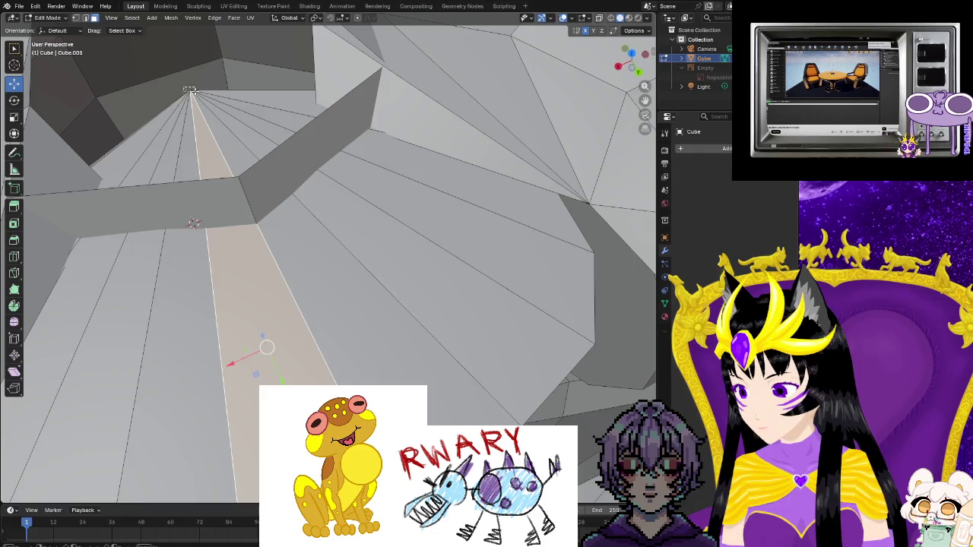
key(ctrl+KP_Add)
- Dissolve the triangle fan's centre vertex so its faces merge into one polygon
click(75, 17)
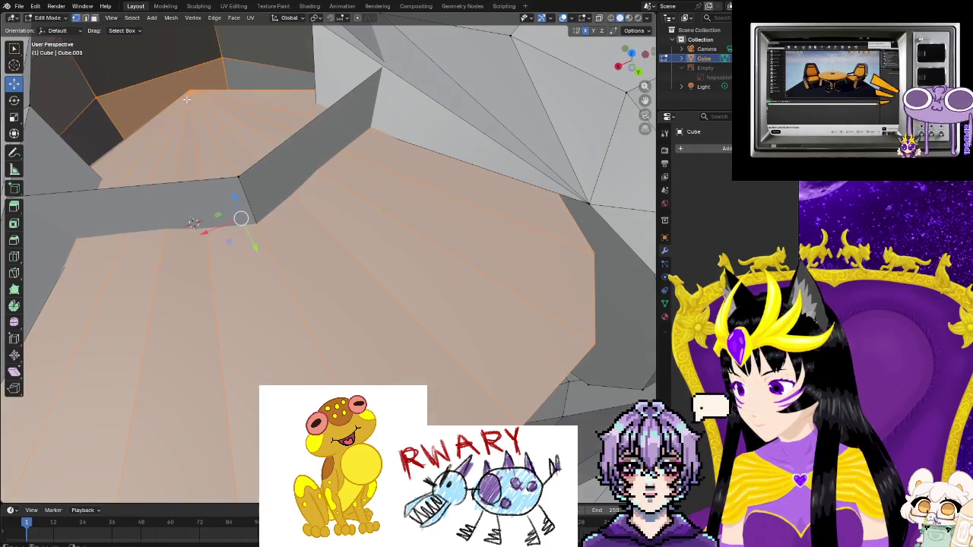
key(alt+a)
click(190, 90)
right_click(190, 91)
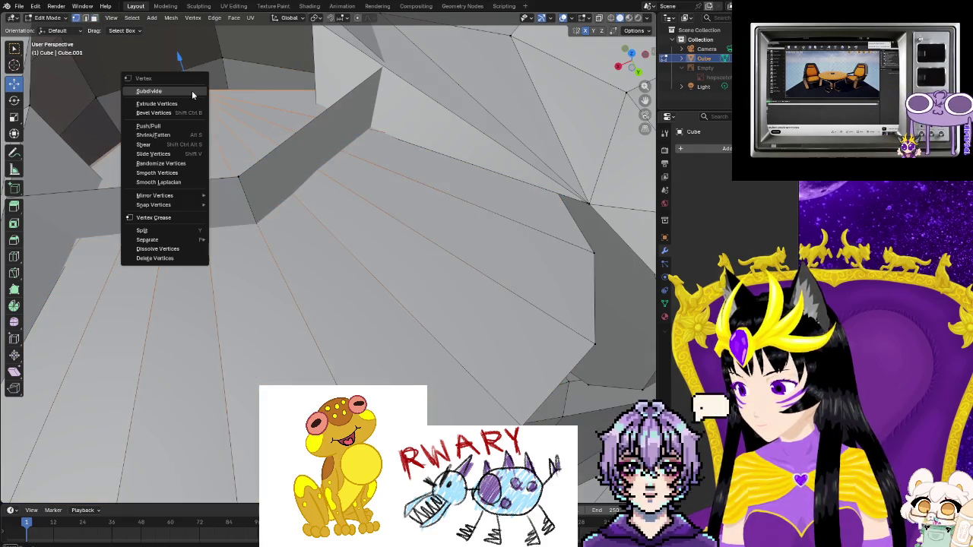
click(163, 249)
right_click(245, 303)
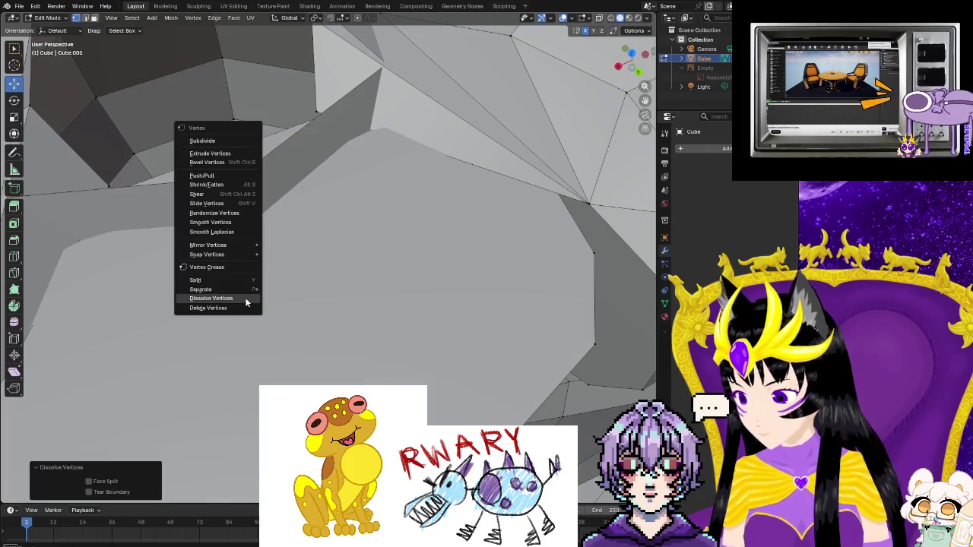
click(227, 304)
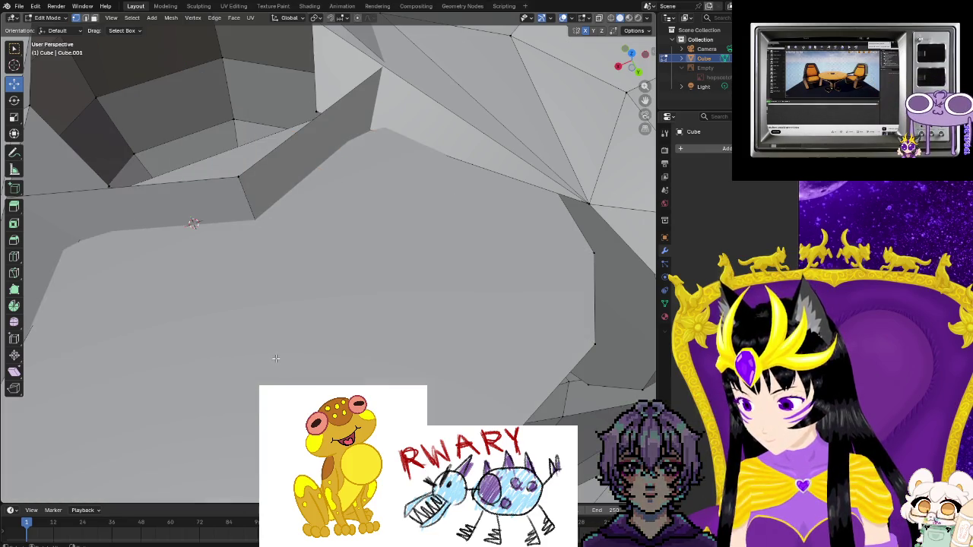
- Select the large merged face in Face mode and bring up its face menu
key(3)
click(308, 290)
right_click(310, 293)
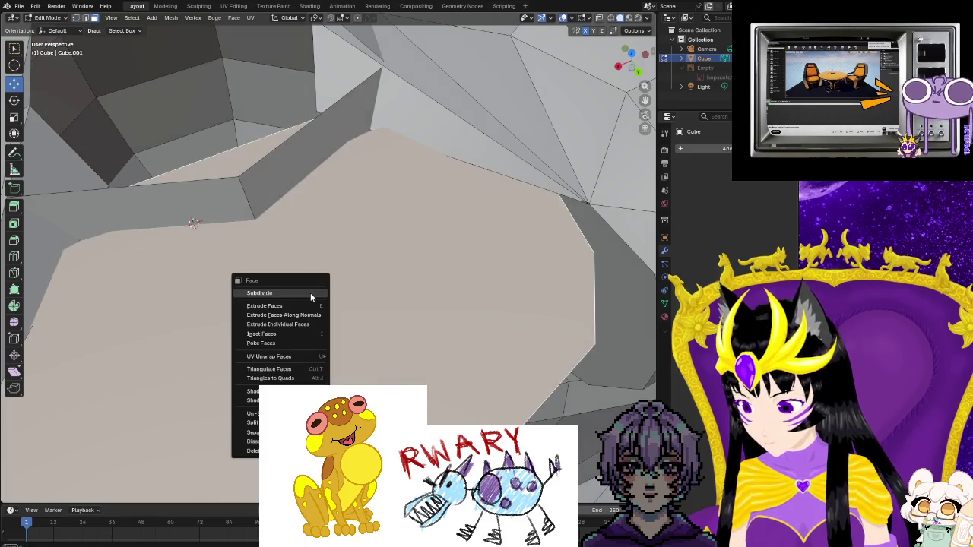
scroll(193, 222, down, 2)
- Dismiss the face menu, orbit behind the frog and select the neck loop
scroll(228, 243, down, 2)
scroll(250, 258, down, 3)
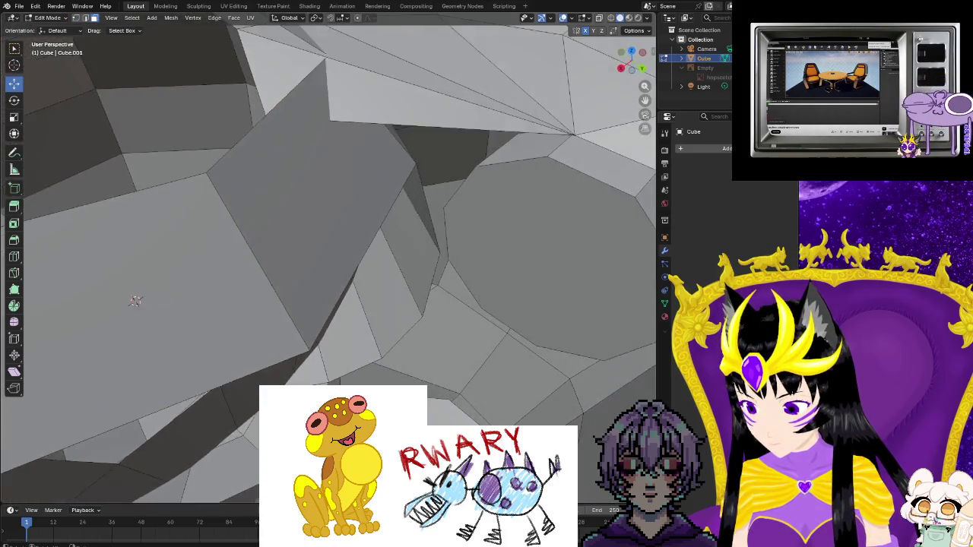
scroll(268, 271, down, 4)
scroll(221, 388, down, 3)
middle_drag(195, 386, 288, 340)
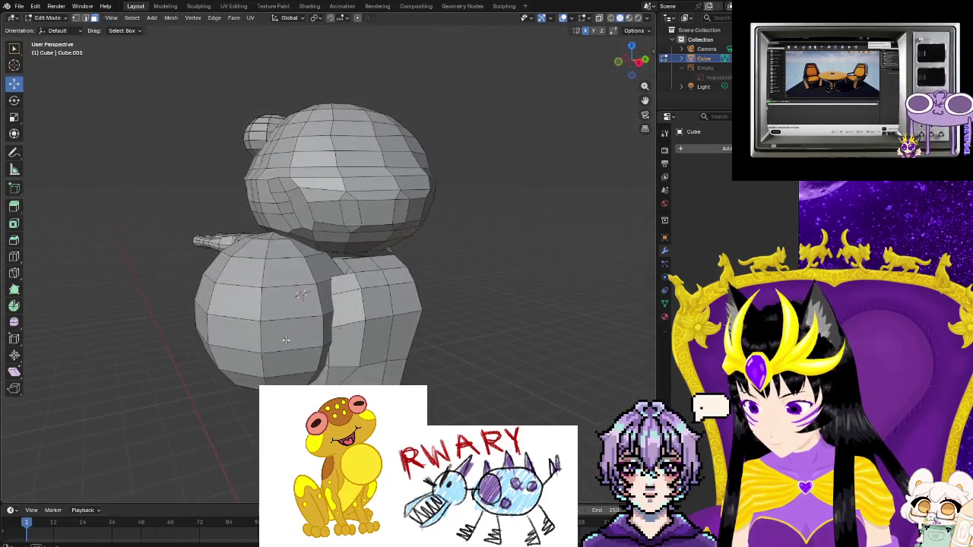
click(340, 250)
scroll(344, 319, up, 2)
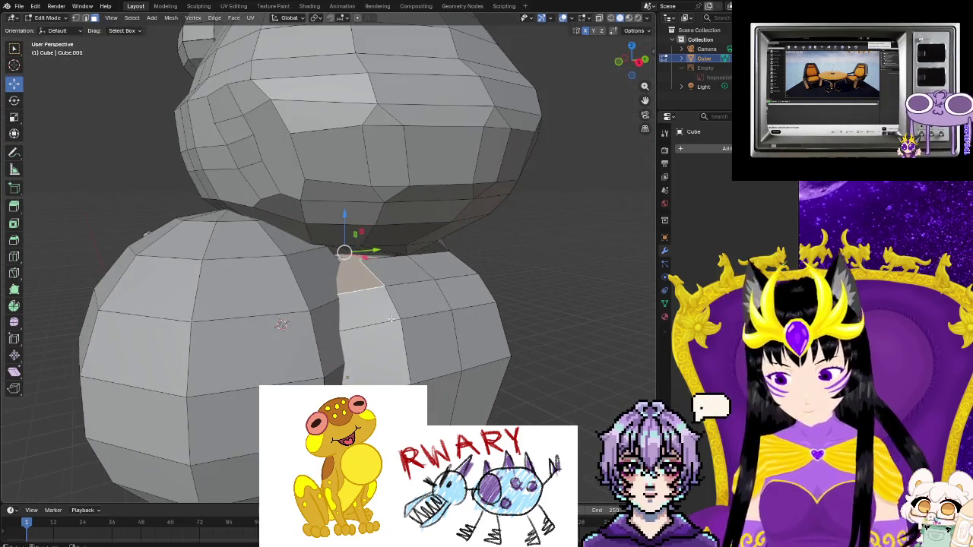
scroll(346, 332, up, 2)
scroll(347, 332, up, 2)
scroll(343, 335, up, 2)
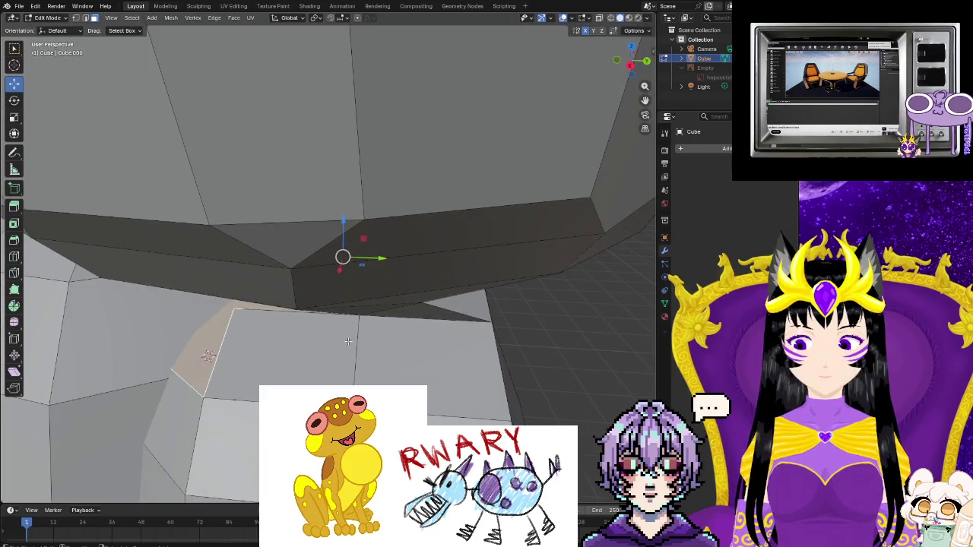
- Zoom in around the neck gap, opening the vertex menu twice without applying anything
mouse_move(347, 342)
middle_down()
mouse_move(350, 352)
mouse_move(369, 340)
middle_up()
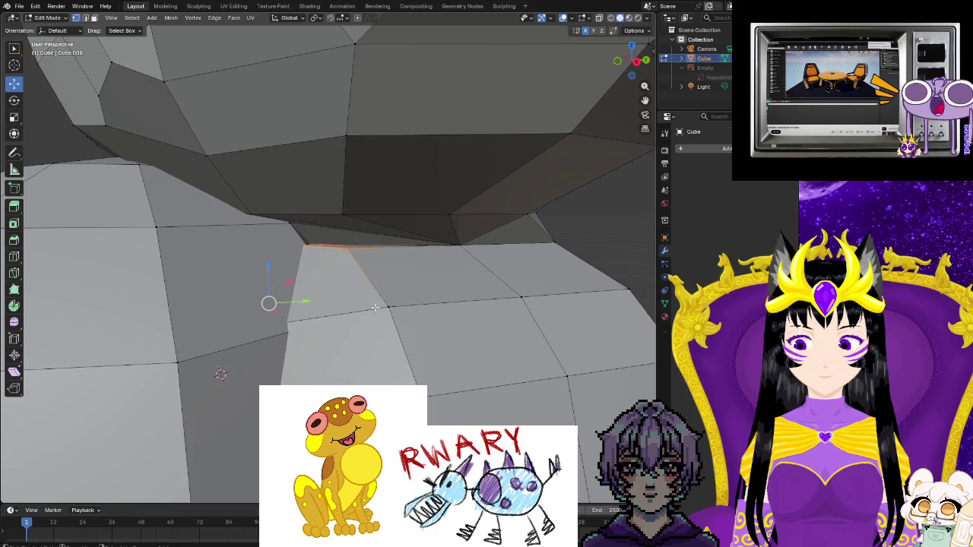
scroll(374, 307, up, 2)
scroll(376, 309, up, 2)
scroll(380, 313, up, 3)
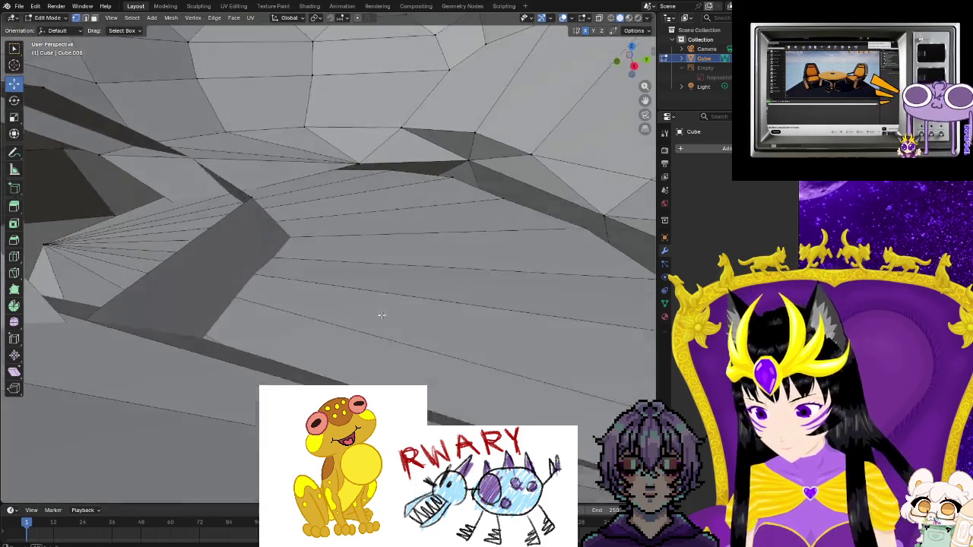
middle_drag(381, 315, 251, 413)
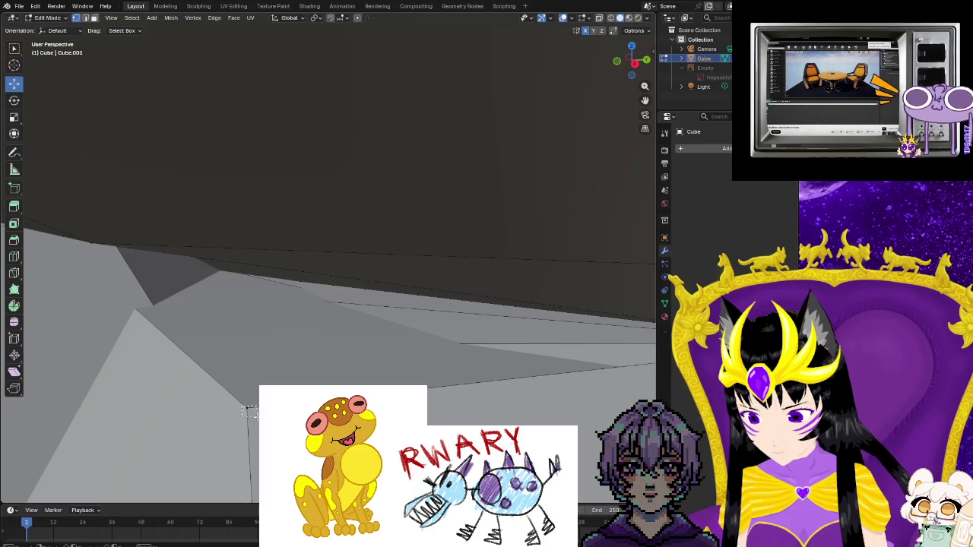
right_click(247, 409)
middle_drag(247, 409, 345, 277)
right_click(345, 277)
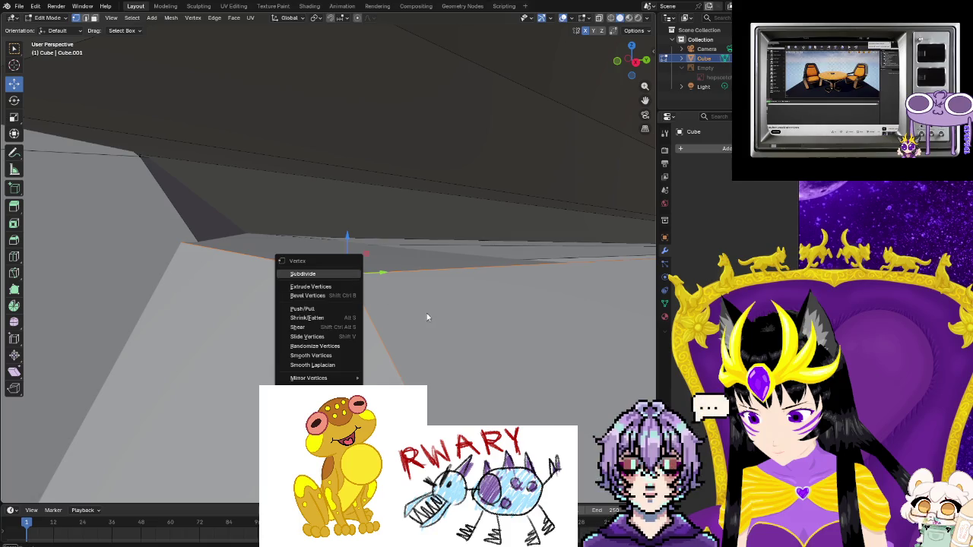
mouse_move(426, 317)
middle_down()
mouse_move(453, 329)
mouse_move(297, 377)
middle_up()
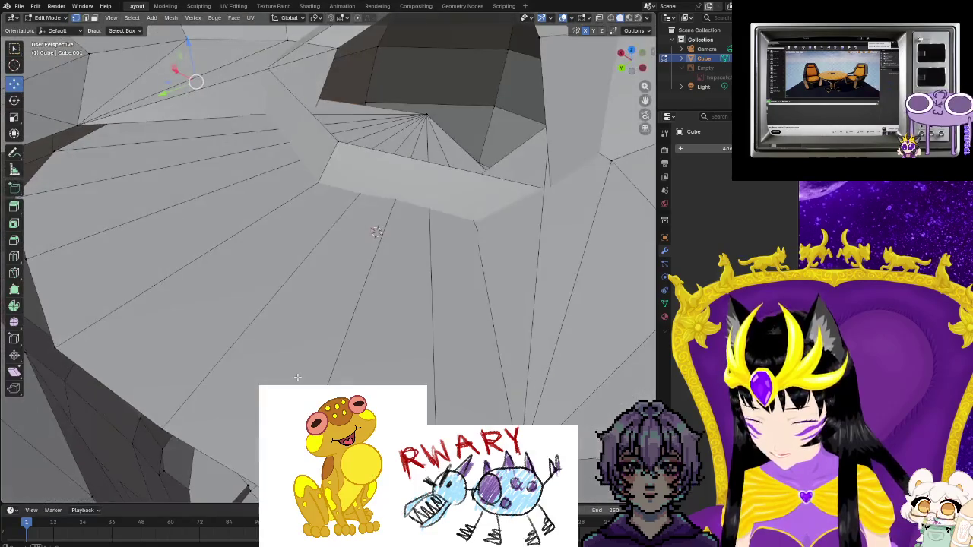
- Select the thin triangle fan and wider neck faces bordering the head-body gap
alt+click(299, 380)
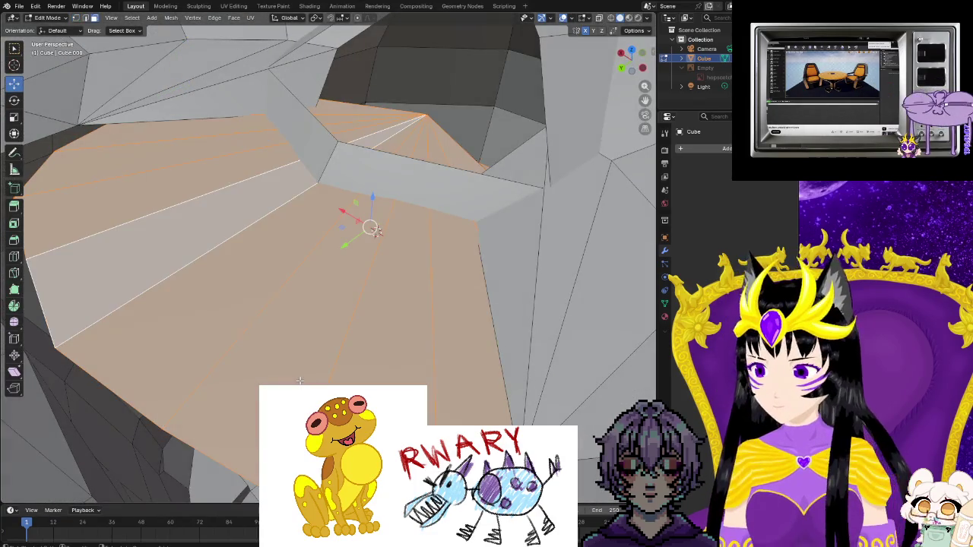
alt+click(299, 380)
alt+click(299, 380)
alt+click(299, 380)
alt+click(299, 381)
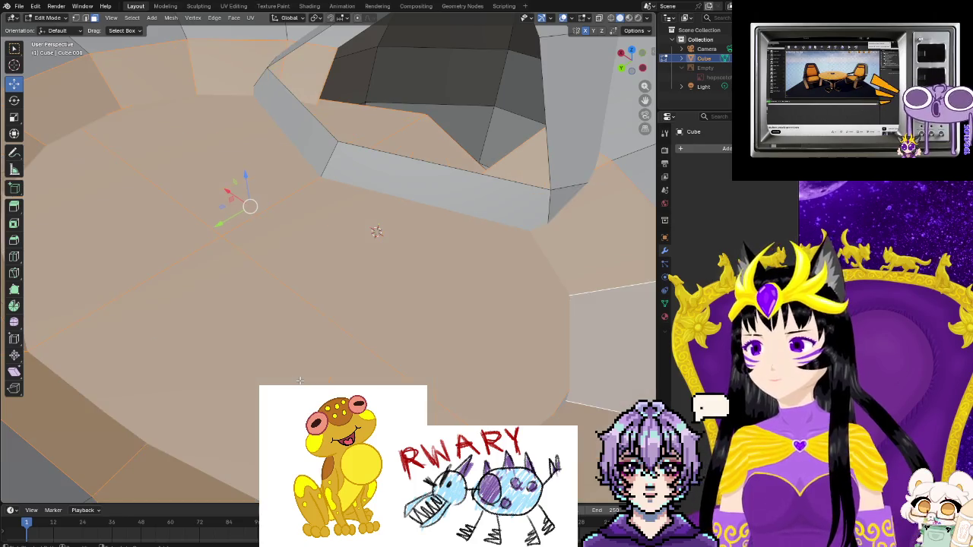
mouse_move(299, 377)
middle_down()
mouse_move(134, 328)
mouse_move(275, 348)
mouse_move(172, 356)
mouse_move(176, 326)
middle_up()
- Run Bridge Edge Loops via F3 and orbit to check the new neck band
key(ctrl+f)
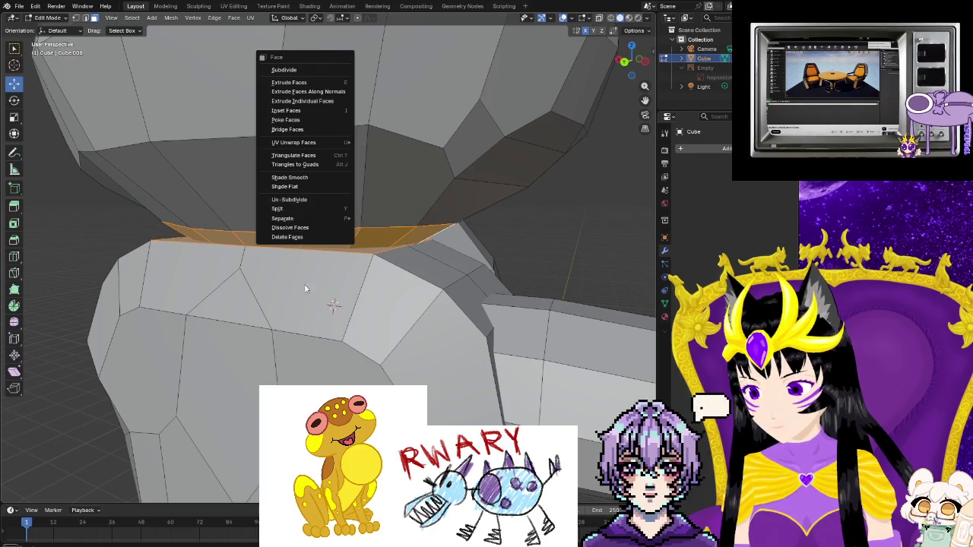
key(Escape)
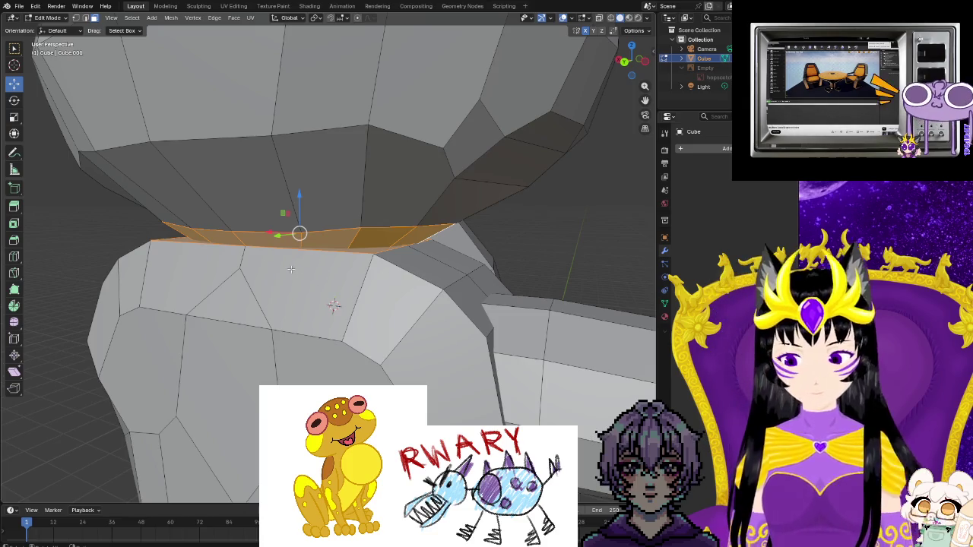
key(F3)
key(Return)
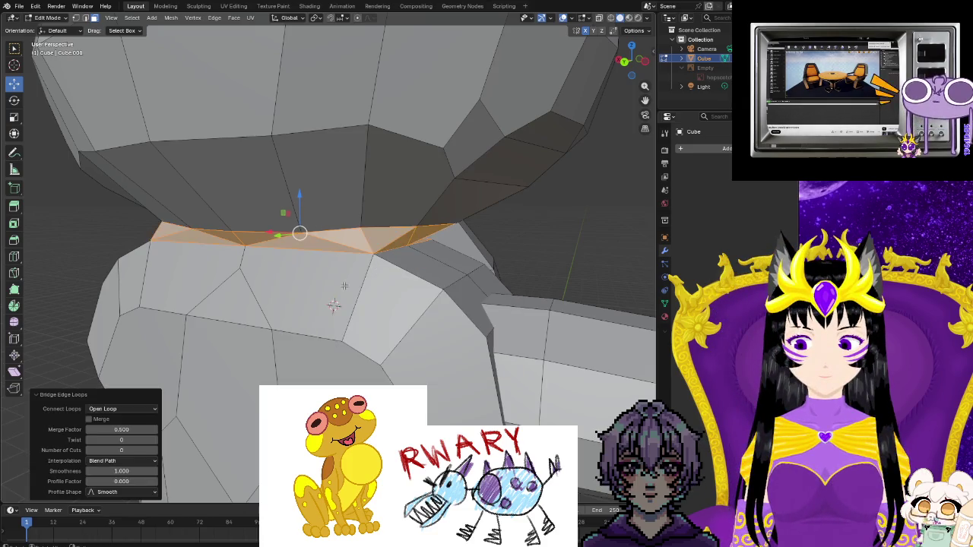
click(335, 304)
mouse_move(334, 304)
middle_down()
mouse_move(423, 297)
mouse_move(337, 299)
middle_up()
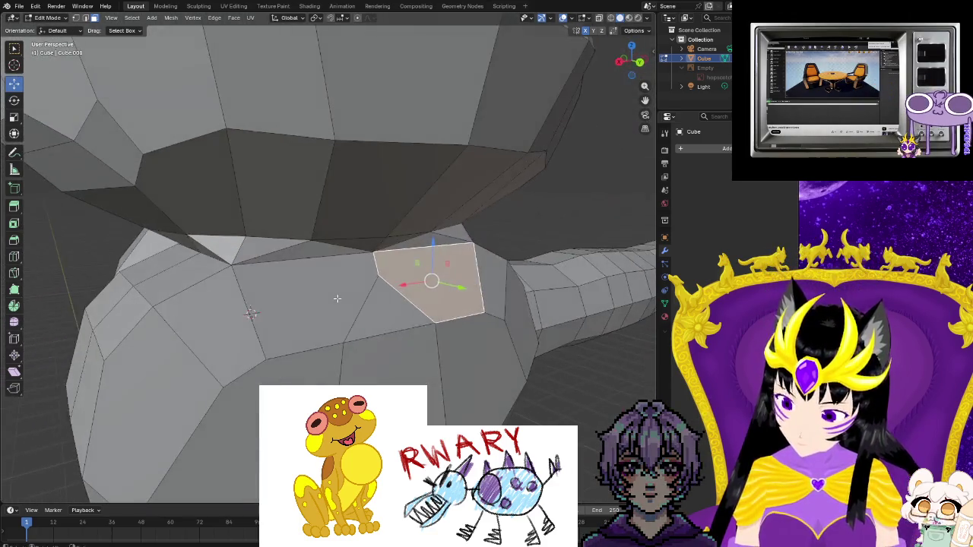
- Reselect the bridged neck strip faces and bridge their edge loops with new faces
key(ctrl+z)
scroll(336, 306, up, 3)
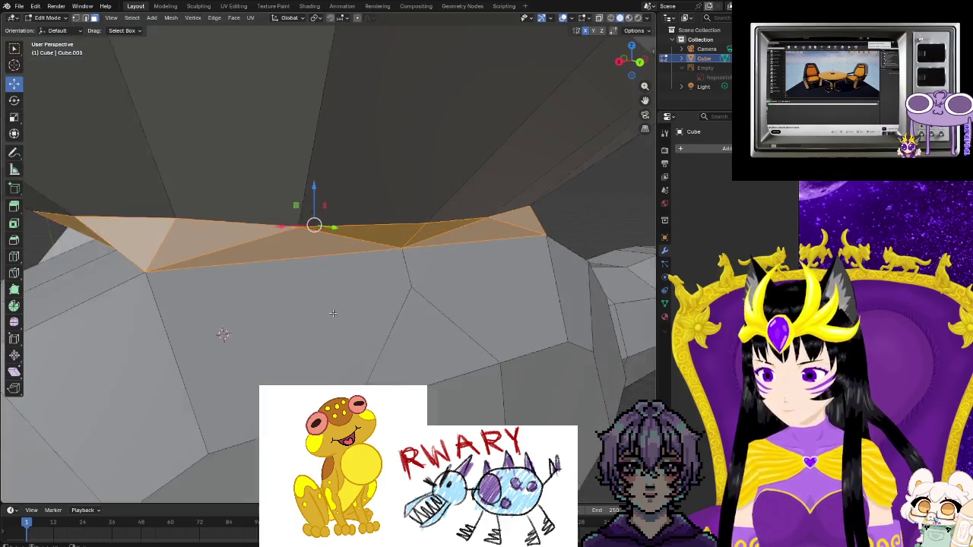
scroll(336, 305, up, 3)
scroll(338, 319, up, 5)
middle_drag(338, 377, 316, 375)
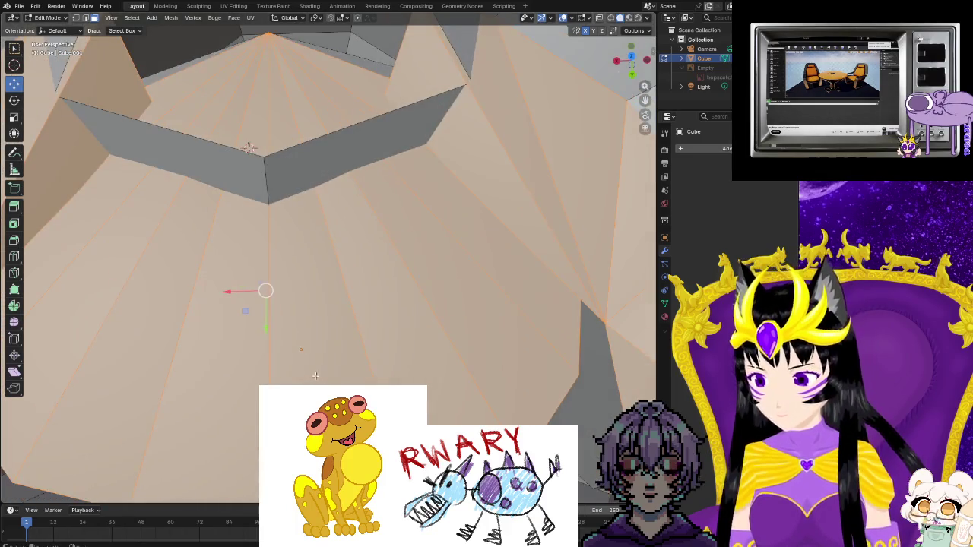
scroll(316, 373, down, 2)
scroll(321, 368, down, 1)
scroll(327, 360, down, 1)
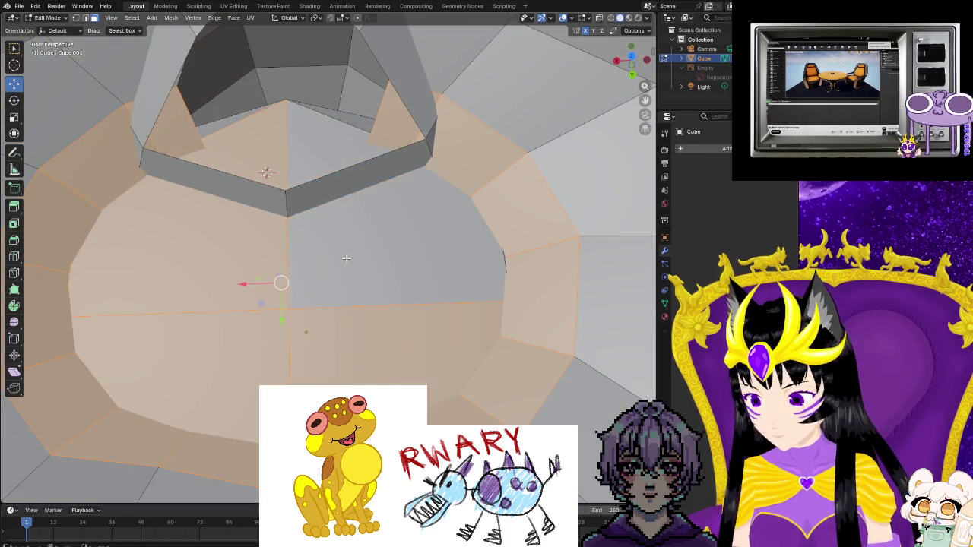
key(F3)
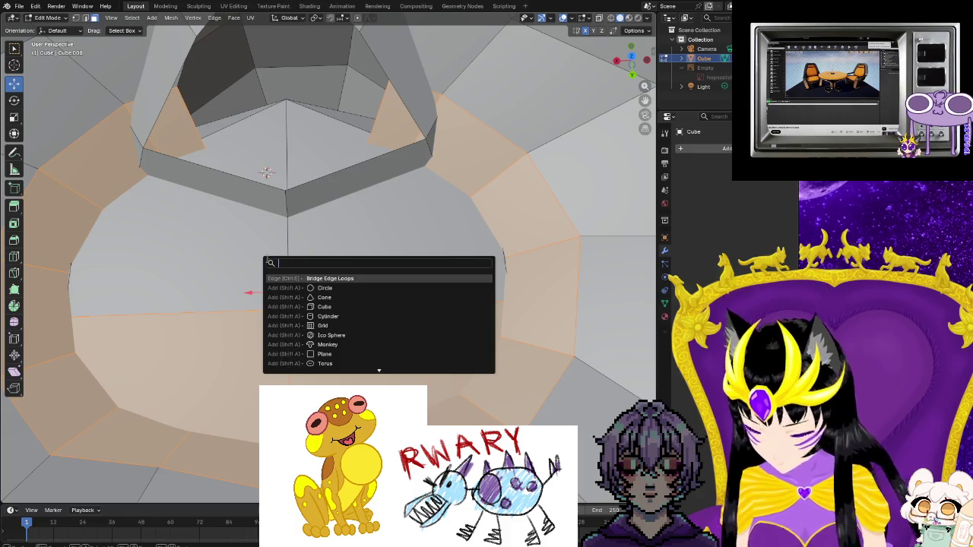
click(341, 280)
- Deselect the ring's upper faces and bridge the remaining loops into a triangle fan
mouse_move(346, 295)
middle_down()
mouse_move(279, 250)
mouse_move(42, 307)
mouse_move(654, 303)
mouse_move(485, 218)
middle_up()
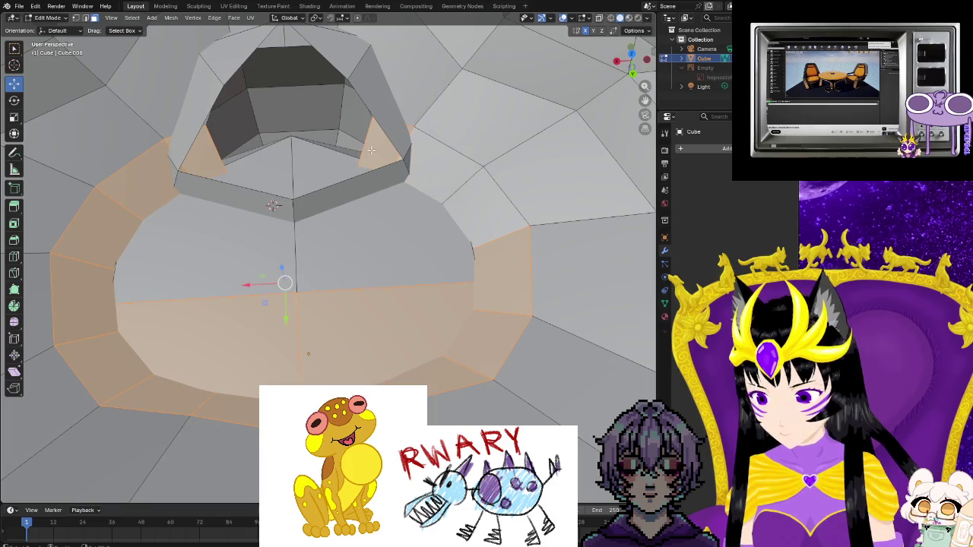
shift+click(148, 184)
shift+click(84, 260)
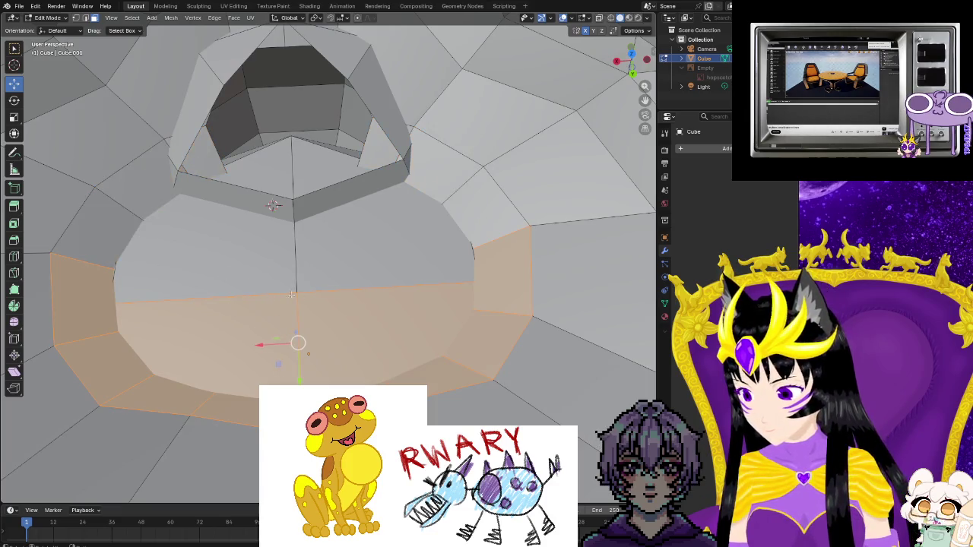
key(F3)
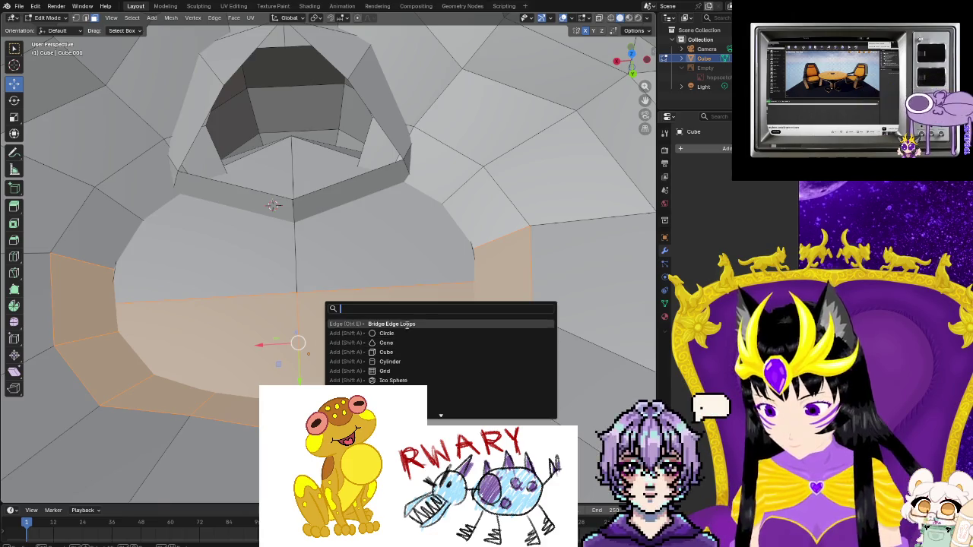
key(Return)
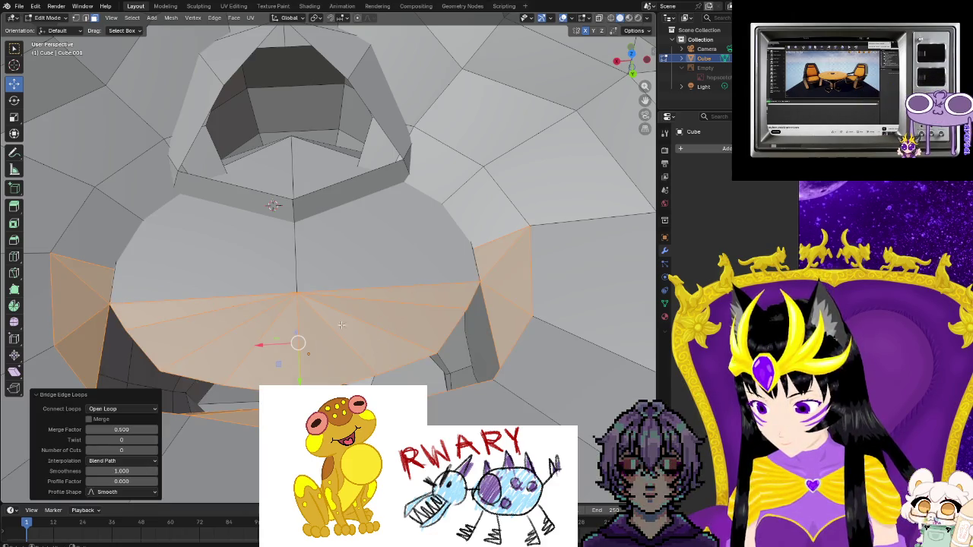
- Box-select the fan of bridged triangles below the head and delete those faces
click(331, 325)
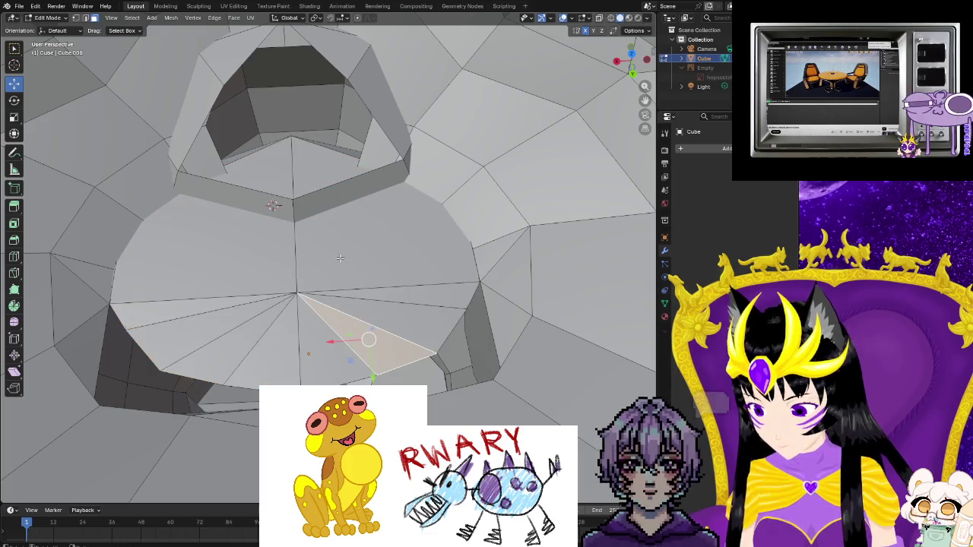
mouse_move(419, 301)
mouse_down()
mouse_move(253, 358)
mouse_move(200, 355)
mouse_up()
right_click(348, 336)
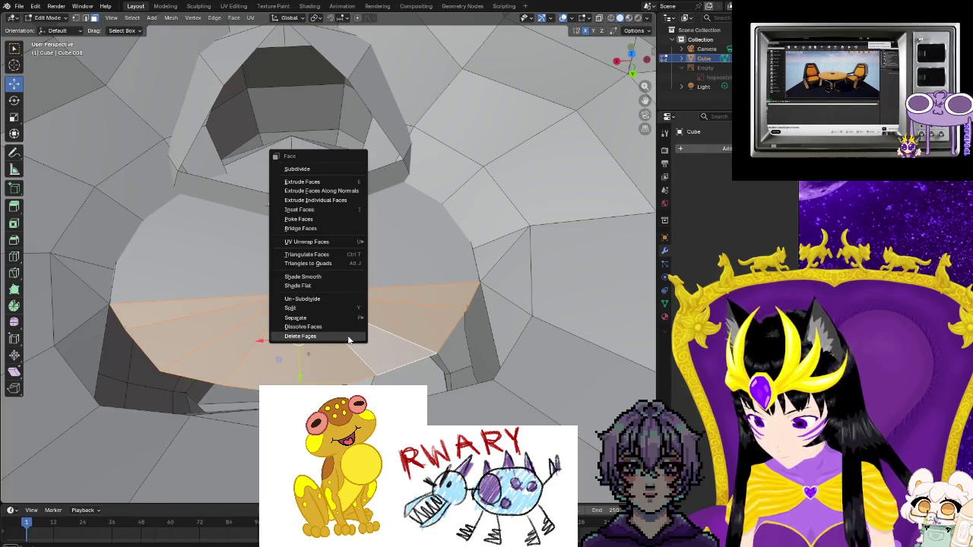
click(346, 335)
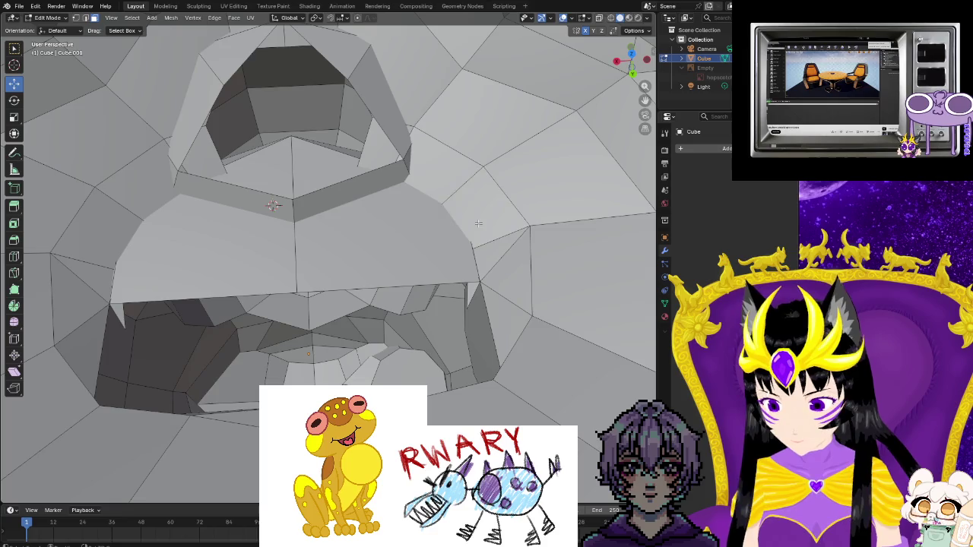
shift+click(380, 228)
shift+click(205, 243)
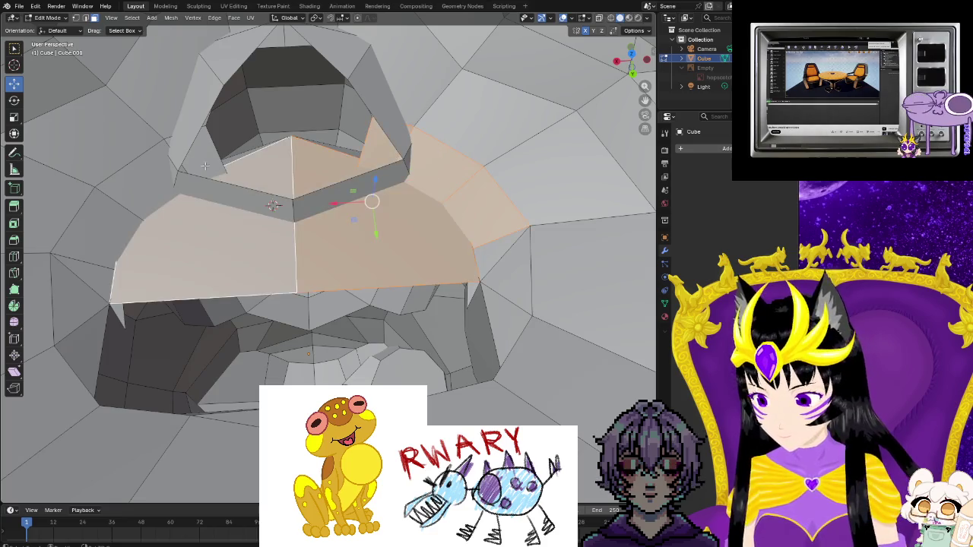
- Select the band faces under the head and bridge their edge loops
shift+click(228, 152)
shift+click(137, 182)
shift+click(83, 228)
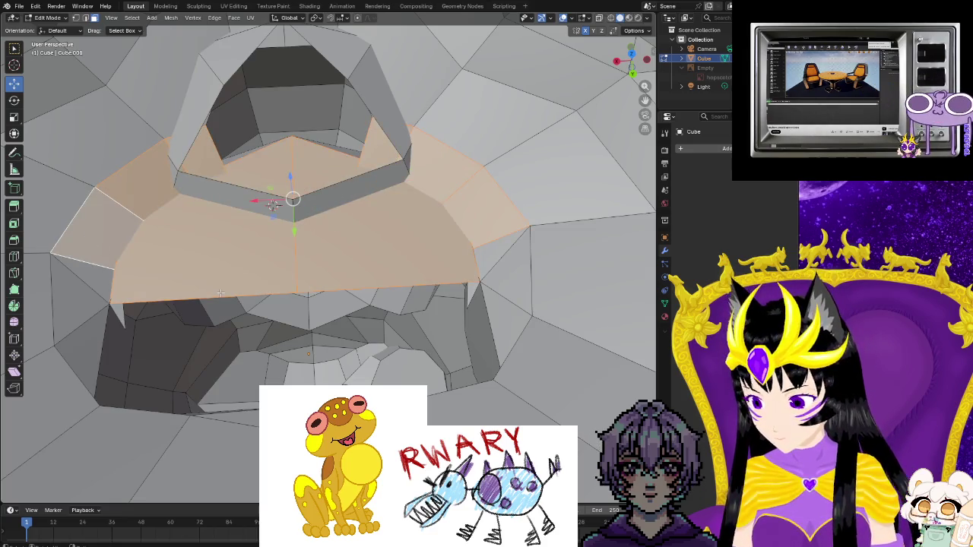
key(F3)
click(256, 312)
- Undo the triangle fan above the mouth and select the small face below the upper jaw
key(alt+a)
scroll(271, 233, up, 5)
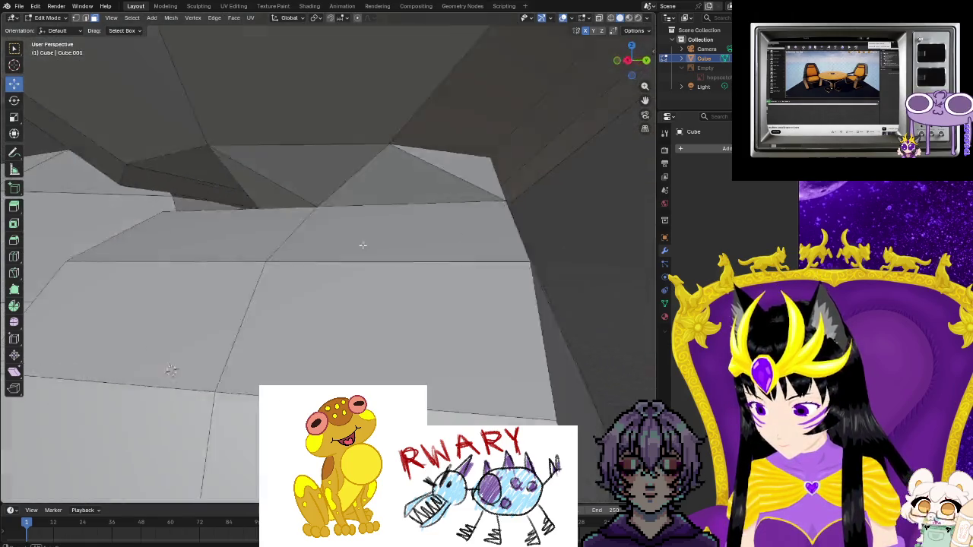
scroll(291, 261, down, 4)
middle_drag(292, 261, 270, 335)
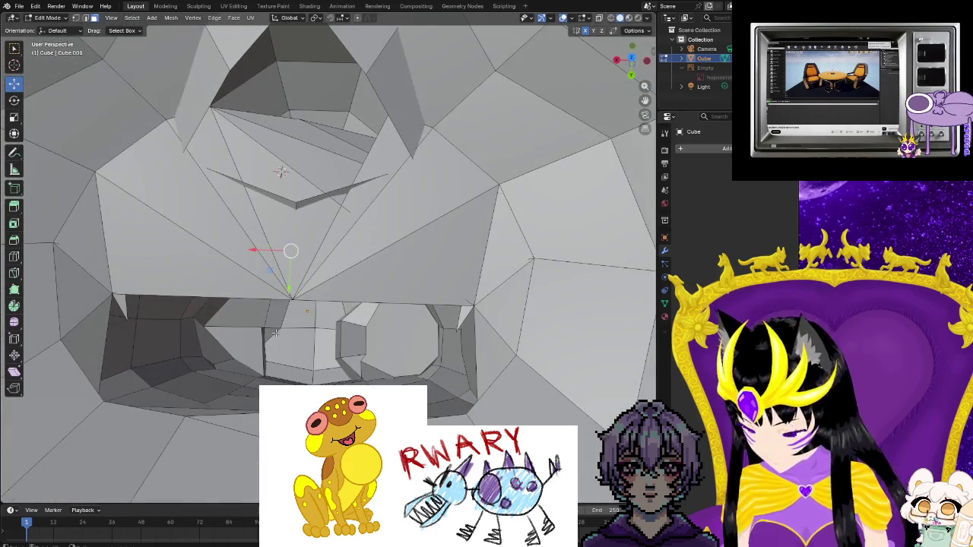
key(ctrl+z)
key(ctrl+z)
click(331, 316)
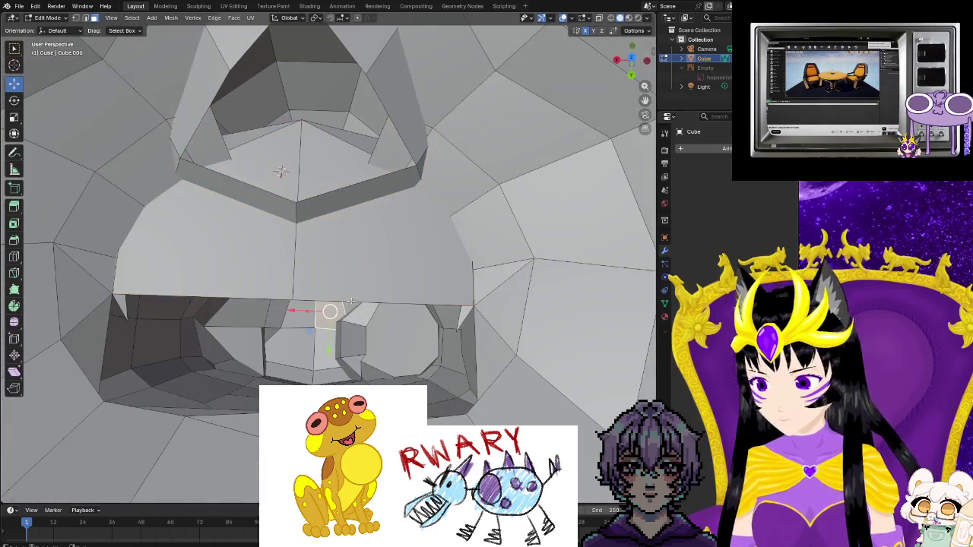
middle_drag(303, 213, 304, 219)
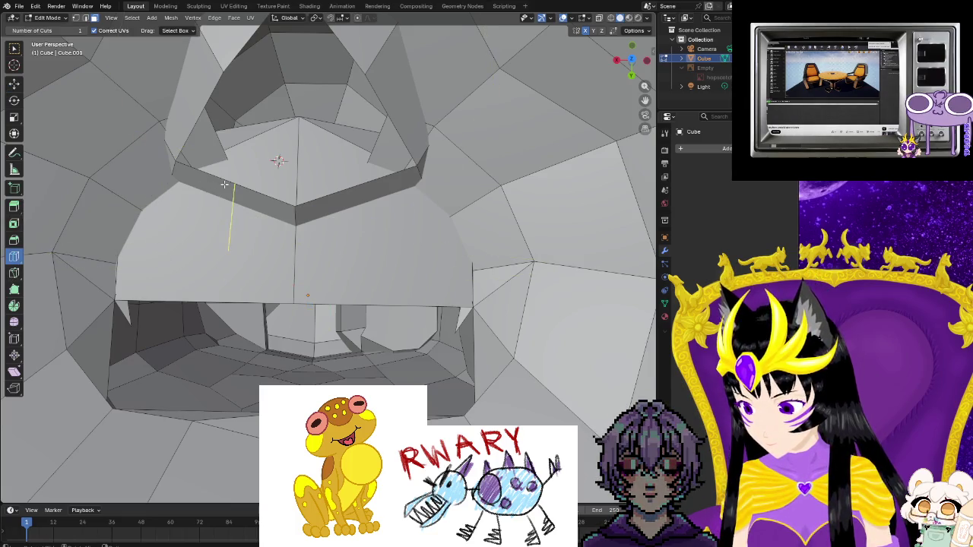
- Orbit around the mouth area and select the thin strip face inside it
middle_drag(169, 239, 180, 253)
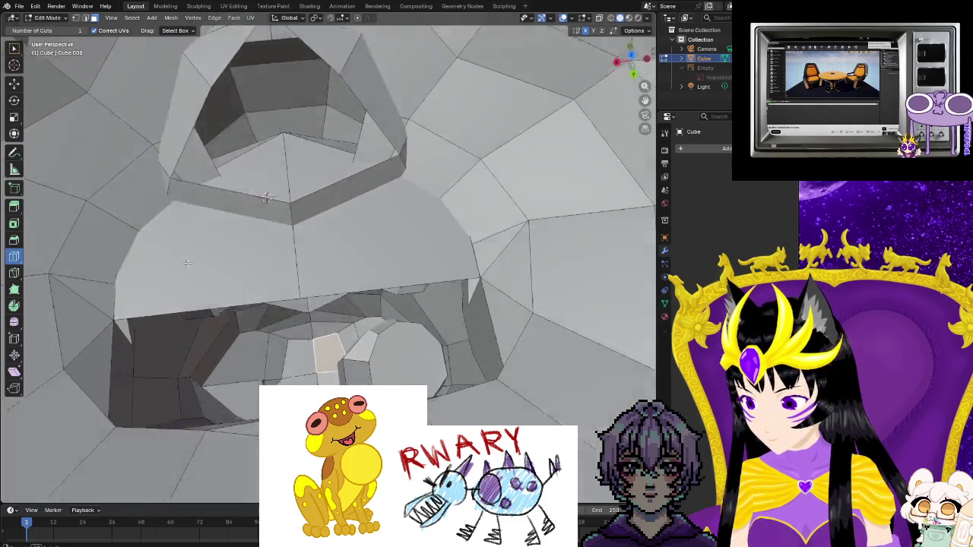
scroll(180, 244, up, 4)
scroll(179, 250, down, 4)
scroll(180, 252, up, 3)
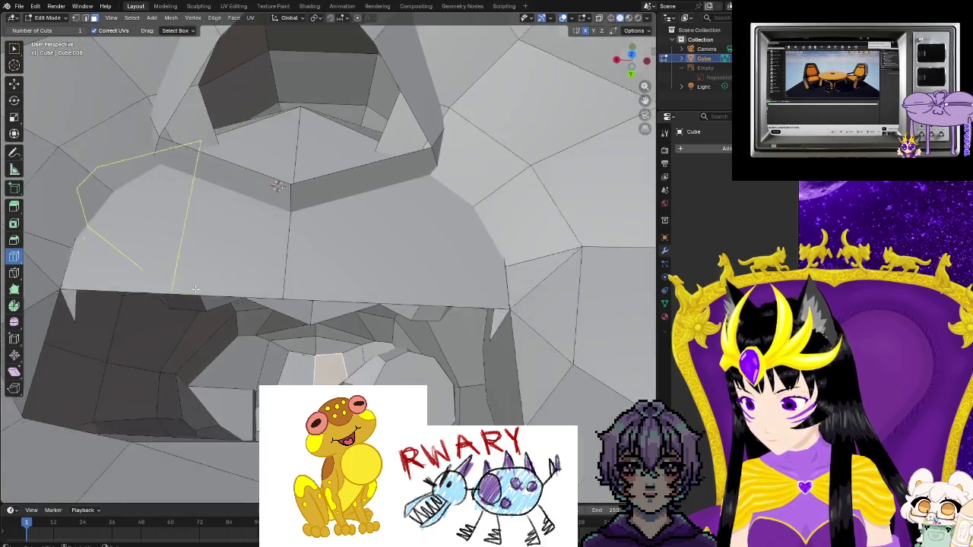
mouse_move(180, 252)
middle_down()
mouse_move(104, 256)
mouse_move(38, 237)
mouse_move(373, 300)
middle_up()
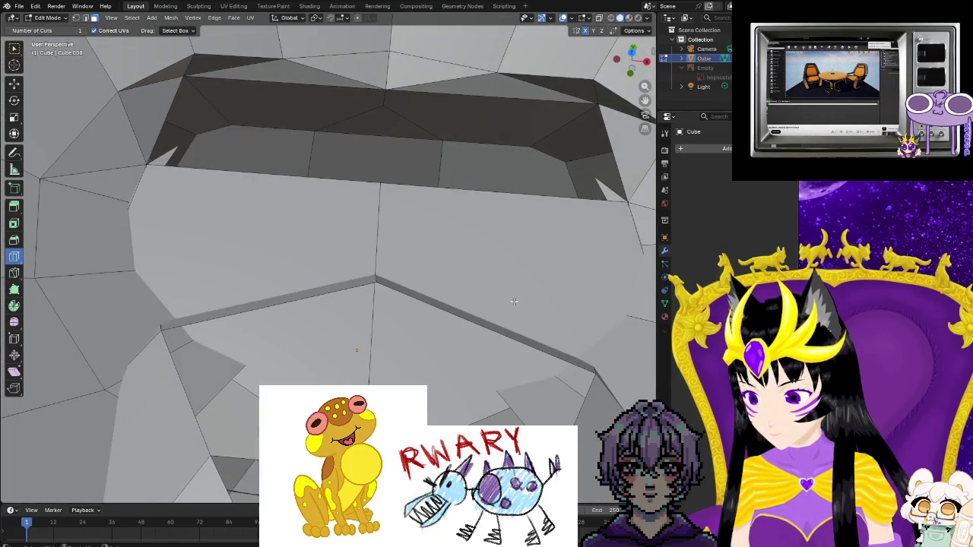
mouse_move(530, 342)
middle_down()
mouse_move(336, 238)
mouse_move(282, 288)
mouse_move(484, 260)
mouse_move(475, 285)
middle_up()
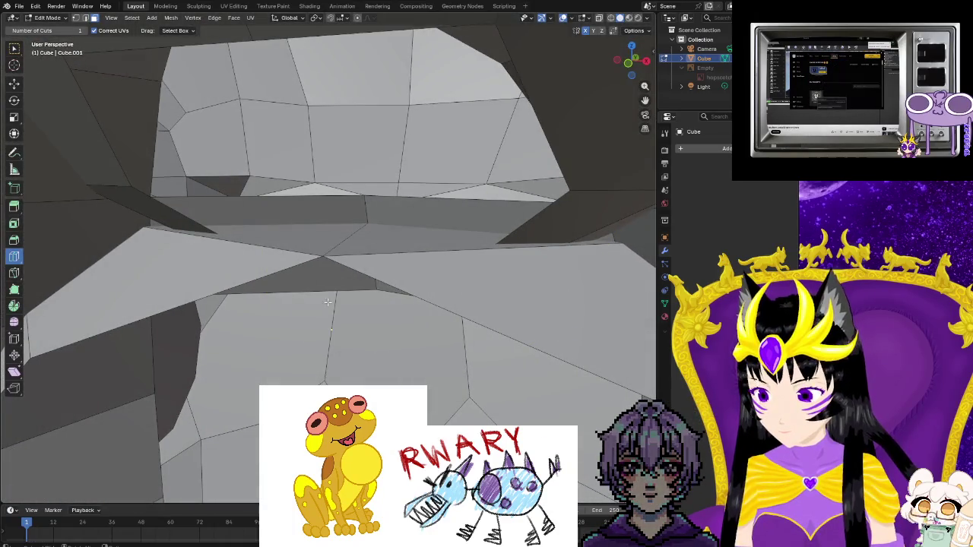
mouse_move(274, 216)
middle_down()
mouse_move(358, 278)
mouse_move(178, 319)
mouse_move(176, 303)
middle_up()
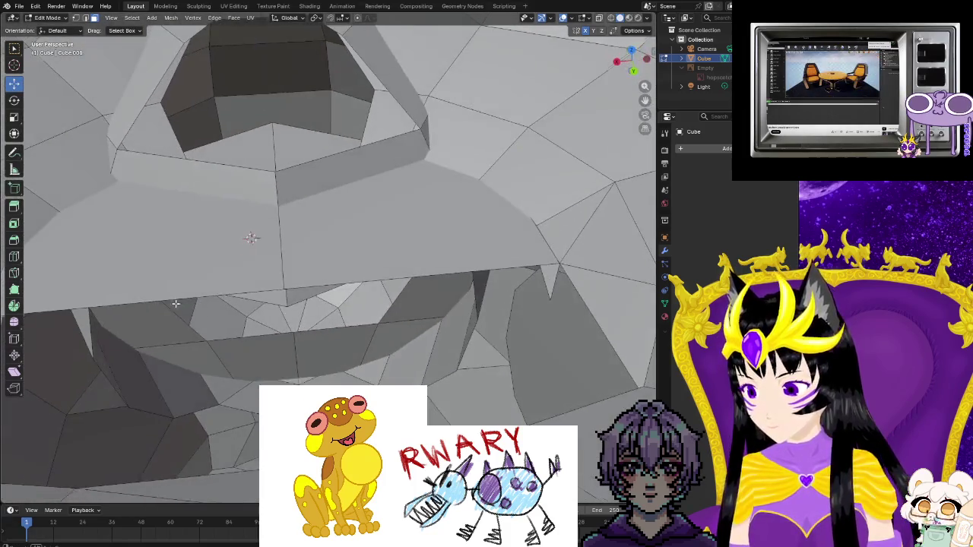
click(327, 178)
mouse_move(228, 197)
middle_down()
mouse_move(199, 175)
mouse_move(103, 161)
middle_up()
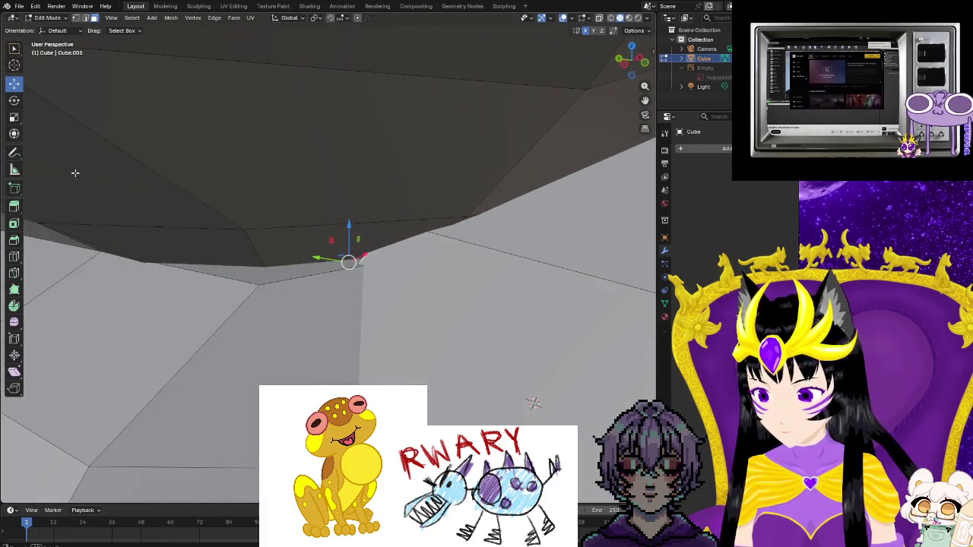
middle_drag(87, 174, 149, 218)
- Delete the thin strip face, then the large neighbouring face beside the gap
key(ctrl+f)
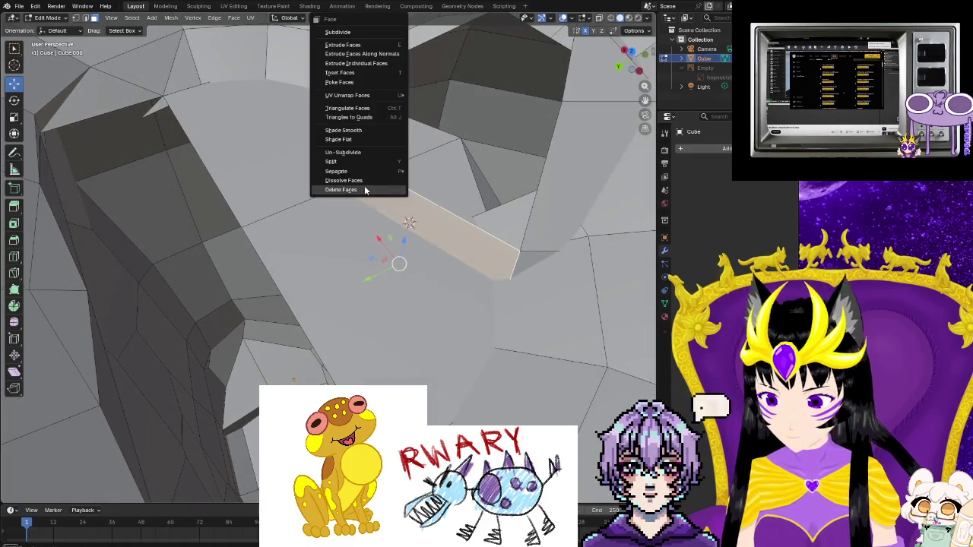
click(365, 190)
key(ctrl+f)
key(ctrl+f)
click(307, 238)
key(ctrl+f)
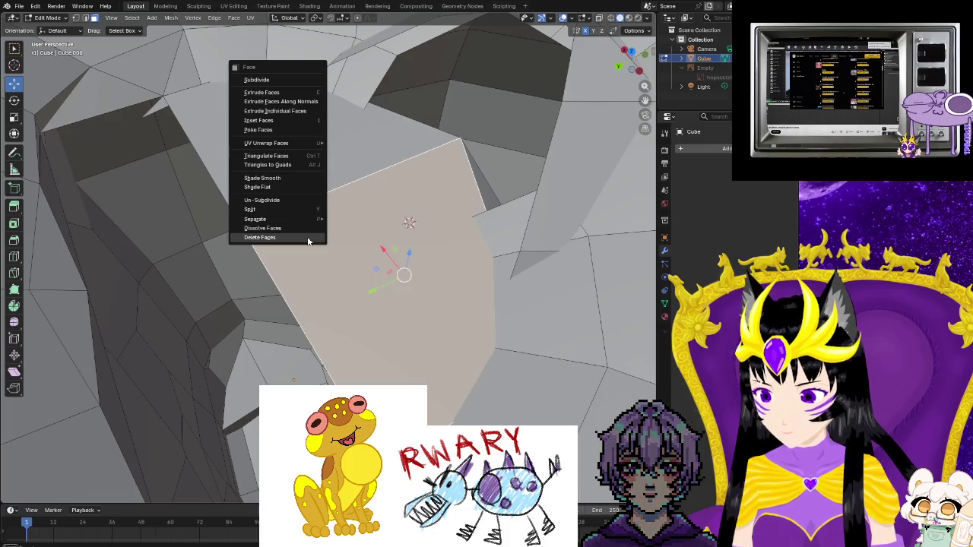
click(307, 237)
click(282, 196)
key(ctrl+f)
click(282, 196)
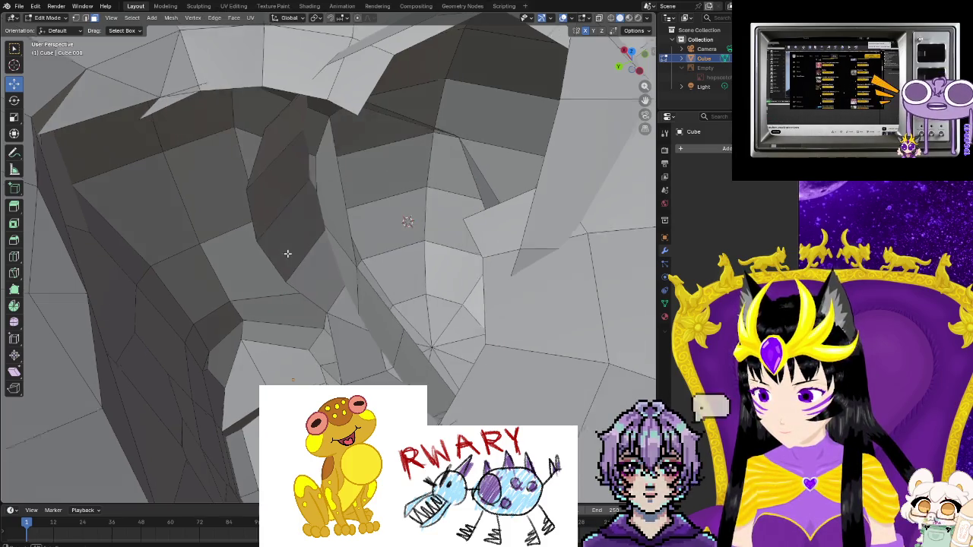
- Inspect the head-body junction and add the neighbouring face to the selection
scroll(284, 254, up, 3)
scroll(385, 217, up, 3)
mouse_move(414, 199)
middle_down()
mouse_move(250, 202)
mouse_move(187, 222)
mouse_move(88, 229)
mouse_move(341, 165)
mouse_move(337, 130)
mouse_move(223, 165)
mouse_move(267, 190)
mouse_move(133, 160)
mouse_move(322, 291)
middle_up()
mouse_move(227, 282)
middle_down()
mouse_move(317, 297)
mouse_move(282, 272)
mouse_move(293, 262)
mouse_move(302, 261)
mouse_move(290, 281)
mouse_move(236, 321)
middle_up()
shift+click(312, 302)
click(220, 320)
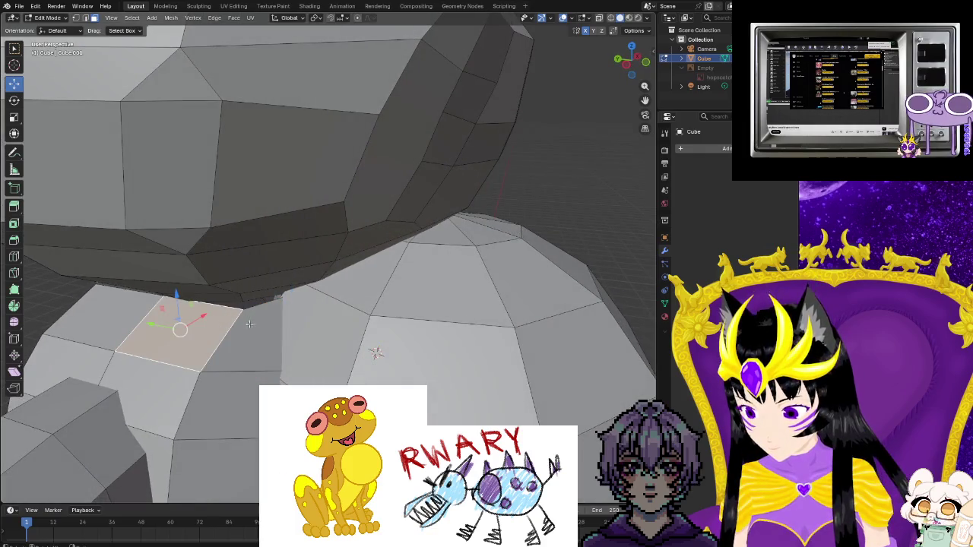
shift+click(250, 324)
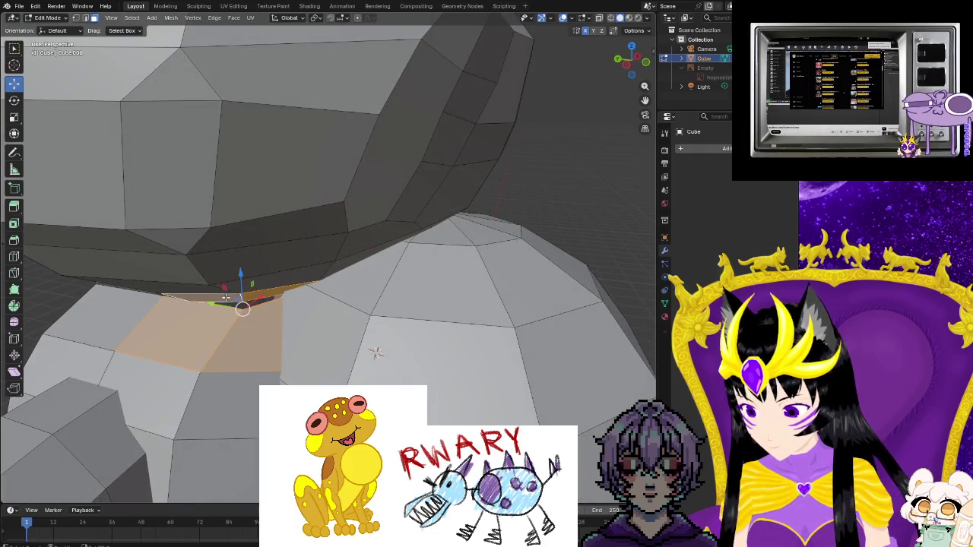
scroll(225, 297, up, 5)
mouse_move(225, 297)
middle_down()
mouse_move(494, 359)
mouse_move(318, 348)
middle_up()
scroll(494, 359, down, 5)
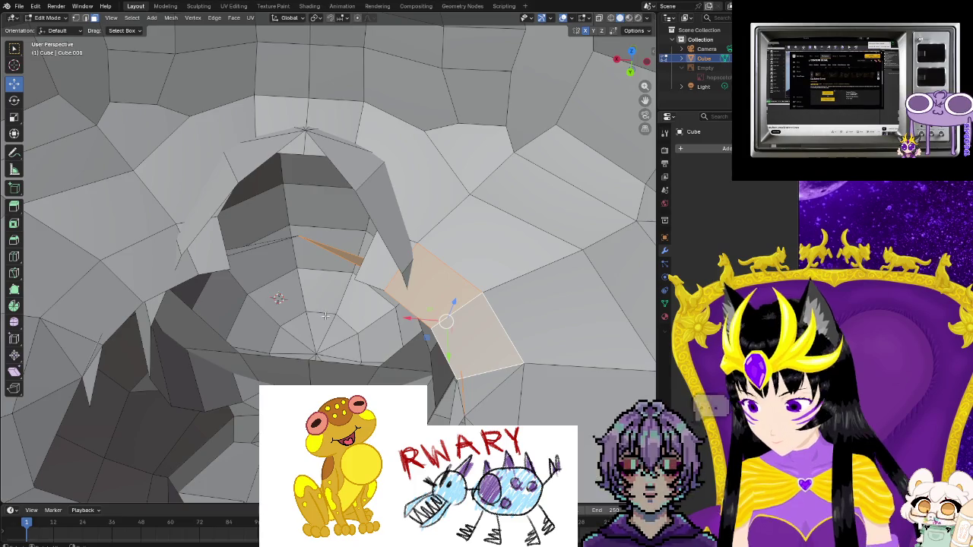
scroll(320, 313, up, 1)
scroll(352, 270, up, 5)
scroll(352, 269, down, 5)
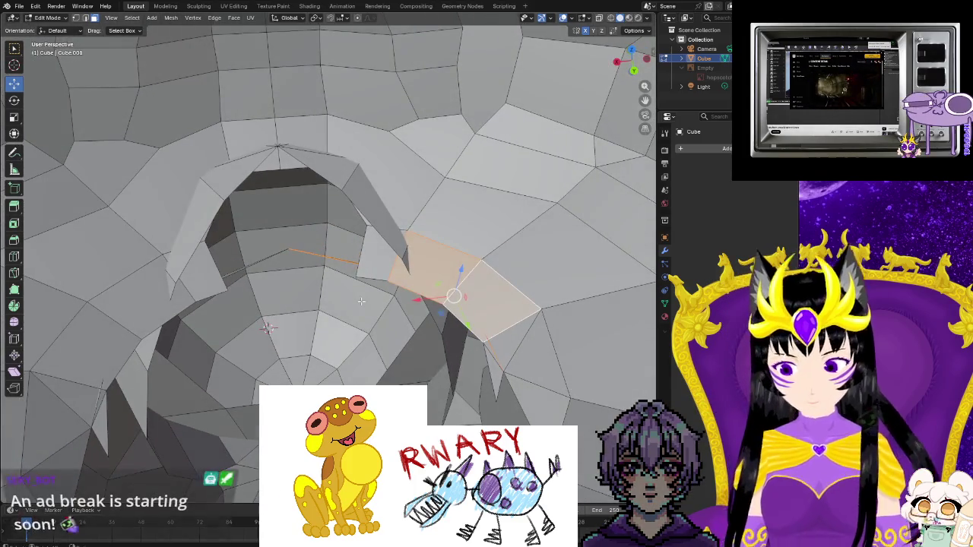
key(F3)
key(Return)
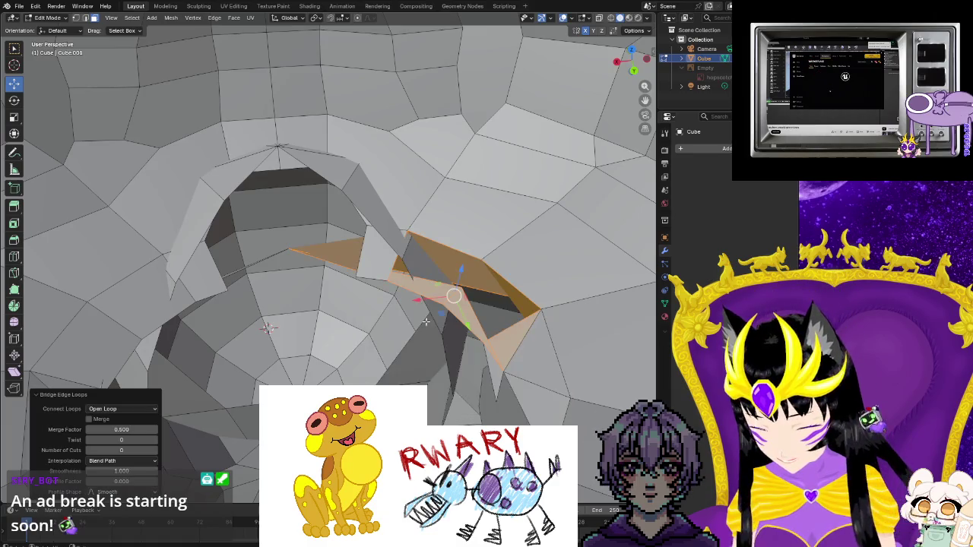
scroll(325, 348, up, 4)
scroll(259, 305, down, 3)
mouse_move(259, 305)
middle_down()
mouse_move(243, 297)
mouse_move(329, 299)
middle_up()
scroll(327, 289, down, 3)
scroll(316, 295, up, 3)
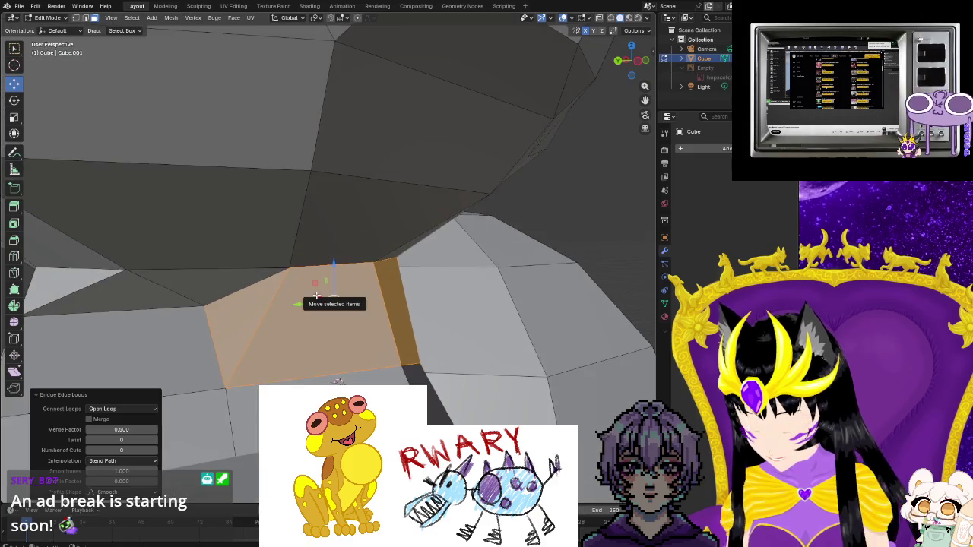
key(ctrl+z)
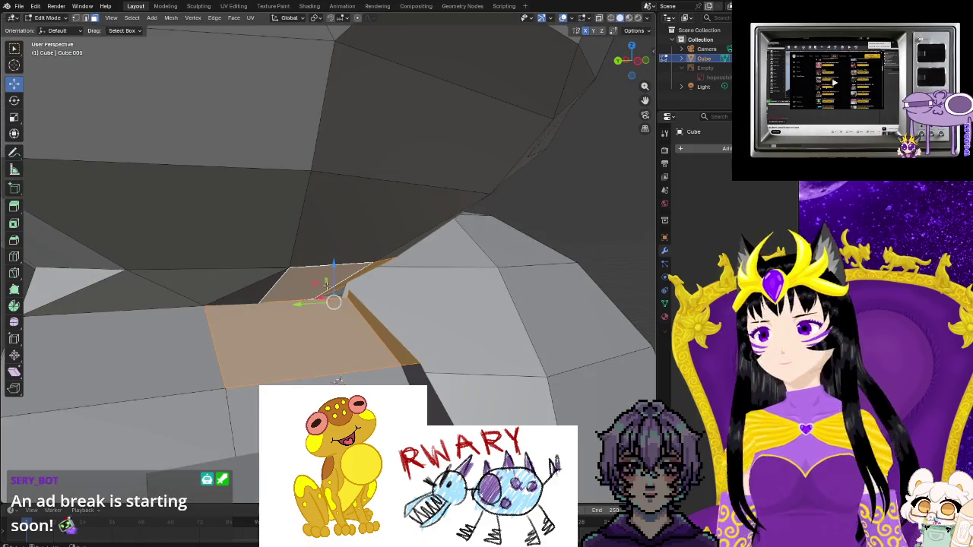
middle_drag(297, 333, 455, 346)
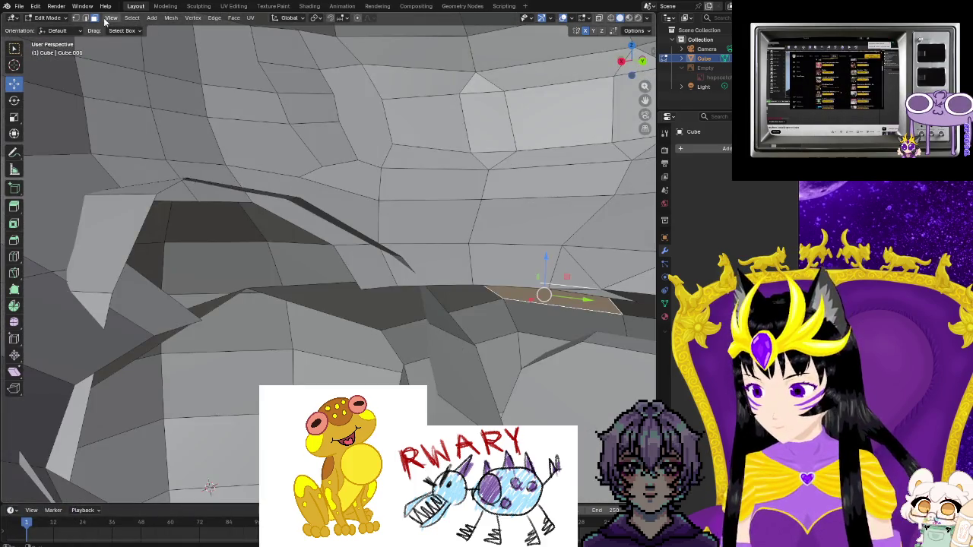
mouse_move(532, 304)
middle_down()
mouse_move(586, 384)
mouse_move(556, 415)
middle_up()
mouse_move(215, 466)
middle_down()
mouse_move(380, 380)
mouse_move(478, 358)
mouse_move(474, 364)
mouse_move(434, 339)
mouse_move(487, 311)
mouse_move(433, 386)
mouse_move(33, 381)
mouse_move(247, 341)
middle_up()
click(225, 311)
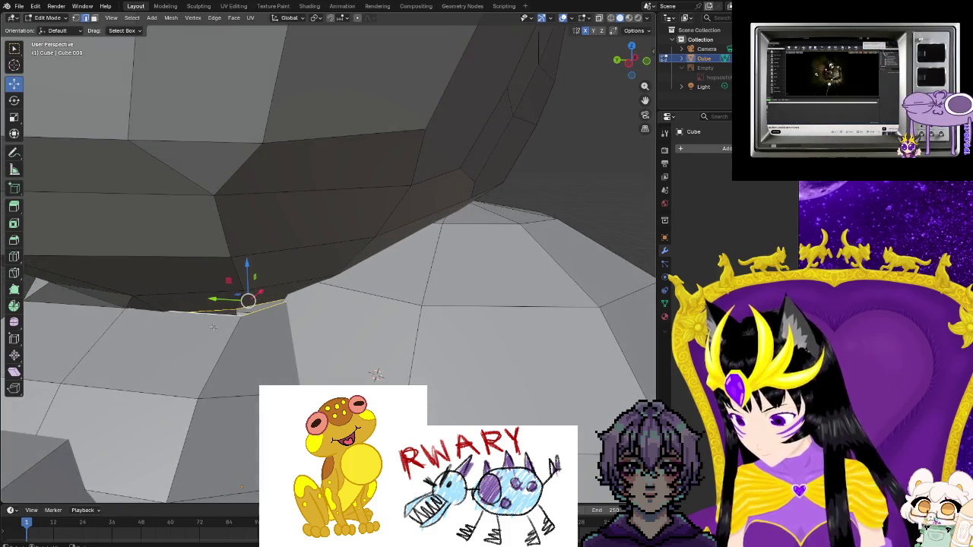
- Bridge the selected gap edges into a new face joining head and body
key(F3)
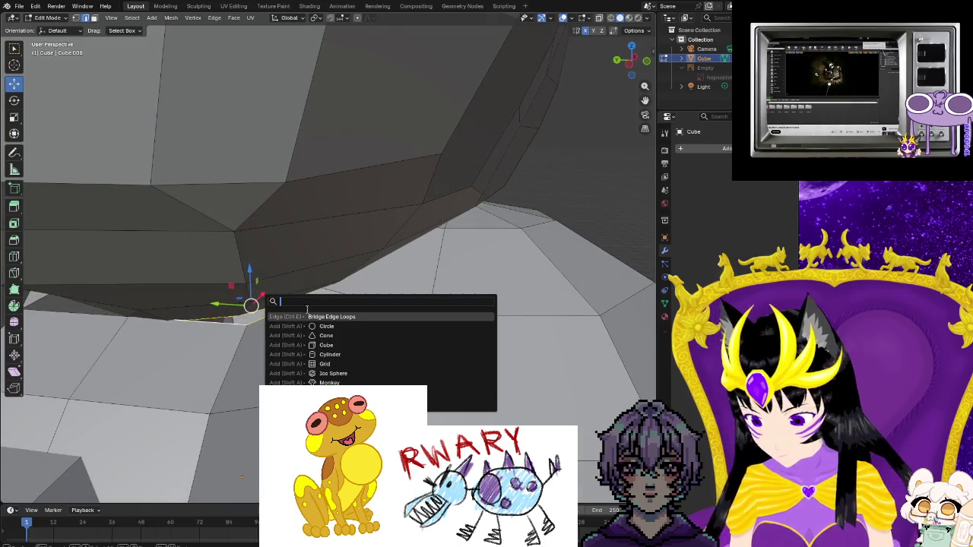
click(309, 314)
middle_drag(252, 348, 311, 352)
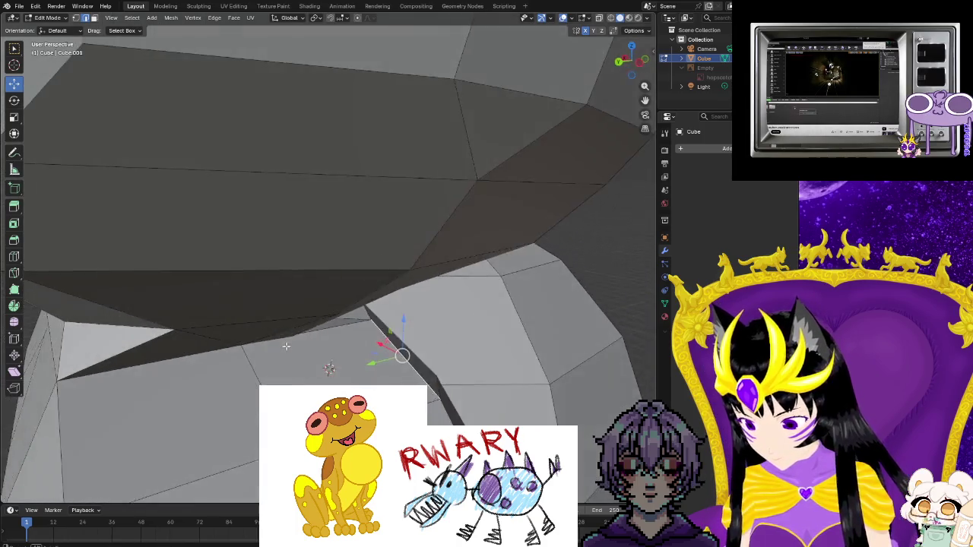
scroll(311, 352, down, 5)
scroll(305, 357, down, 3)
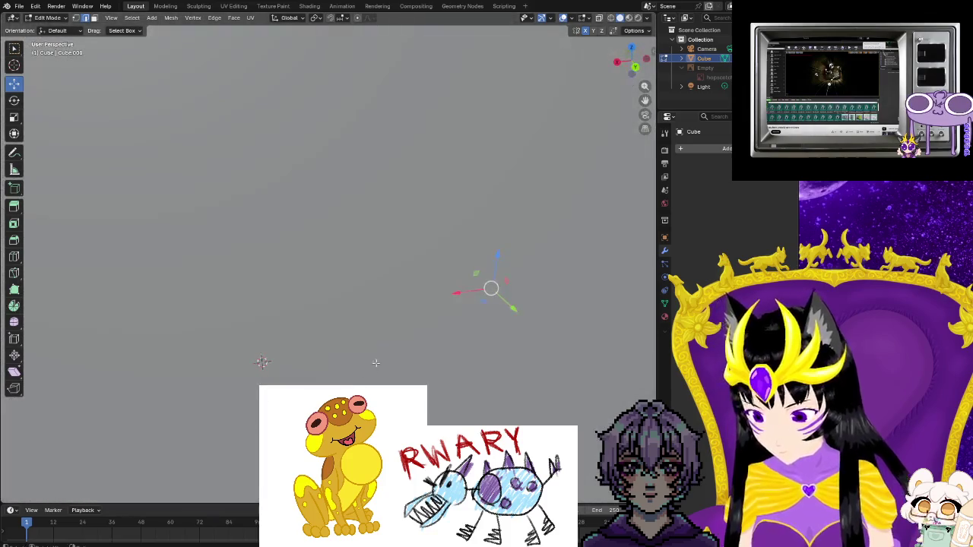
scroll(408, 362, up, 8)
mouse_move(408, 363)
middle_down()
mouse_move(387, 319)
mouse_move(360, 300)
mouse_move(289, 284)
mouse_move(404, 348)
middle_up()
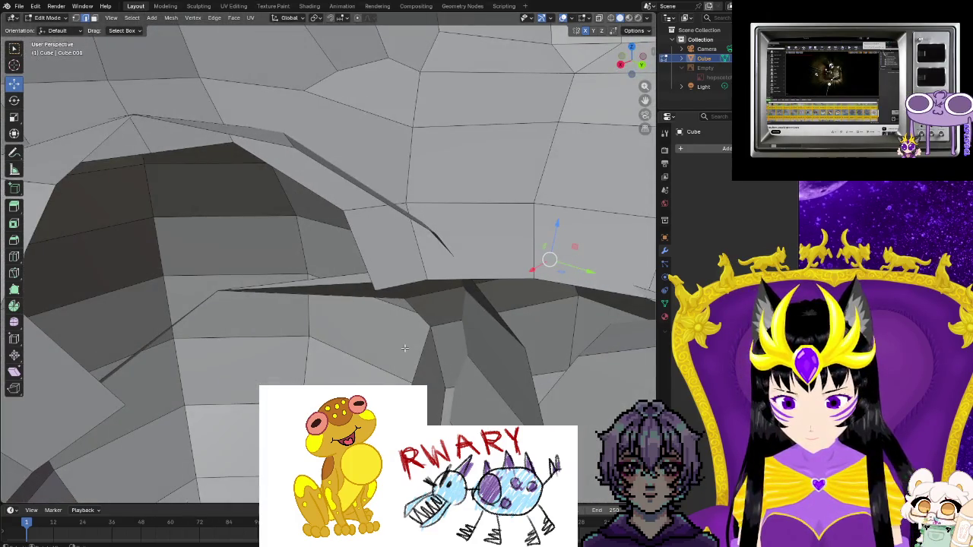
- Select the thin edge strip along the crease and bring up the Edge menu
key(ctrl+l)
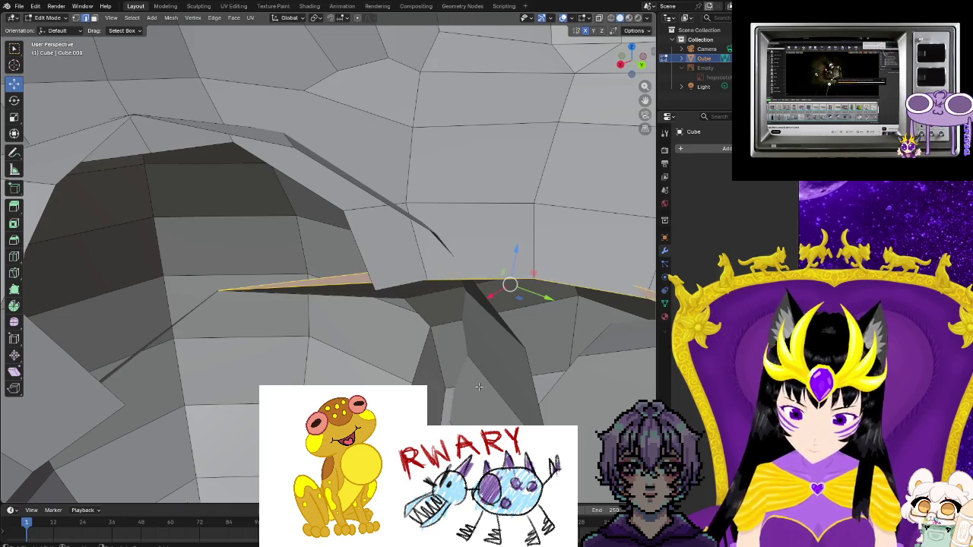
middle_drag(480, 387, 514, 329)
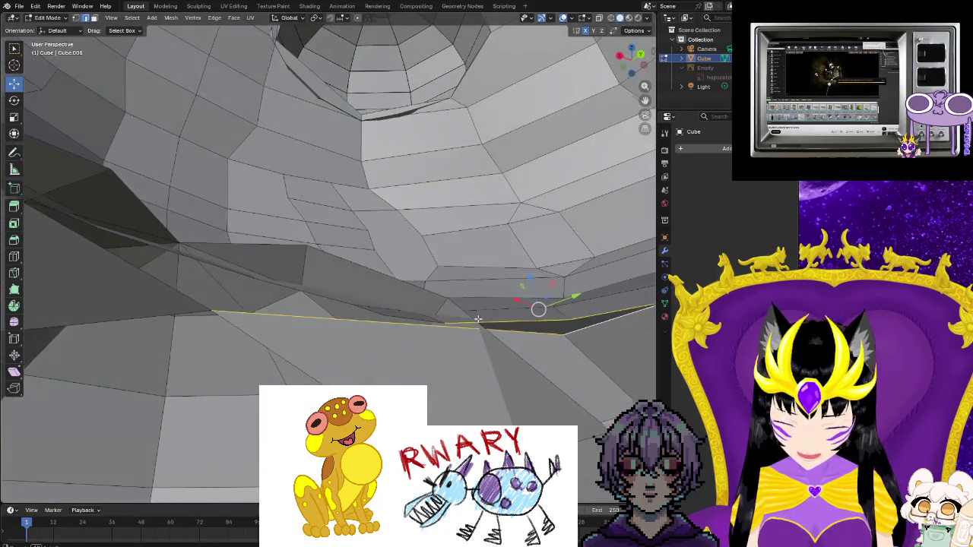
key(ctrl+e)
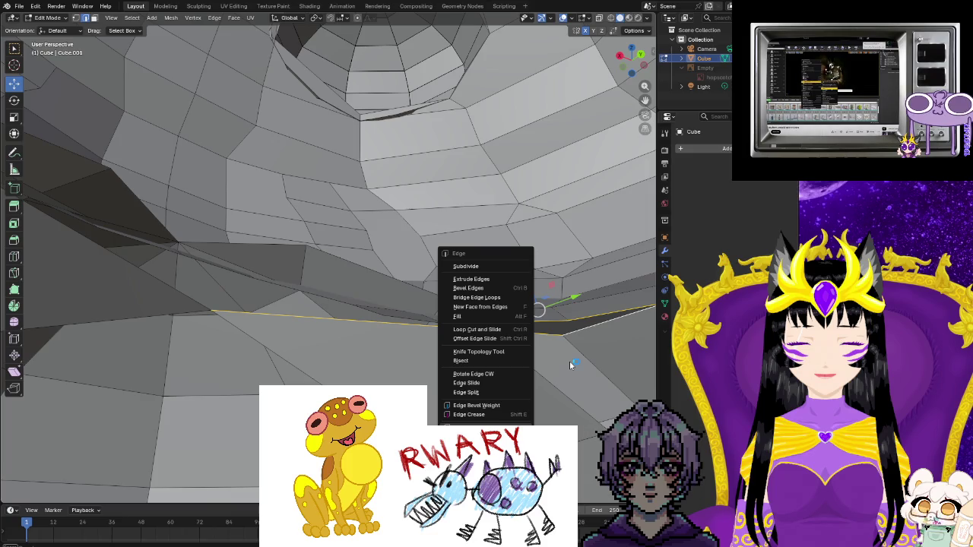
click(469, 314)
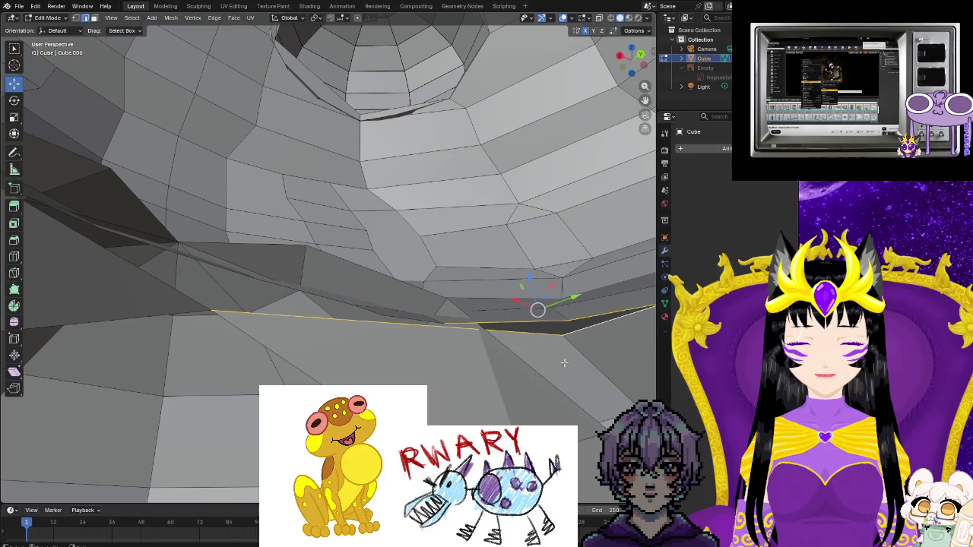
mouse_move(563, 362)
middle_down()
mouse_move(428, 400)
mouse_move(355, 370)
middle_up()
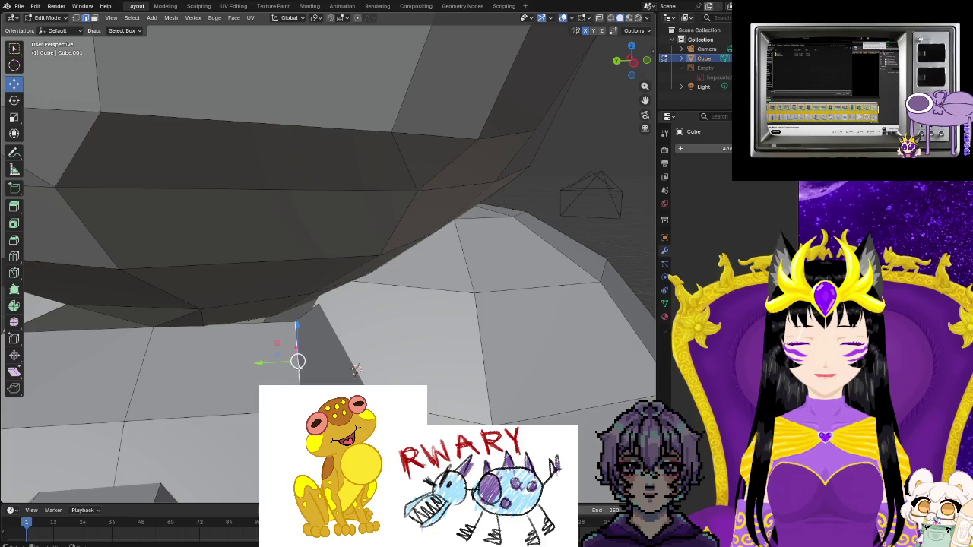
click(307, 337)
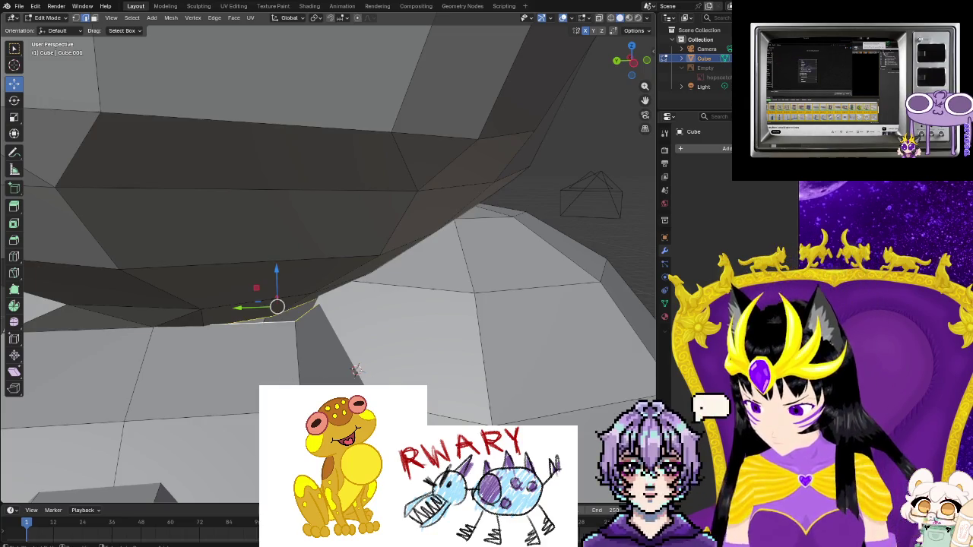
click(268, 357)
middle_drag(355, 370, 237, 385)
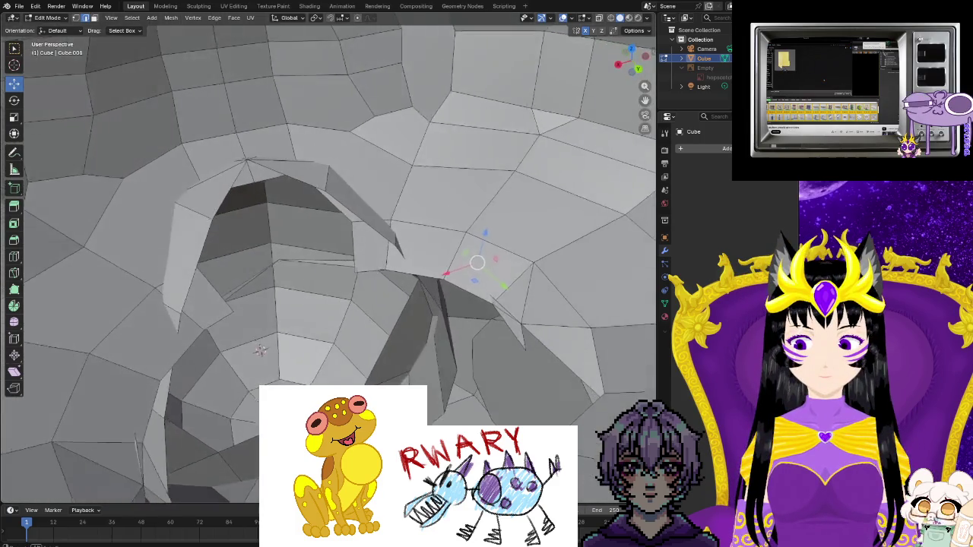
scroll(243, 365, up, 5)
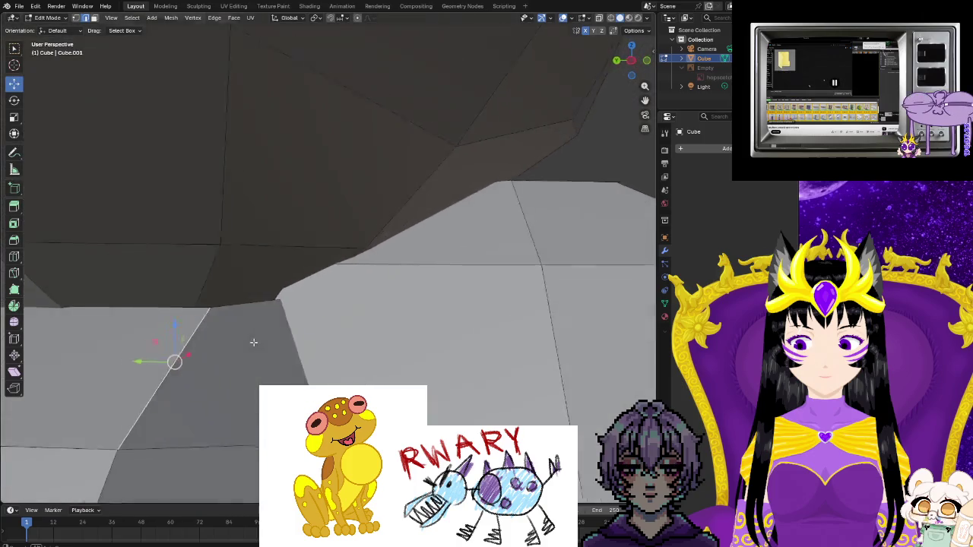
middle_drag(253, 343, 218, 322)
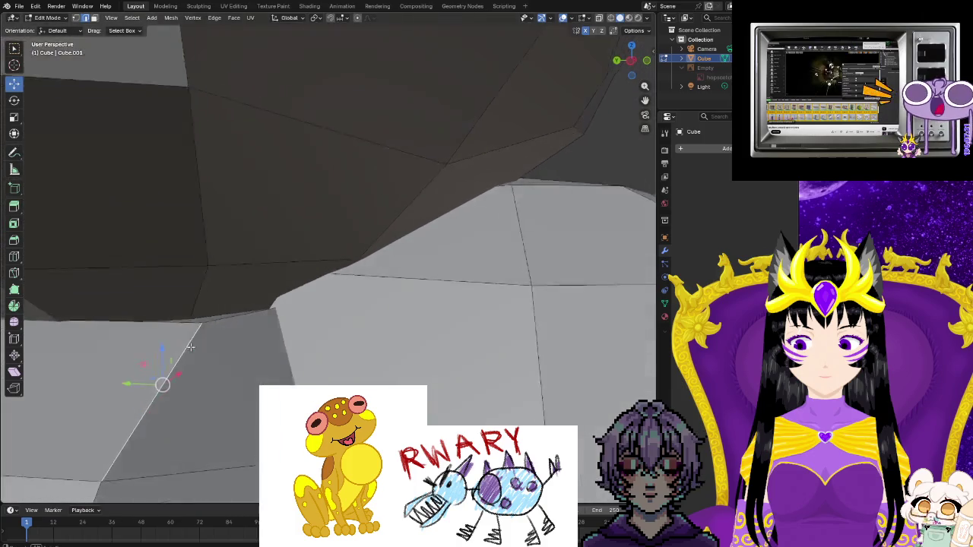
scroll(278, 356, down, 5)
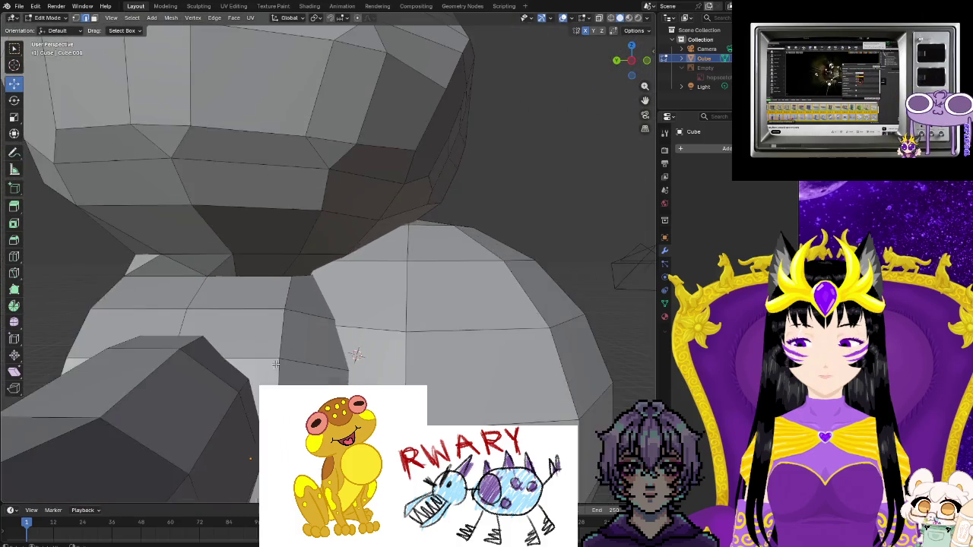
middle_drag(278, 356, 177, 385)
scroll(177, 385, up, 2)
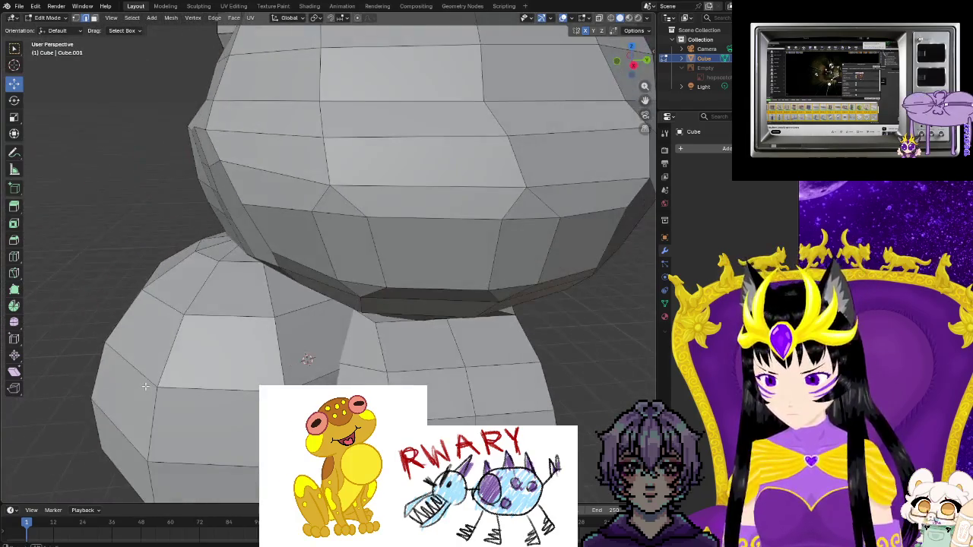
scroll(171, 390, up, 3)
scroll(163, 397, up, 3)
scroll(163, 397, down, 4)
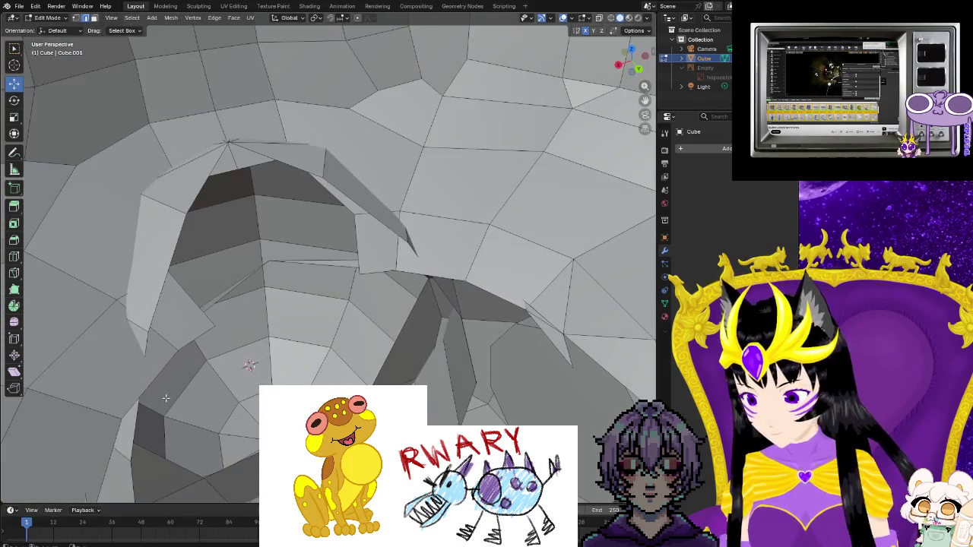
scroll(192, 389, up, 5)
scroll(152, 358, down, 4)
scroll(223, 347, up, 4)
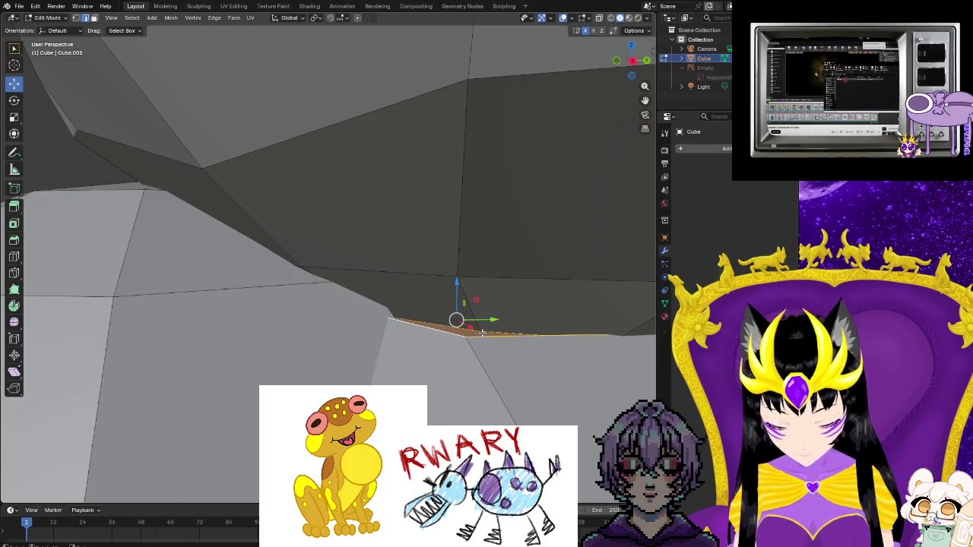
scroll(490, 364, down, 5)
middle_drag(490, 364, 408, 373)
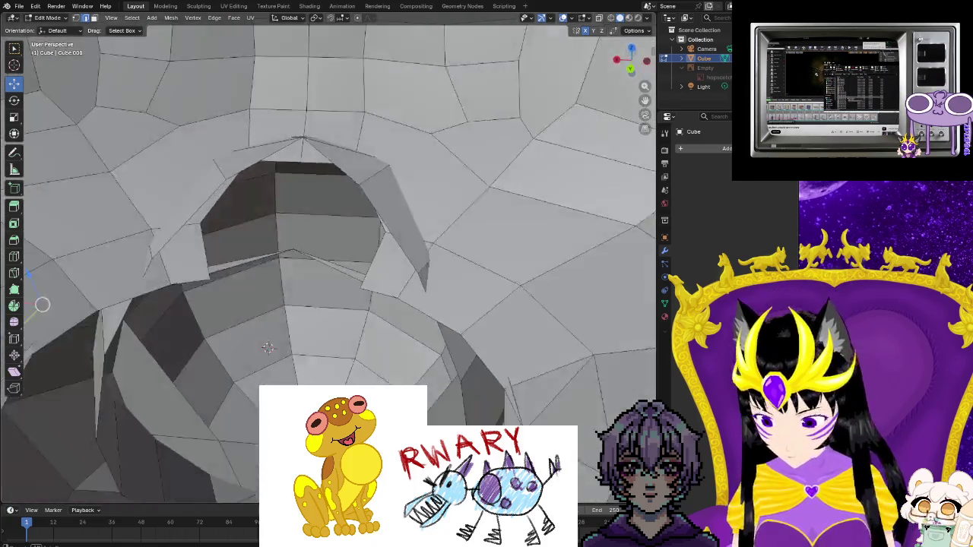
scroll(409, 374, up, 3)
scroll(408, 373, up, 3)
scroll(402, 368, down, 2)
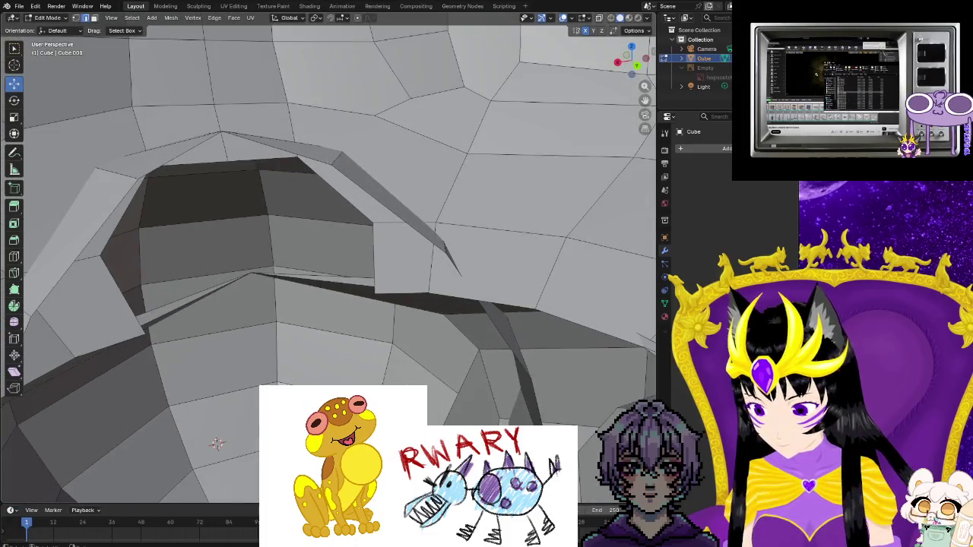
mouse_move(402, 294)
middle_down()
mouse_move(460, 245)
mouse_move(233, 355)
mouse_move(253, 372)
middle_up()
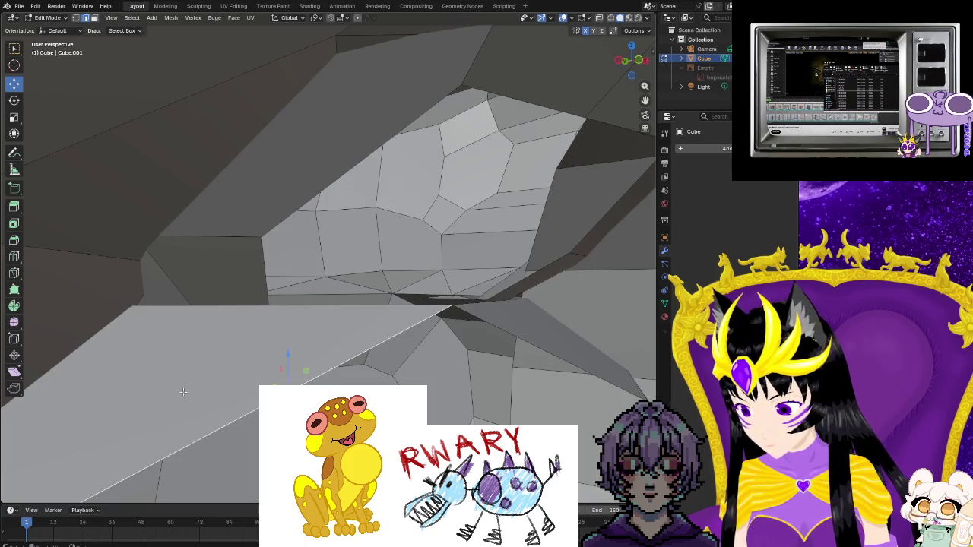
mouse_move(147, 329)
middle_down()
mouse_move(371, 350)
mouse_move(174, 399)
middle_up()
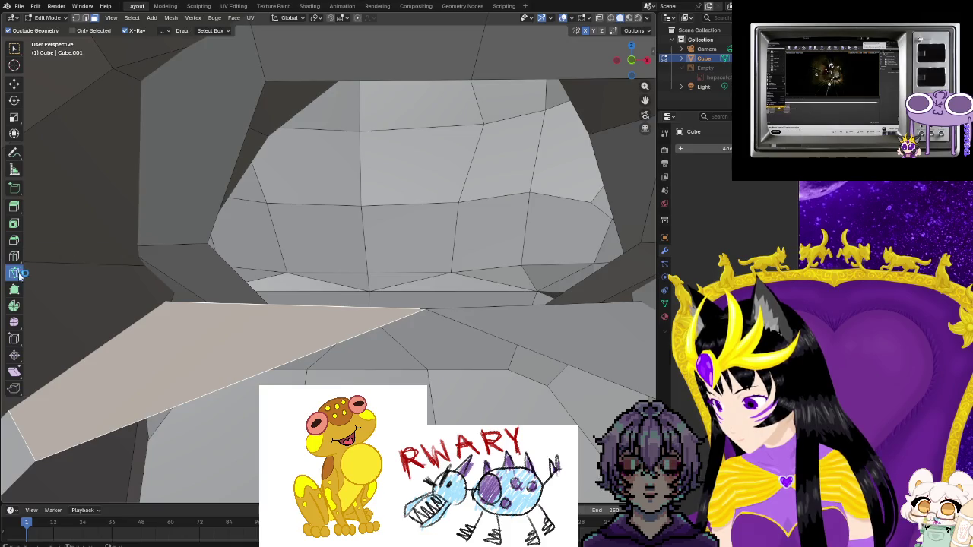
- Knife-cut from the corner vertex to the edge below the head, splitting off a narrow triangle
click(35, 462)
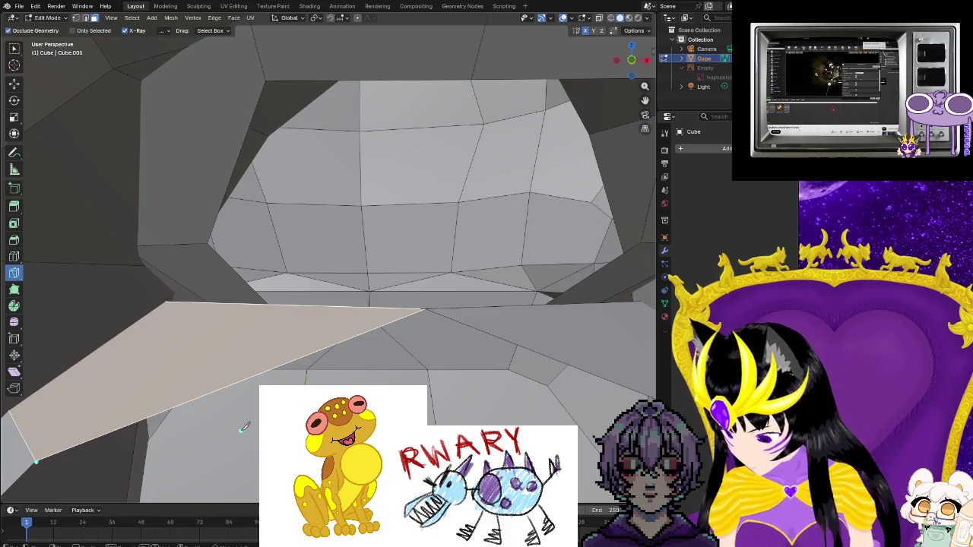
click(76, 18)
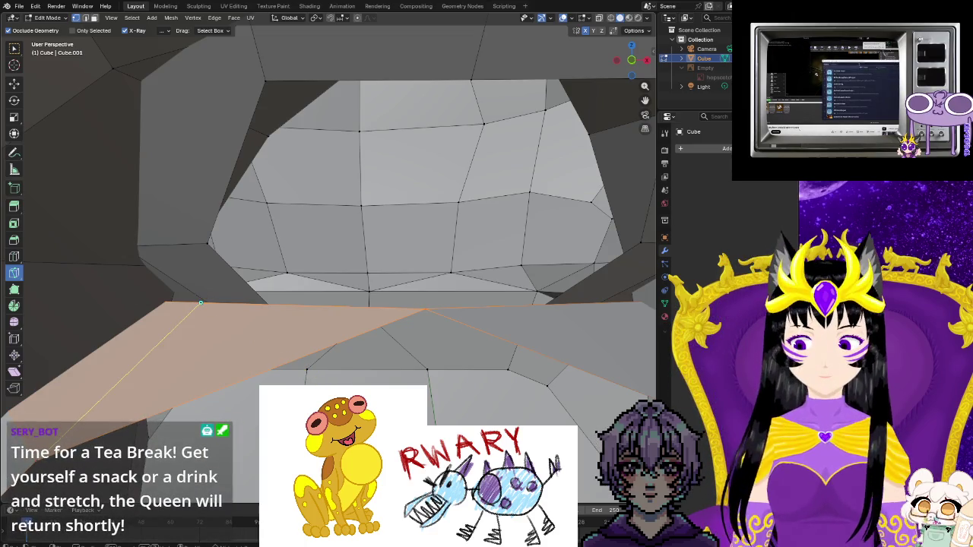
middle_drag(304, 365, 350, 304)
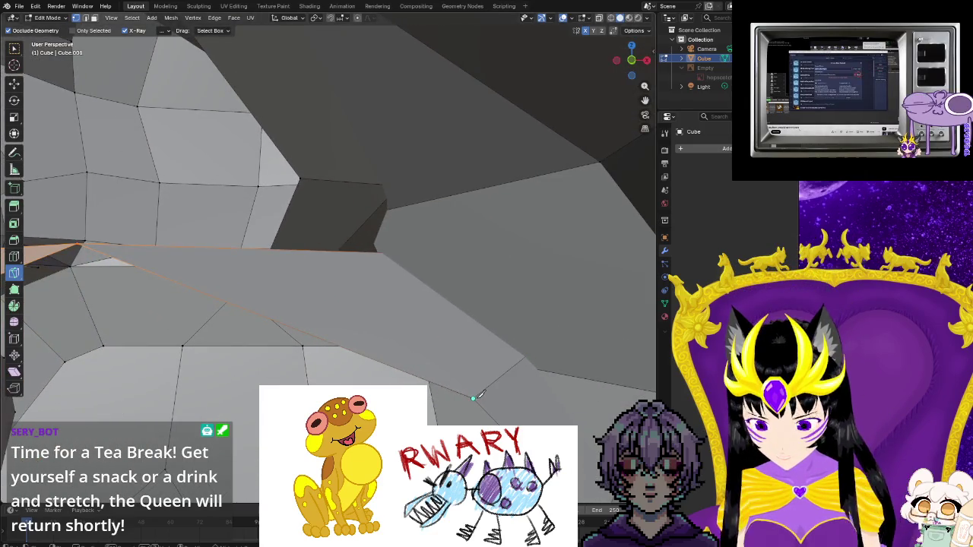
click(327, 251)
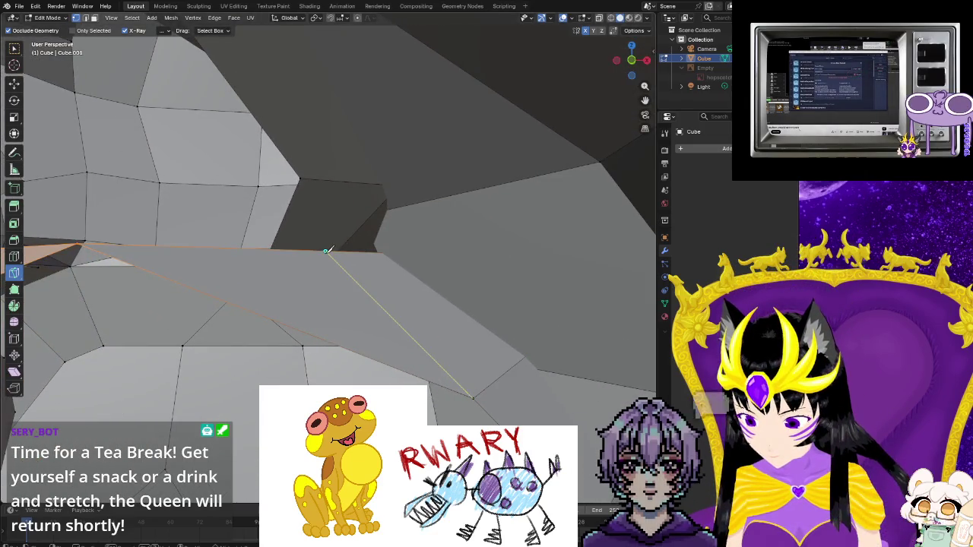
key(Return)
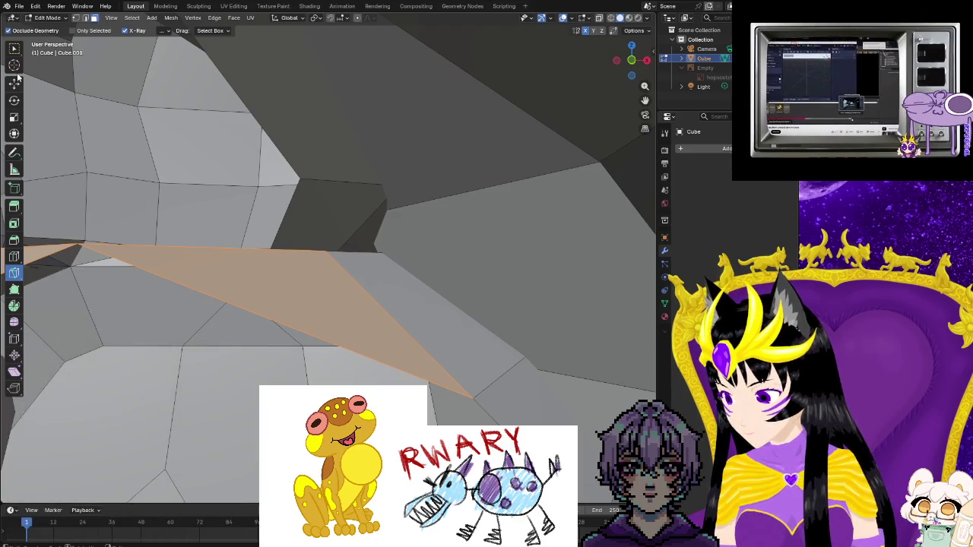
scroll(195, 268, up, 5)
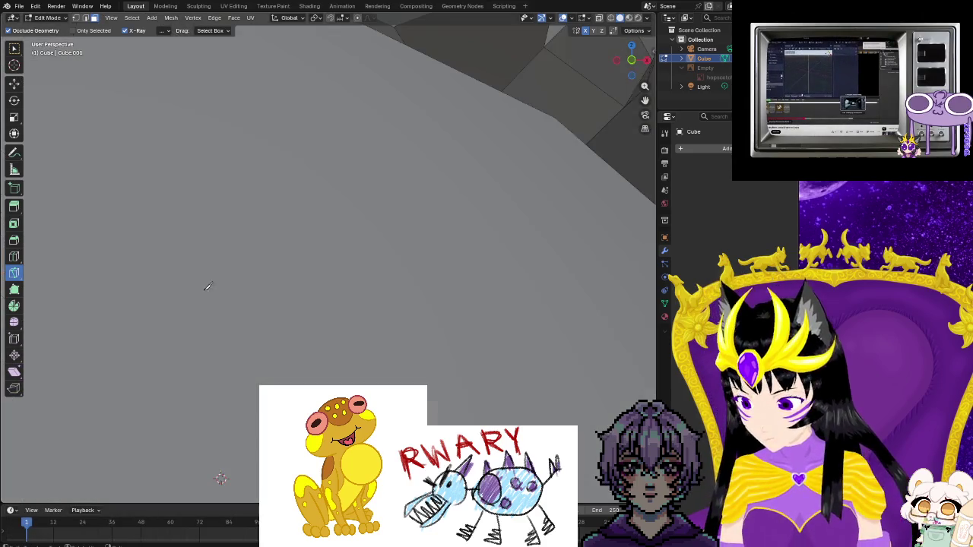
scroll(206, 282, down, 5)
mouse_move(152, 354)
middle_down()
mouse_move(375, 352)
mouse_move(193, 281)
middle_up()
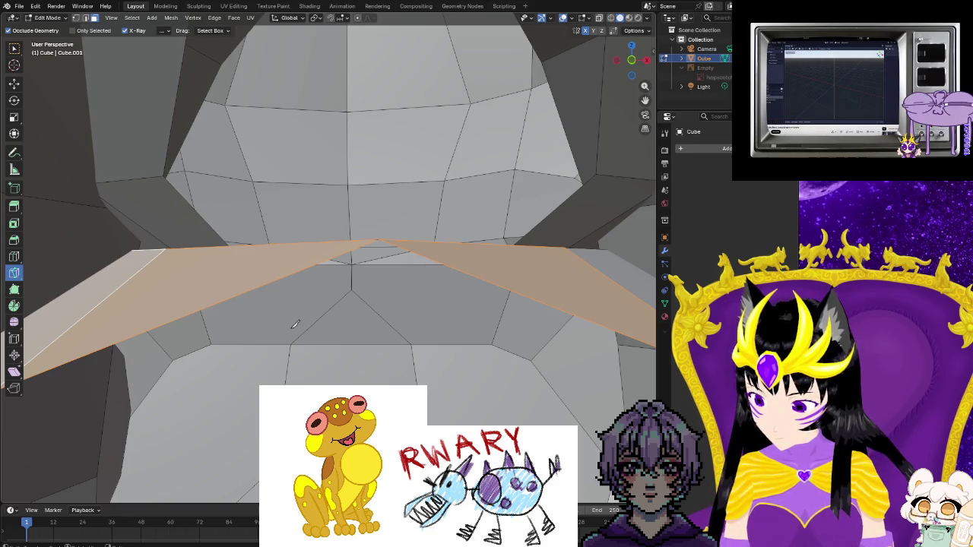
- Select the path of gap faces running between the left and right sides of the mouth
key(Tab)
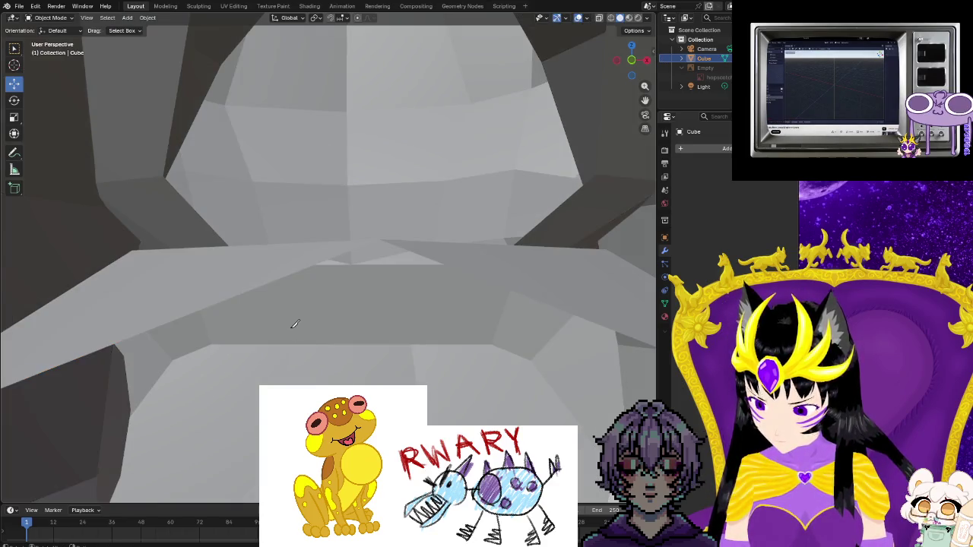
key(Tab)
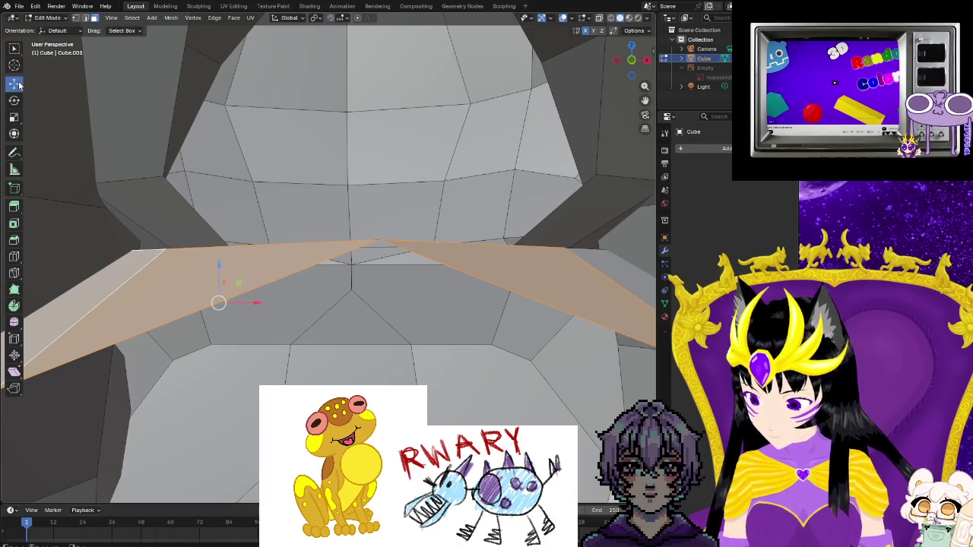
click(207, 282)
ctrl+click(456, 251)
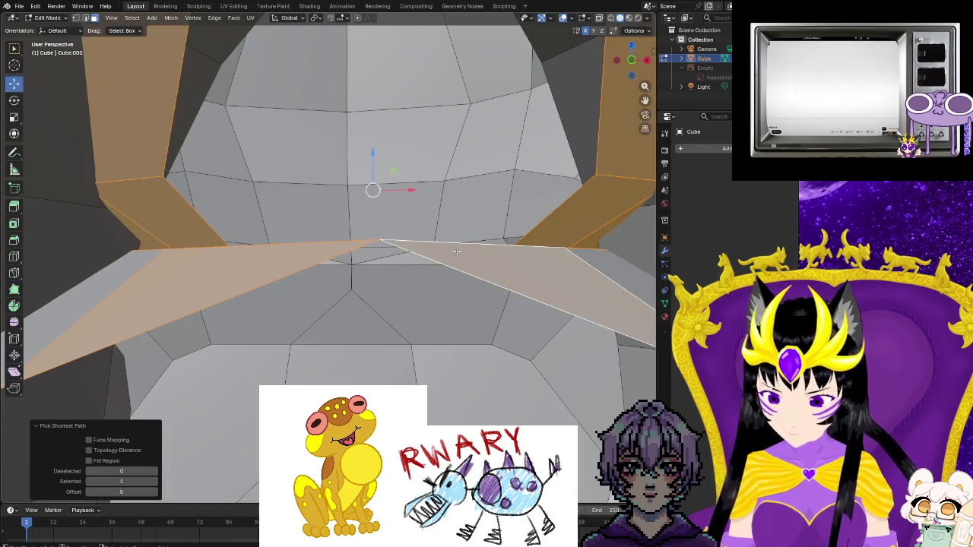
click(470, 271)
ctrl+click(292, 269)
ctrl+click(292, 269)
key(ctrl+z)
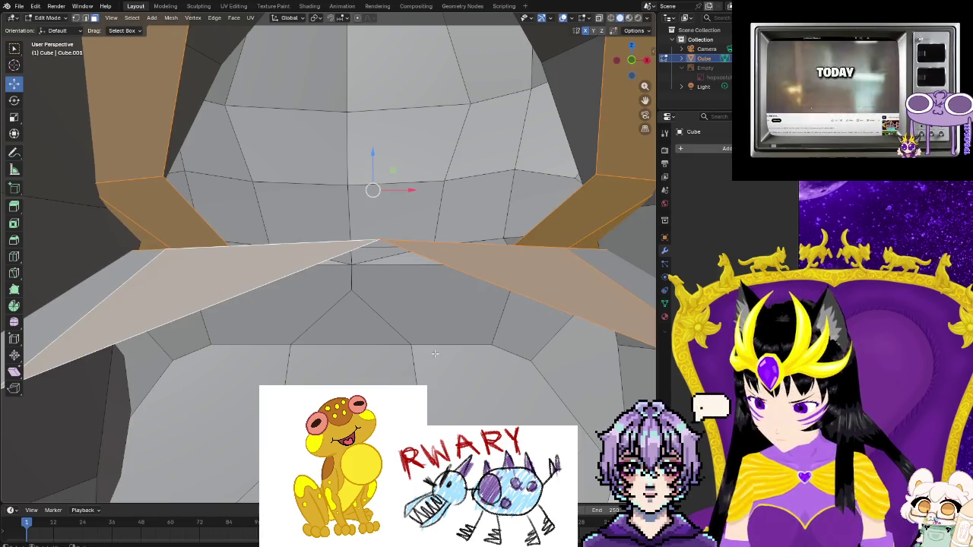
key(ctrl+z)
key(ctrl+z)
key(ctrl+z)
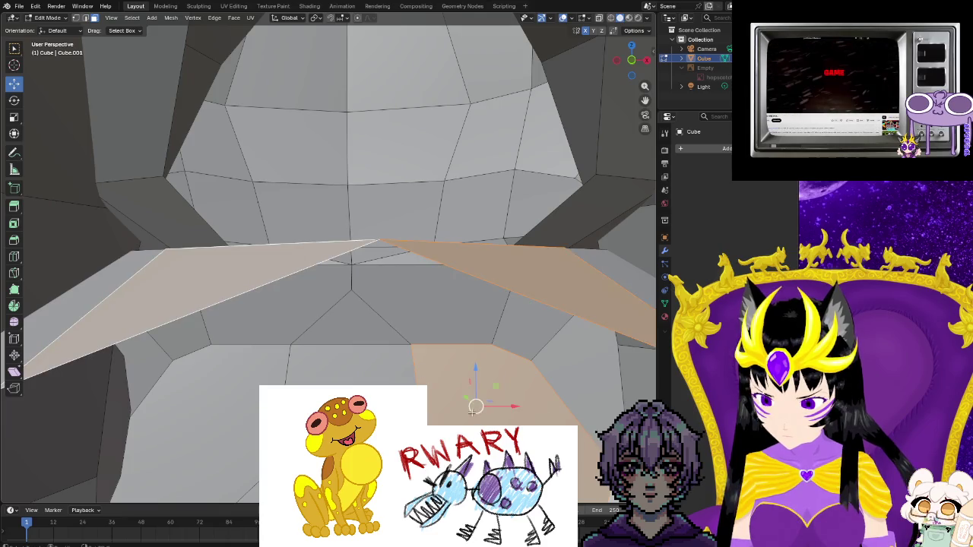
key(ctrl+z)
- Split the selected gap faces off into a separate piece
right_click(459, 262)
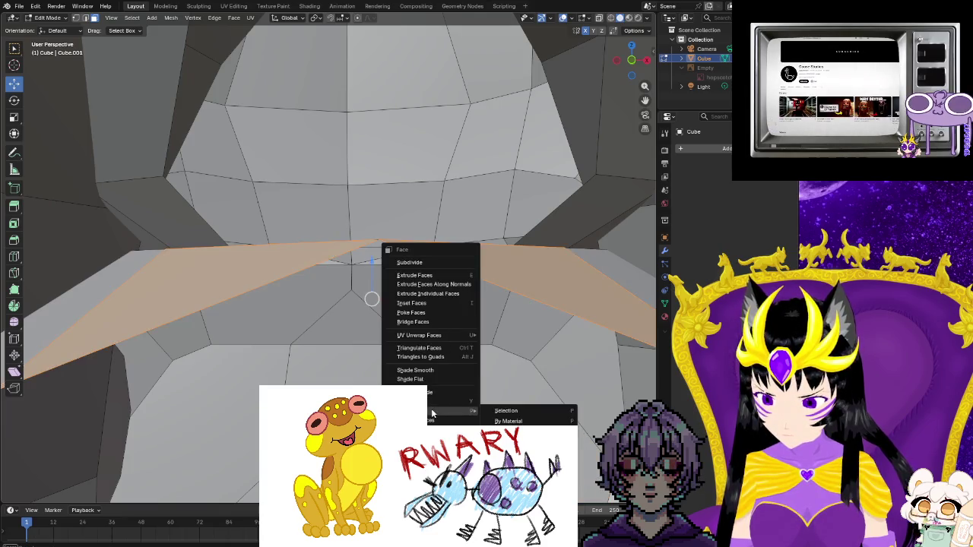
click(505, 410)
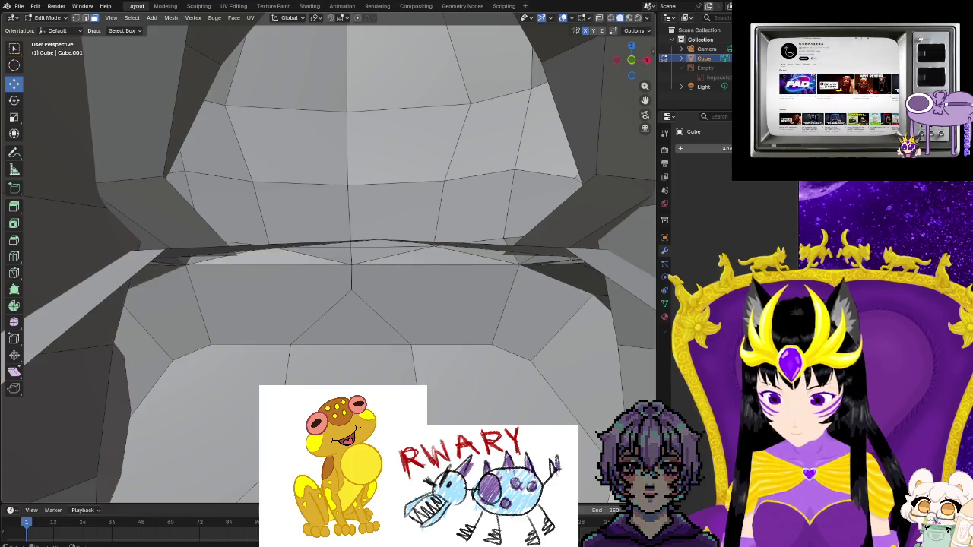
scroll(328, 259, down, 2)
mouse_move(344, 361)
middle_down()
mouse_move(306, 387)
mouse_move(228, 371)
middle_up()
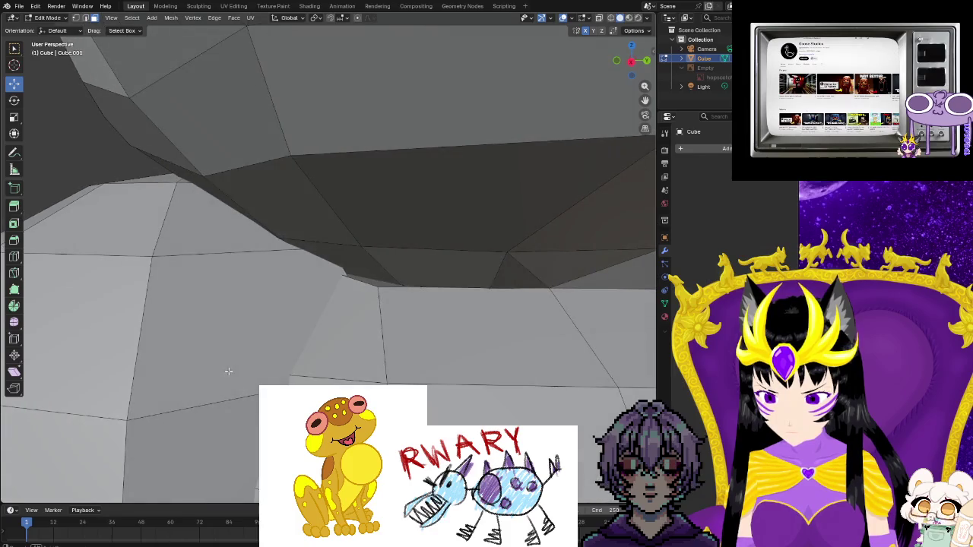
mouse_move(345, 321)
middle_down()
mouse_move(208, 375)
mouse_move(237, 316)
middle_up()
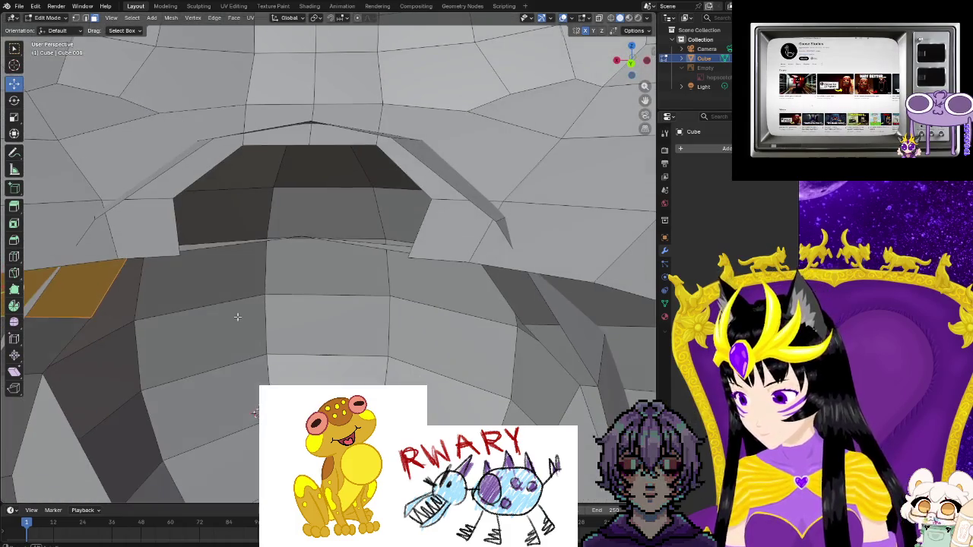
- Delete the stray faces inside the mouth and zoom in on the mouth interior
shift+click(146, 237)
right_click(142, 229)
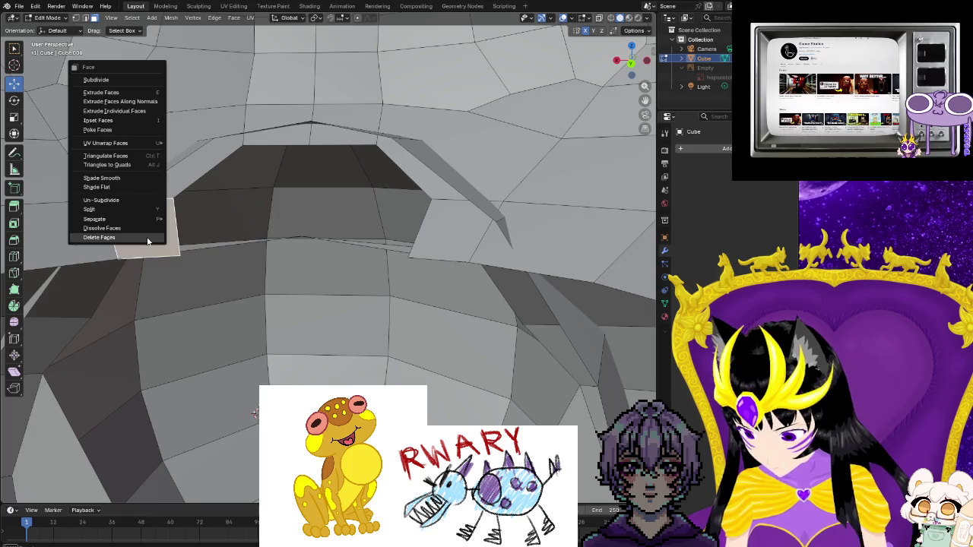
click(145, 235)
click(429, 236)
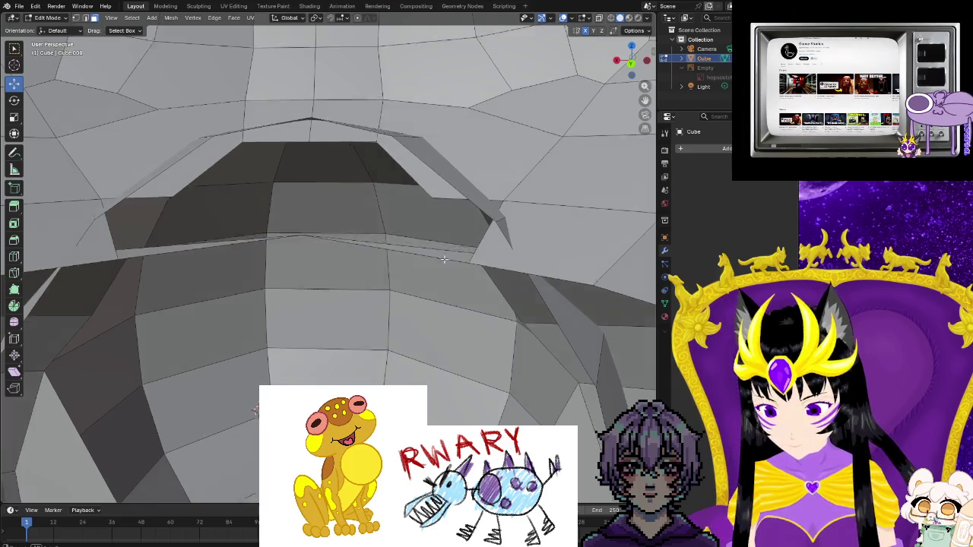
mouse_move(429, 237)
middle_down()
mouse_move(328, 248)
mouse_move(317, 241)
mouse_move(390, 337)
mouse_move(425, 287)
mouse_move(427, 261)
mouse_move(441, 260)
middle_up()
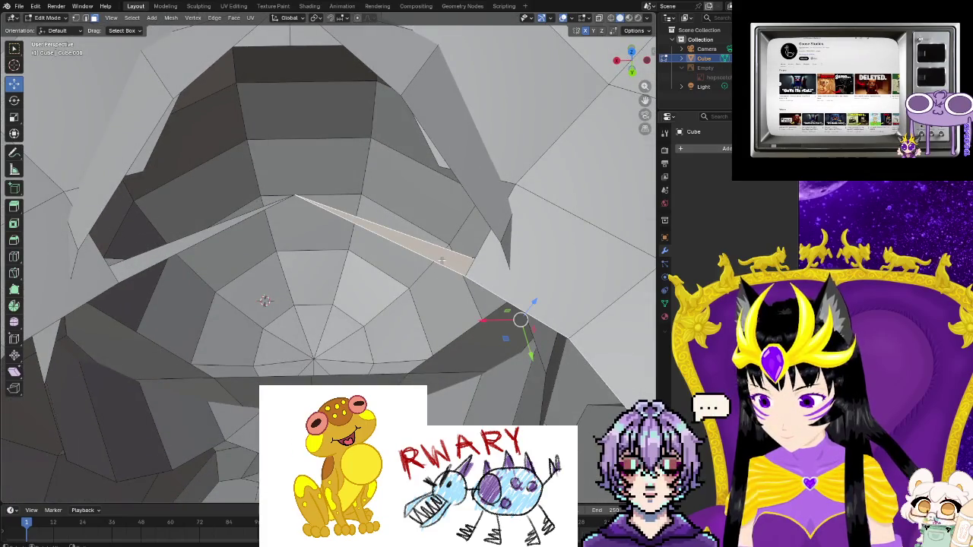
- Merge the sliver vertices and delete the stray face by the mouth opening
right_click(441, 261)
click(440, 260)
right_click(158, 255)
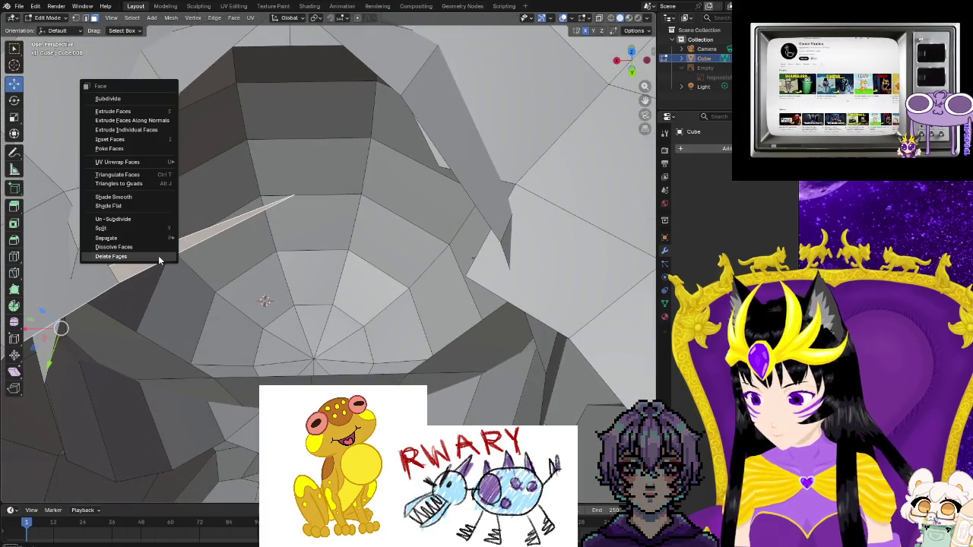
click(158, 256)
mouse_move(158, 255)
middle_down()
mouse_move(175, 290)
mouse_move(244, 329)
mouse_move(419, 232)
middle_up()
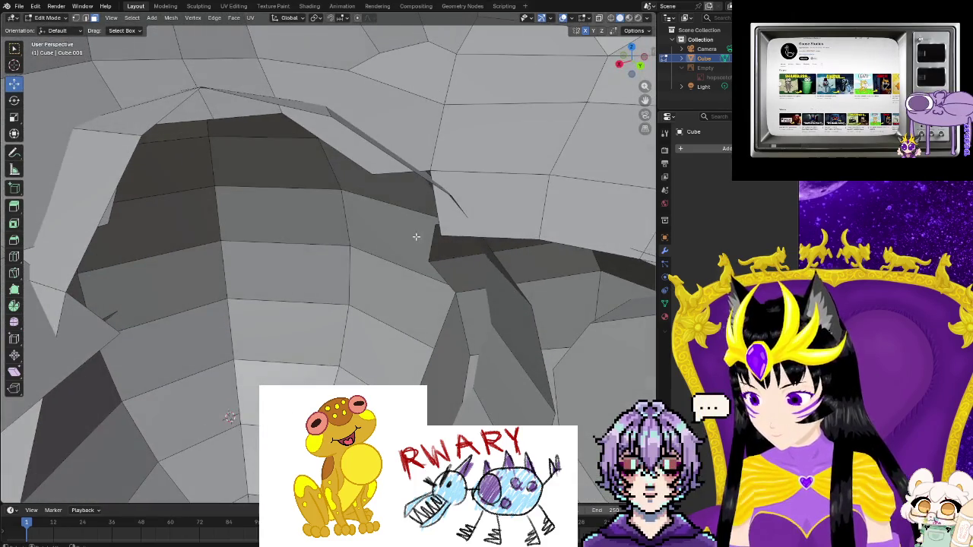
middle_drag(322, 202, 306, 210)
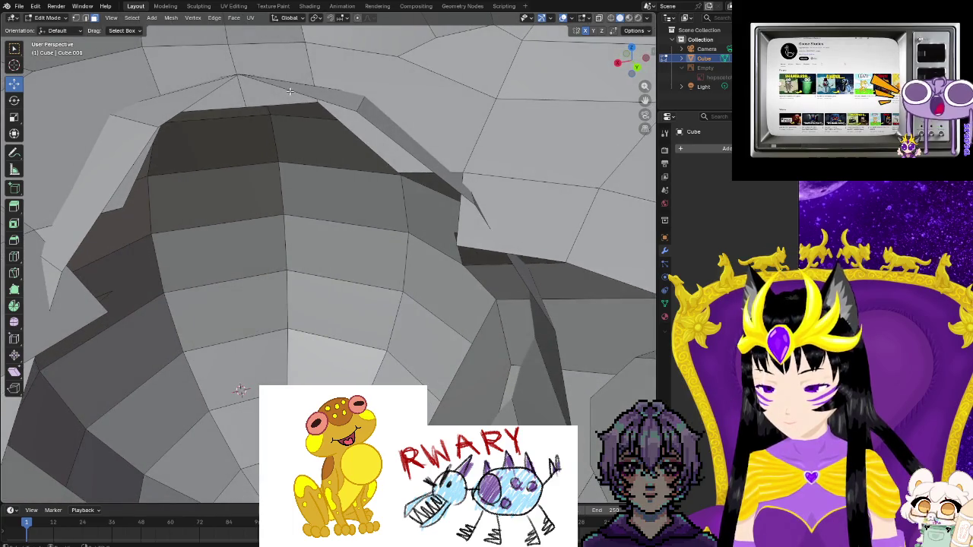
- Select the edges along the mouth's upper ridge on both sides of the gap
drag(330, 114, 507, 256)
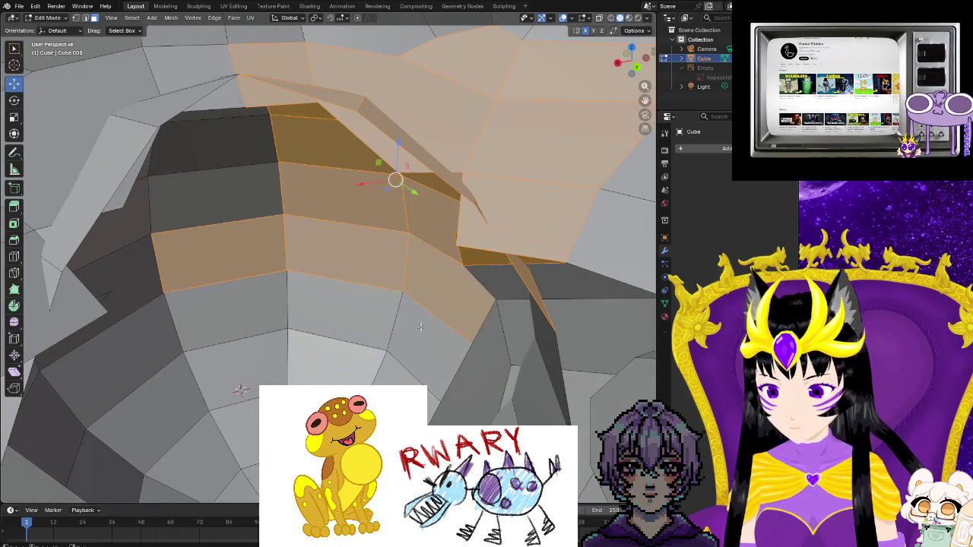
click(421, 326)
click(86, 17)
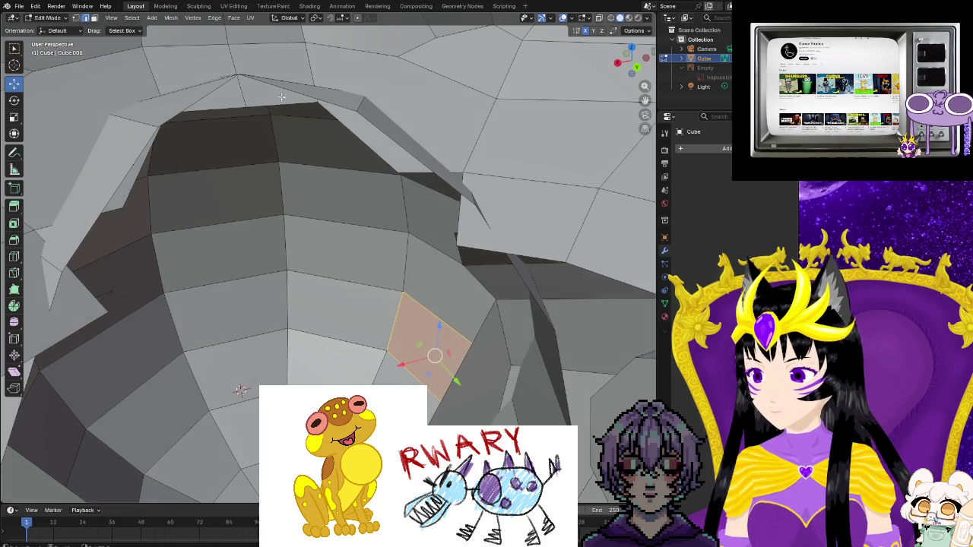
shift+click(356, 112)
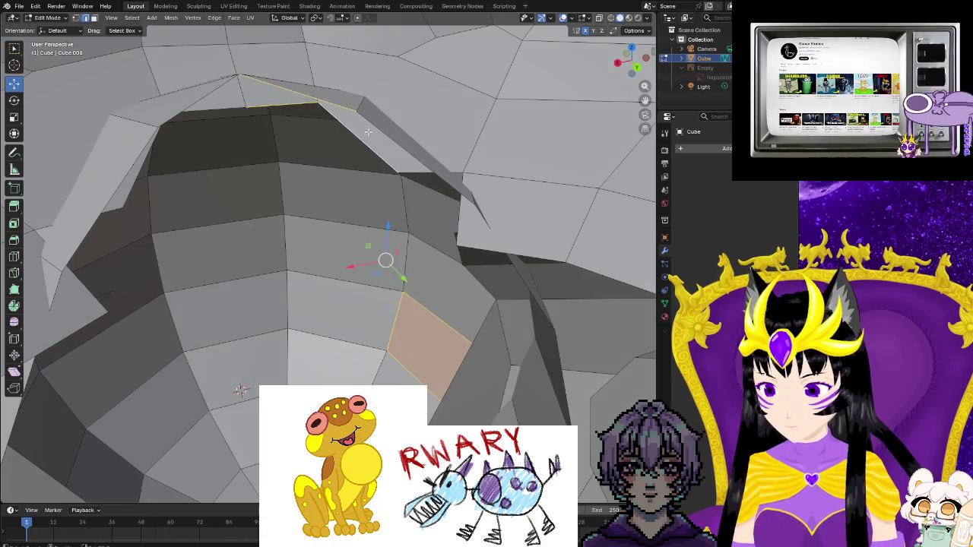
shift+click(465, 222)
shift+click(434, 349)
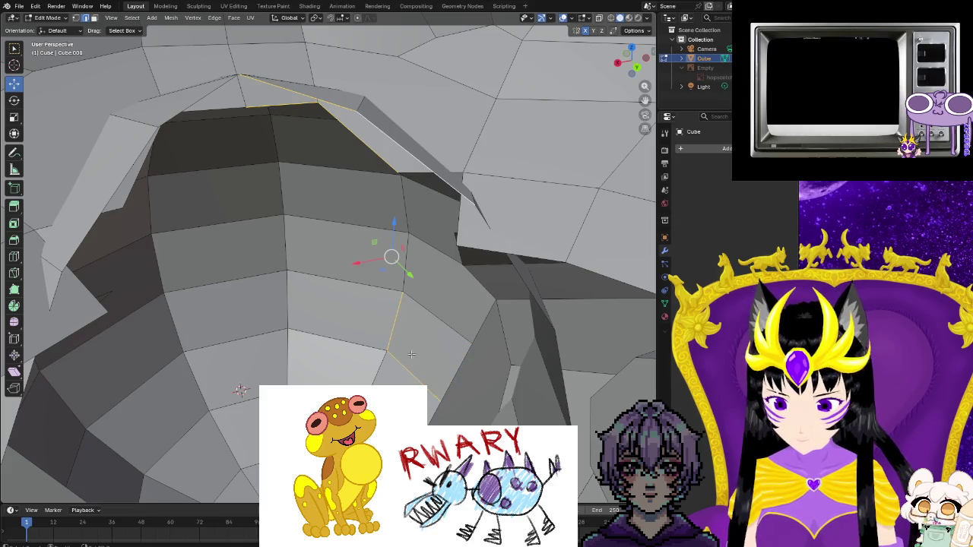
middle_drag(407, 374, 454, 317)
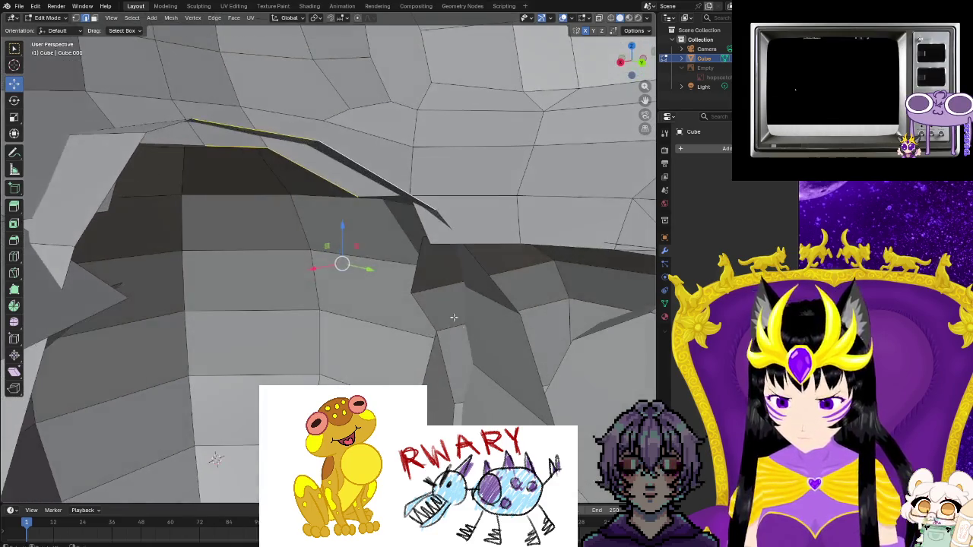
- Bridge the selected ridge edges into new faces and inspect the filled area
right_click(449, 244)
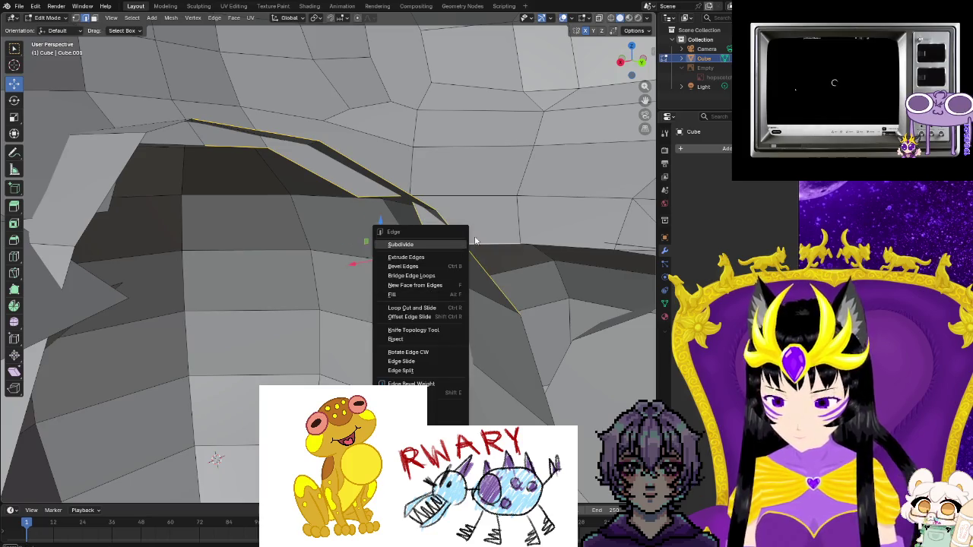
key(Escape)
key(F3)
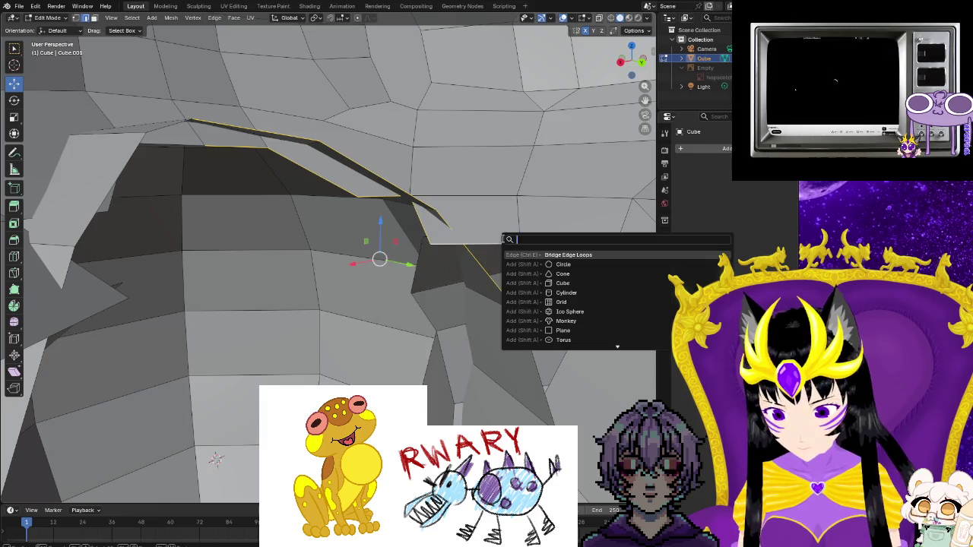
key(Return)
click(479, 266)
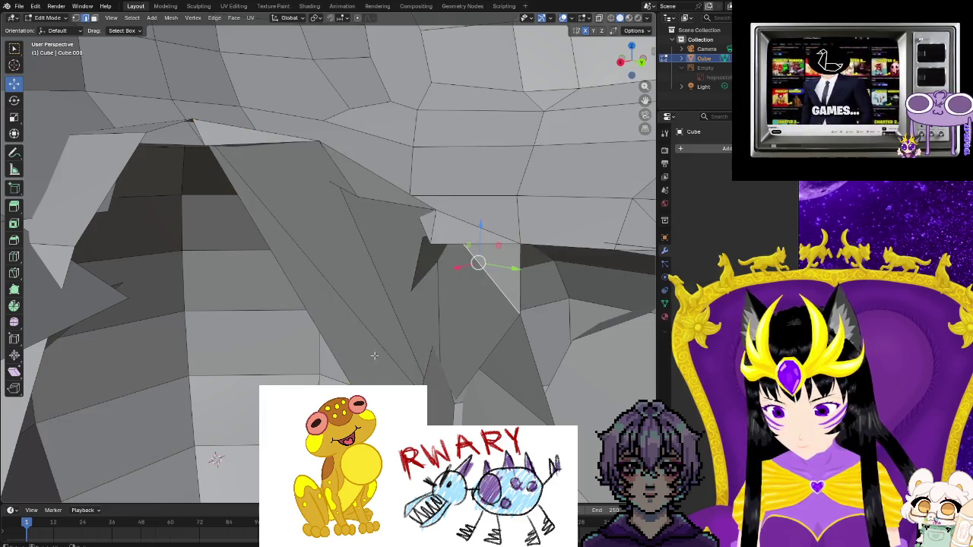
key(KP_Decimal)
scroll(368, 365, down, 5)
middle_drag(367, 365, 451, 343)
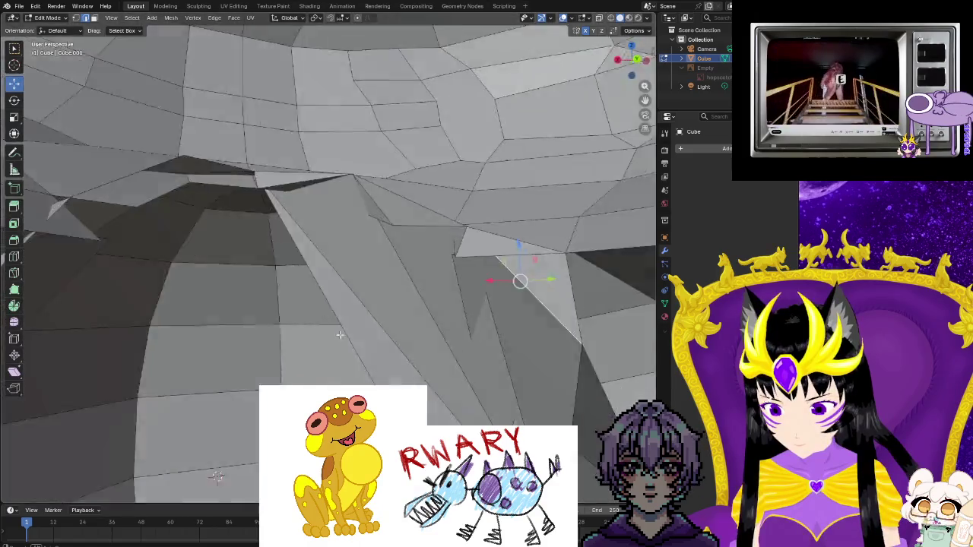
scroll(328, 258, down, 5)
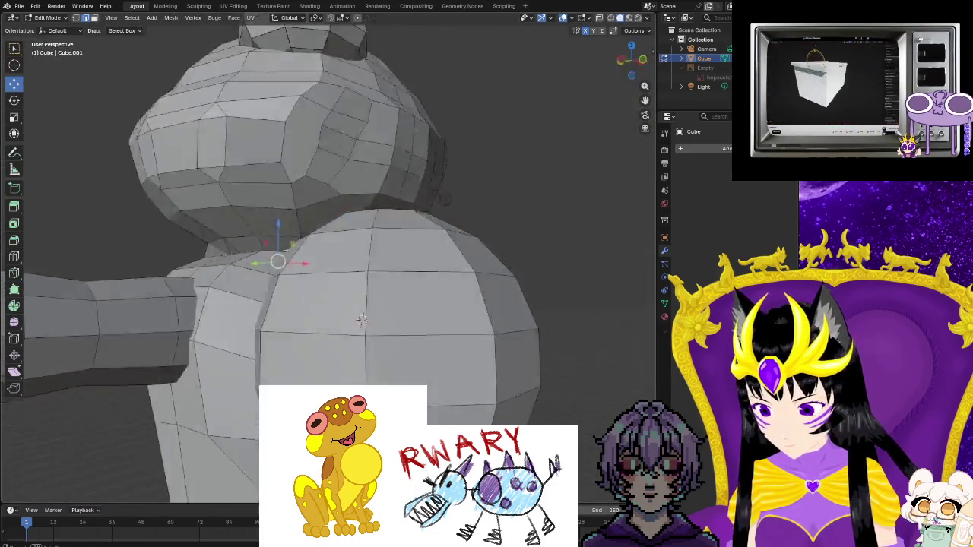
- Bridge the selected edges at the head-body junction into faces
middle_drag(328, 259, 357, 250)
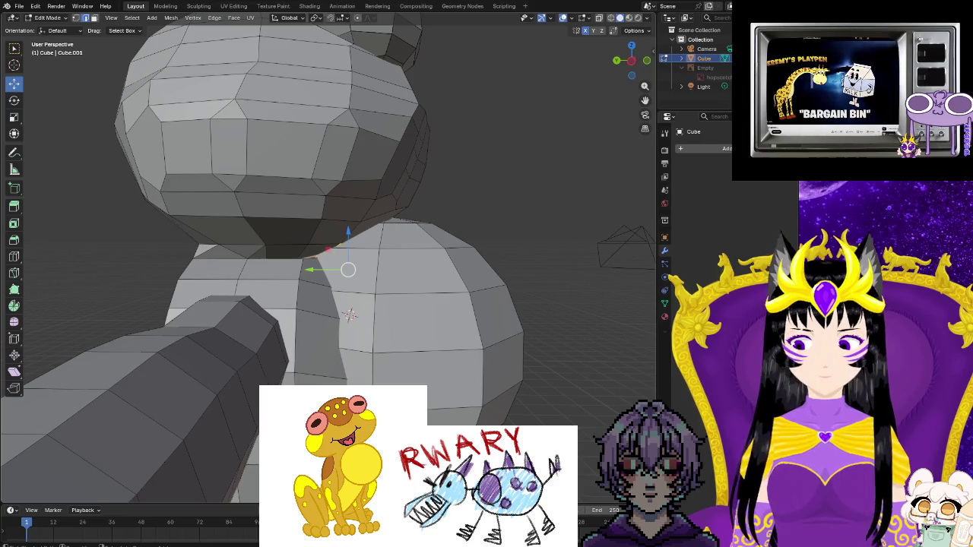
scroll(380, 358, up, 2)
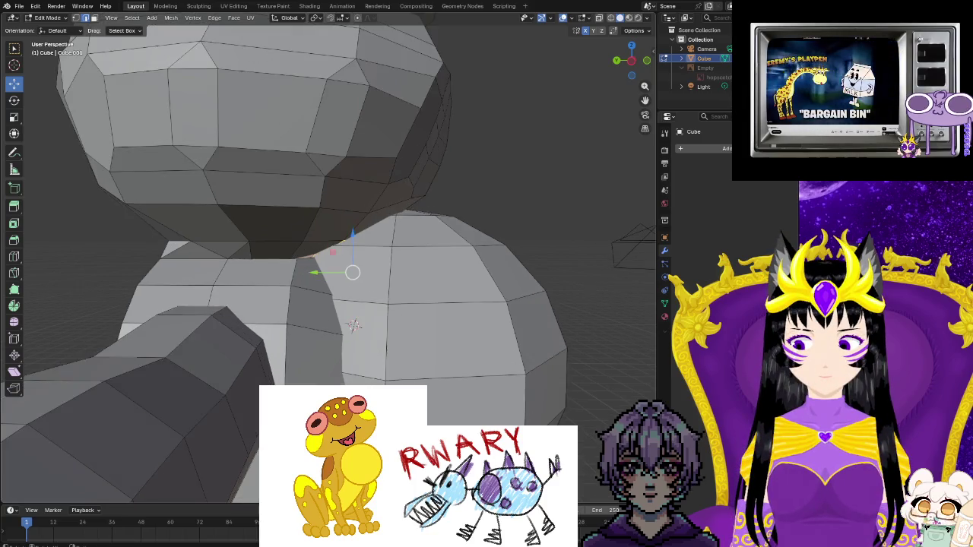
middle_drag(380, 357, 397, 378)
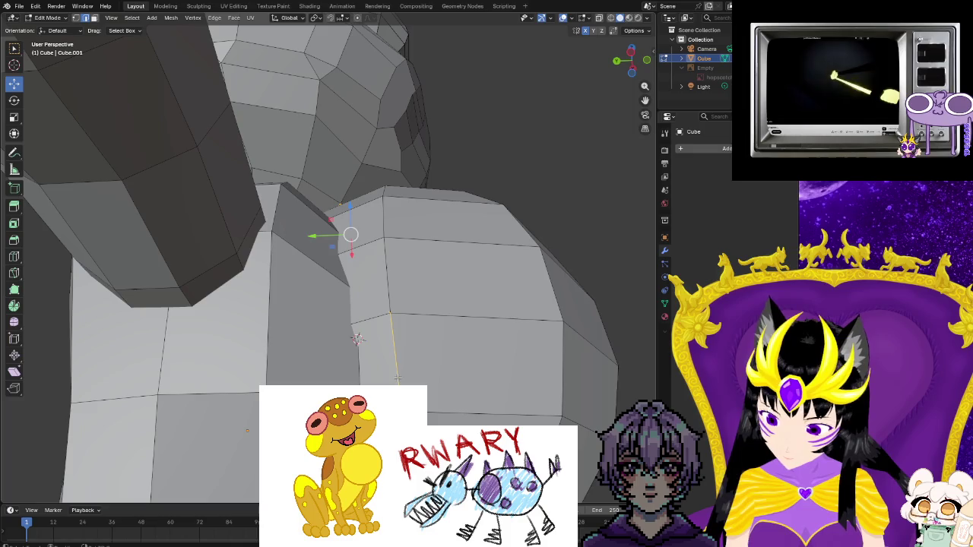
scroll(357, 338, down, 3)
mouse_move(358, 338)
middle_down()
mouse_move(251, 460)
mouse_move(228, 451)
middle_up()
scroll(354, 341, up, 5)
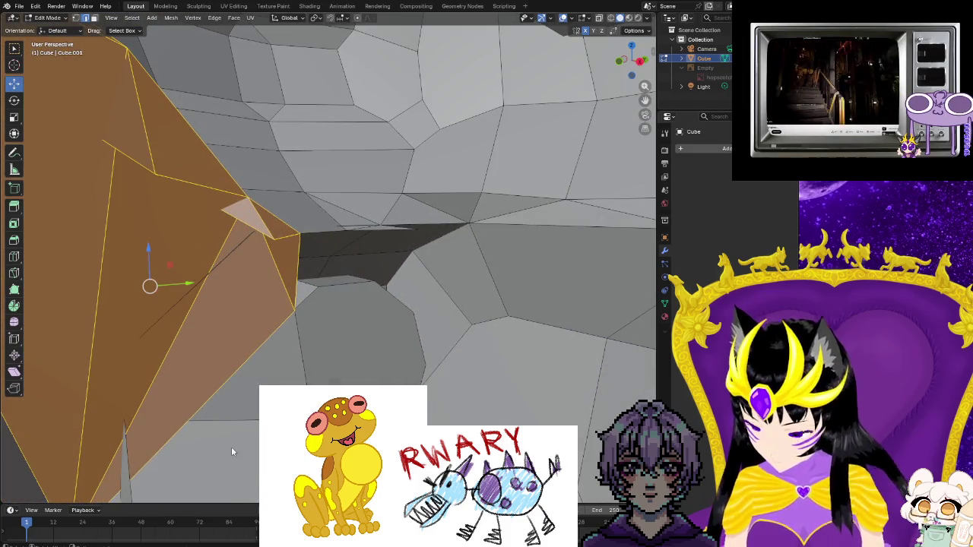
key(Return)
- Select the long strip face along the junction and delete it
middle_drag(250, 441, 178, 366)
click(297, 273)
middle_drag(297, 274, 356, 253)
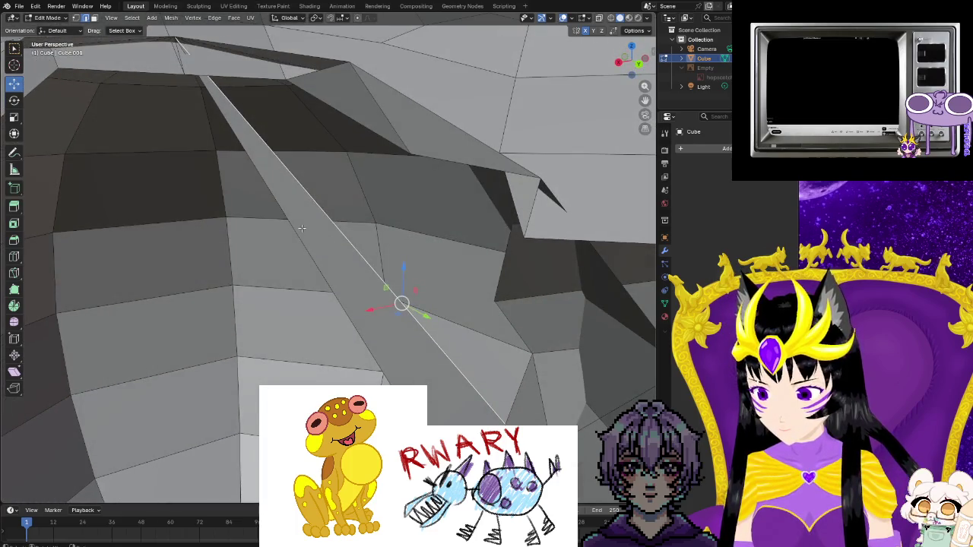
click(95, 17)
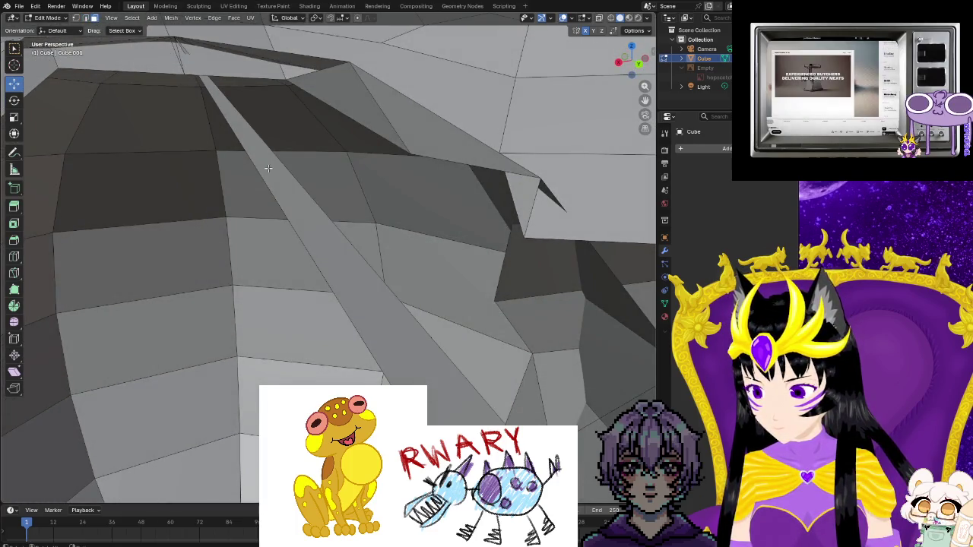
click(273, 183)
key(ctrl+f)
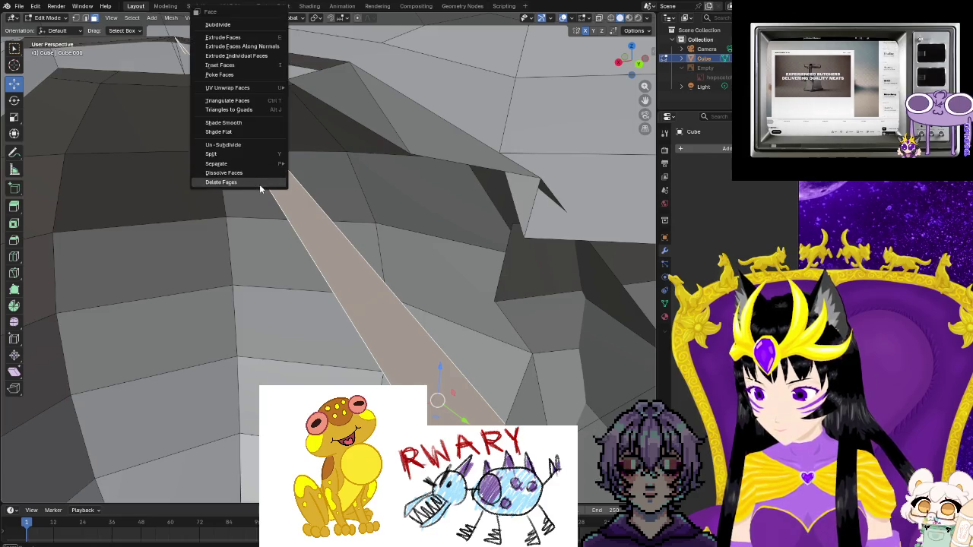
click(260, 185)
- Select a face at the body junction and bridge its edges into a new face with F3
mouse_move(259, 185)
middle_down()
mouse_move(456, 369)
mouse_move(218, 339)
mouse_move(94, 343)
middle_up()
scroll(284, 352, up, 5)
mouse_move(284, 351)
middle_down()
mouse_move(219, 463)
mouse_move(226, 424)
mouse_move(428, 327)
mouse_move(531, 351)
mouse_move(516, 357)
mouse_move(527, 359)
mouse_move(425, 327)
middle_up()
click(390, 339)
middle_drag(211, 458, 224, 454)
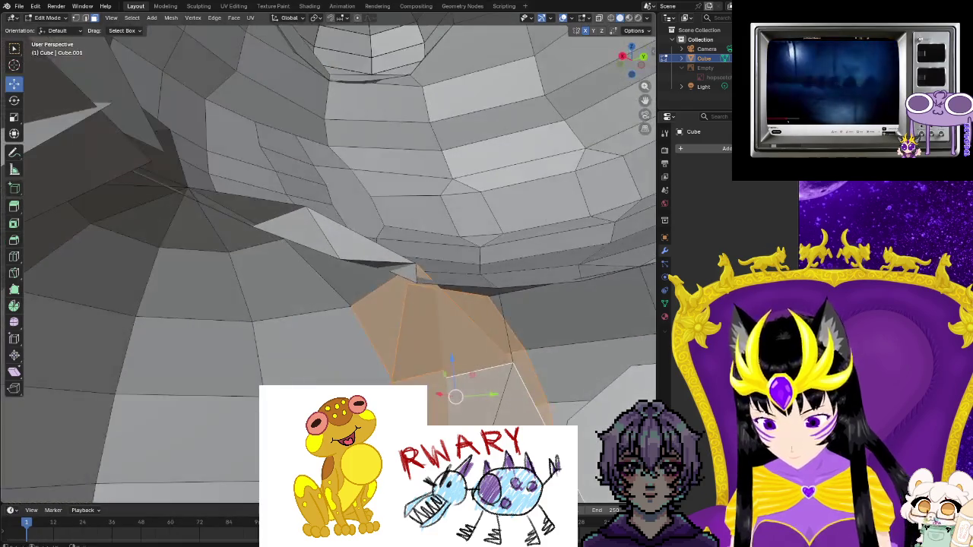
middle_drag(426, 327, 450, 270)
middle_drag(447, 363, 435, 348)
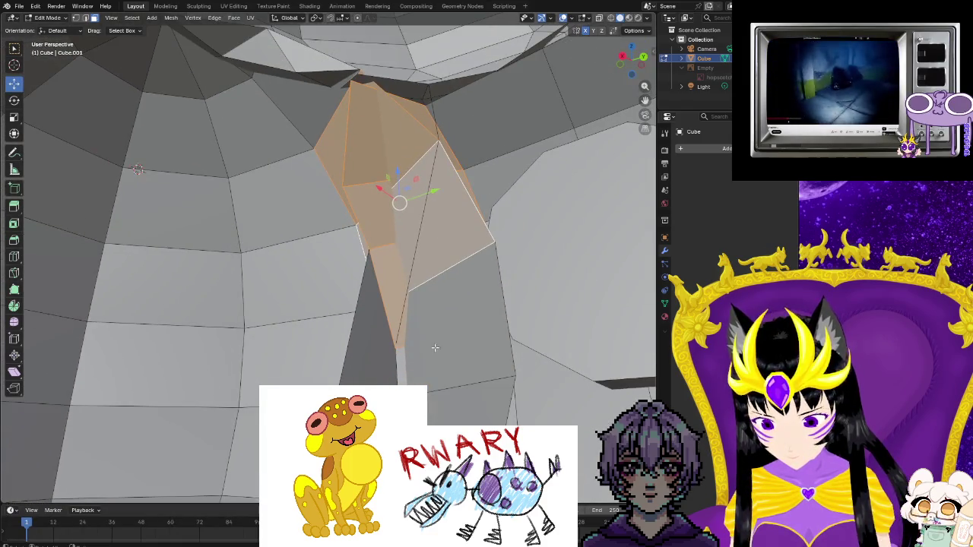
key(F3)
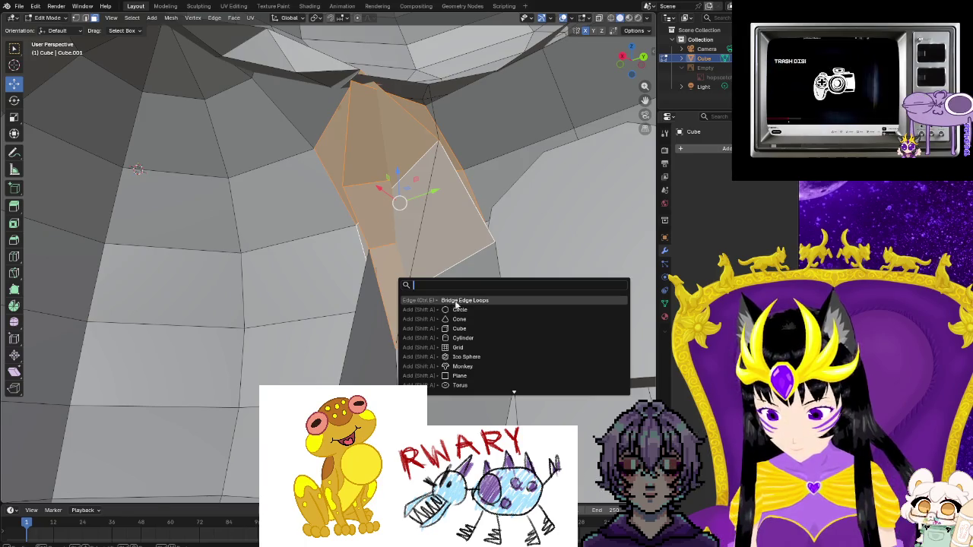
click(456, 301)
- Select the column of faces above, then undo back to the previous selection
mouse_move(456, 303)
middle_down()
mouse_move(408, 346)
mouse_move(285, 368)
mouse_move(274, 337)
middle_up()
scroll(284, 368, down, 4)
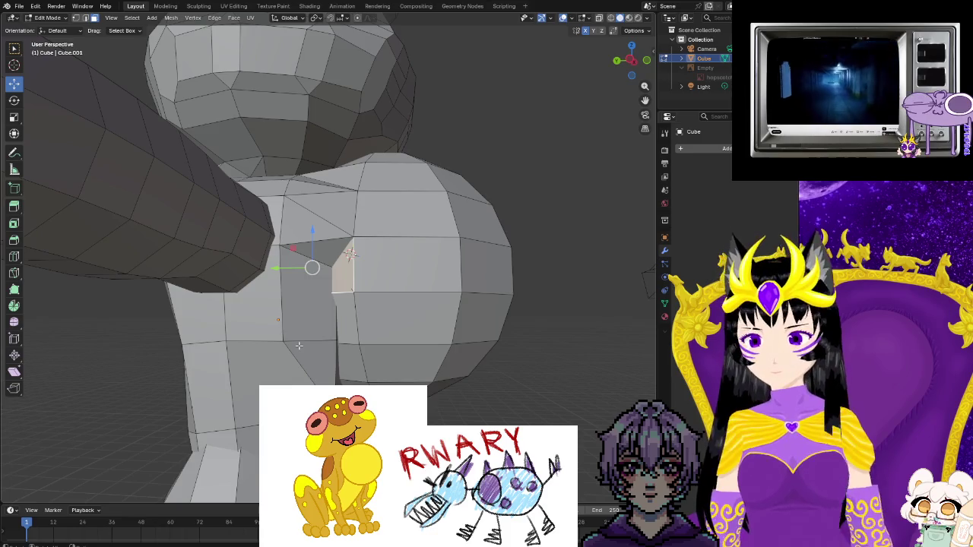
alt+click(342, 221)
key(ctrl+z)
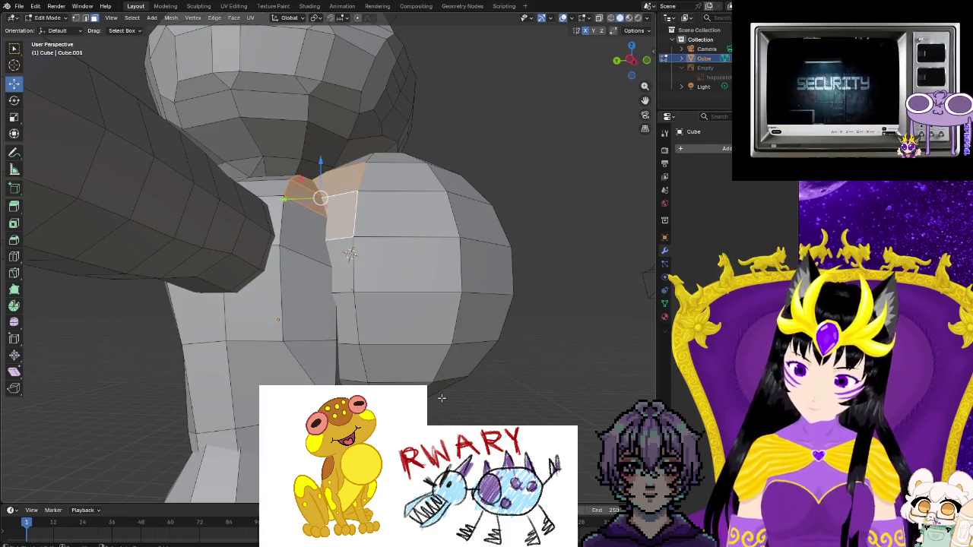
key(ctrl+z)
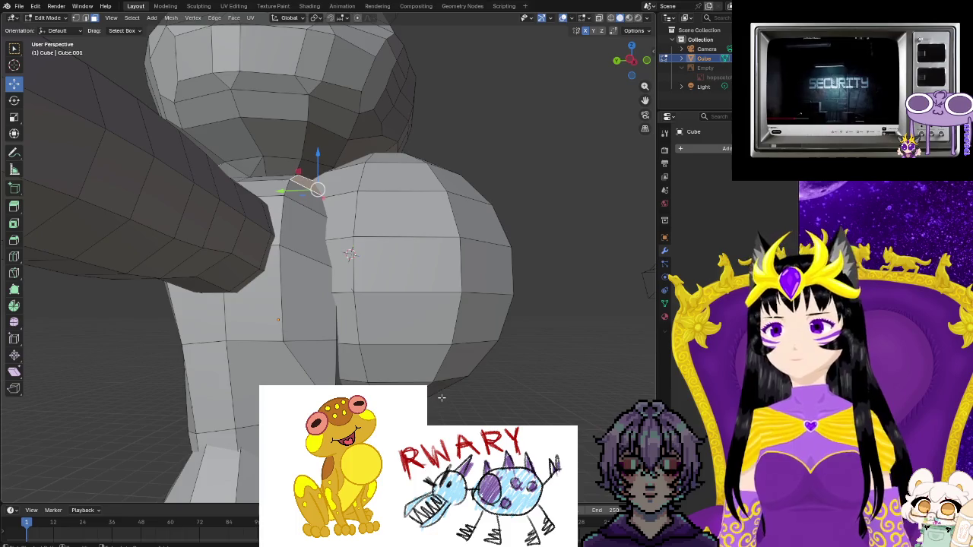
- Orbit and zoom the view into the inner mouth cavity
middle_drag(439, 398, 234, 465)
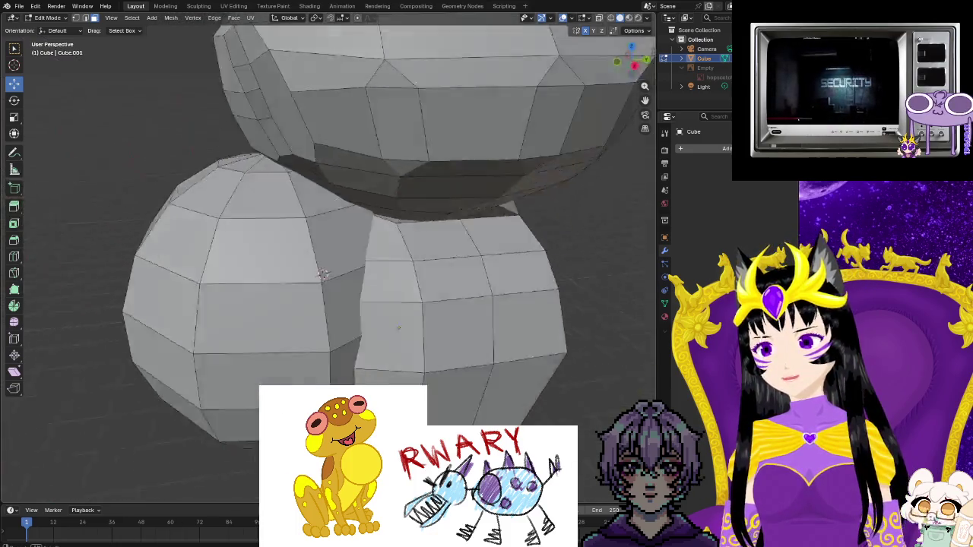
scroll(233, 464, up, 2)
scroll(233, 464, up, 2)
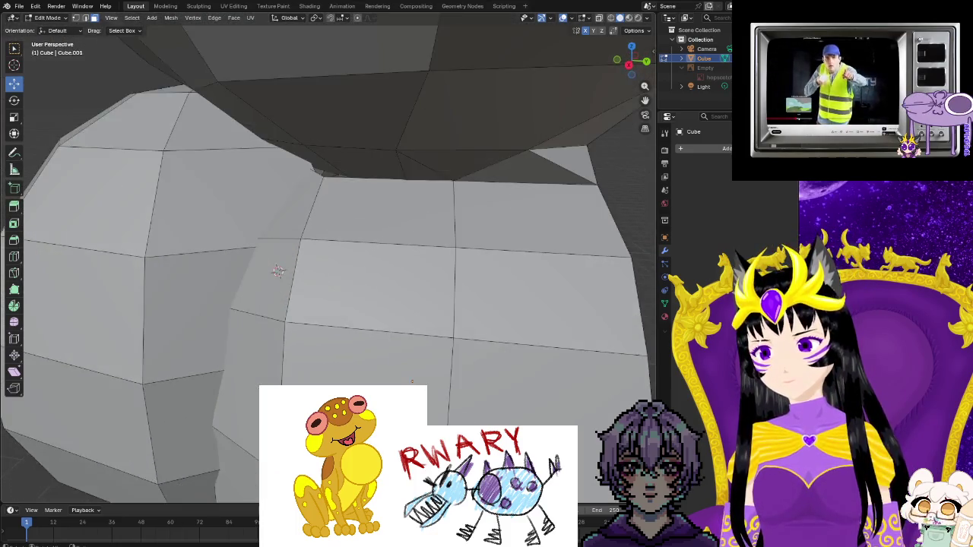
scroll(233, 465, up, 2)
mouse_move(233, 465)
middle_down()
mouse_move(394, 329)
mouse_move(189, 314)
mouse_move(215, 325)
middle_up()
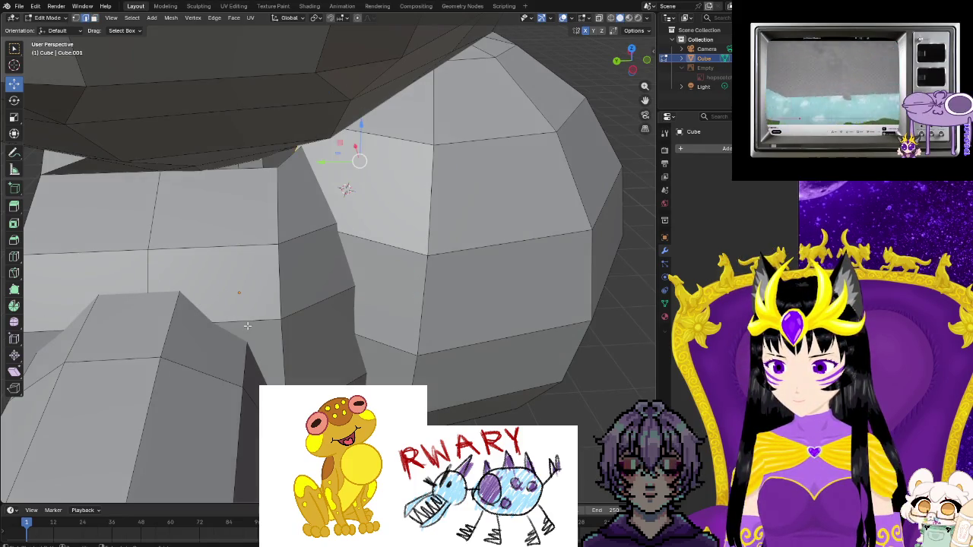
middle_drag(247, 325, 314, 335)
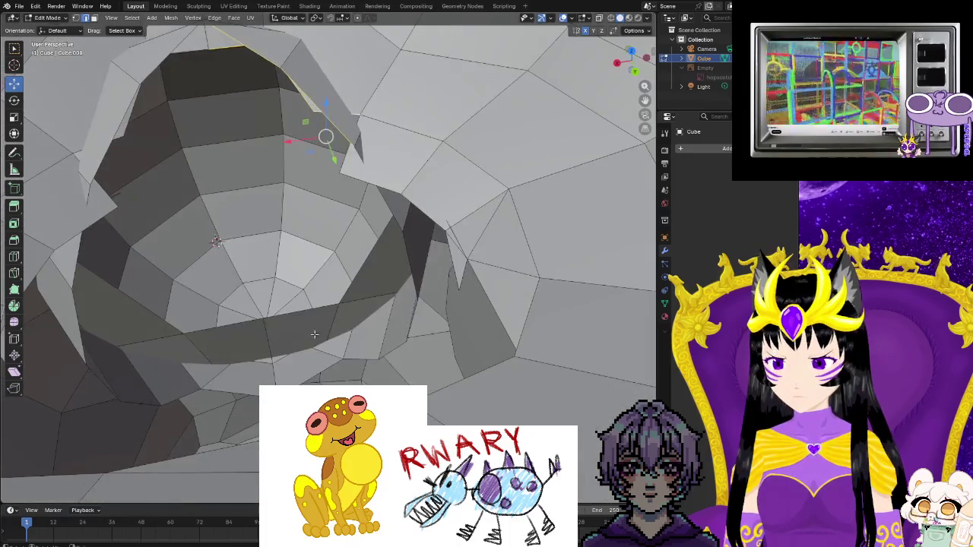
- Grow the selection with Ctrl+L and pick faces where the leg meets the body
key(ctrl+l)
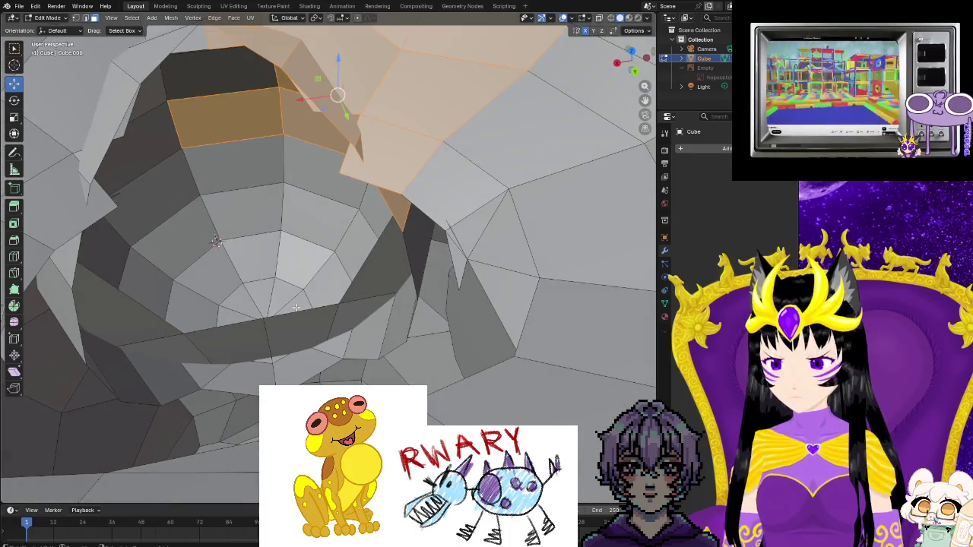
mouse_move(296, 307)
middle_down()
mouse_move(356, 271)
mouse_move(250, 293)
mouse_move(259, 276)
mouse_move(217, 364)
middle_up()
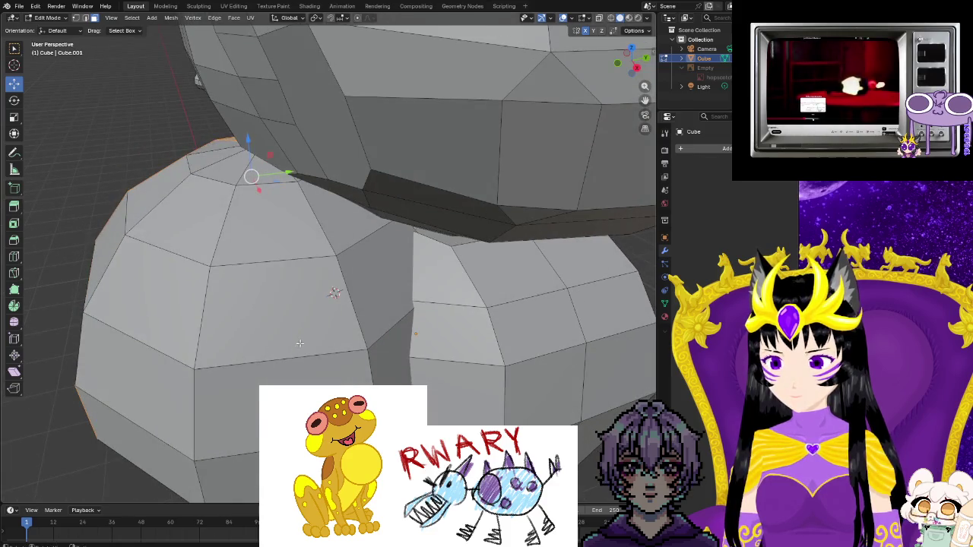
middle_drag(300, 344, 328, 335)
click(425, 338)
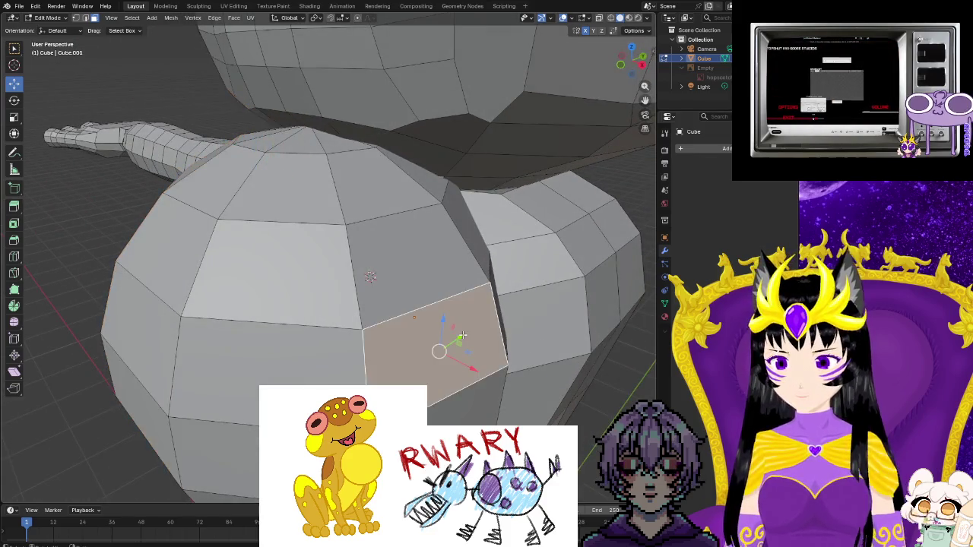
key(ctrl+z)
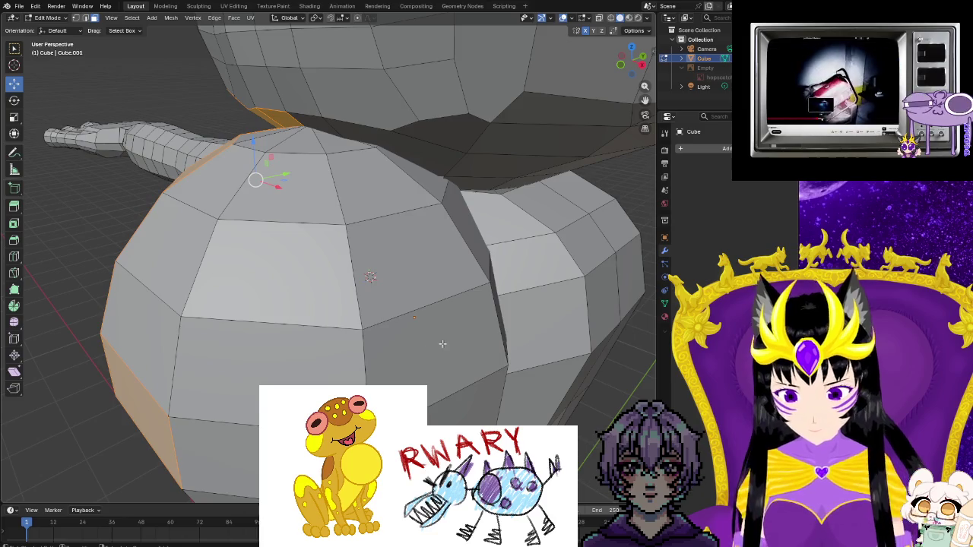
middle_drag(443, 343, 281, 292)
click(272, 287)
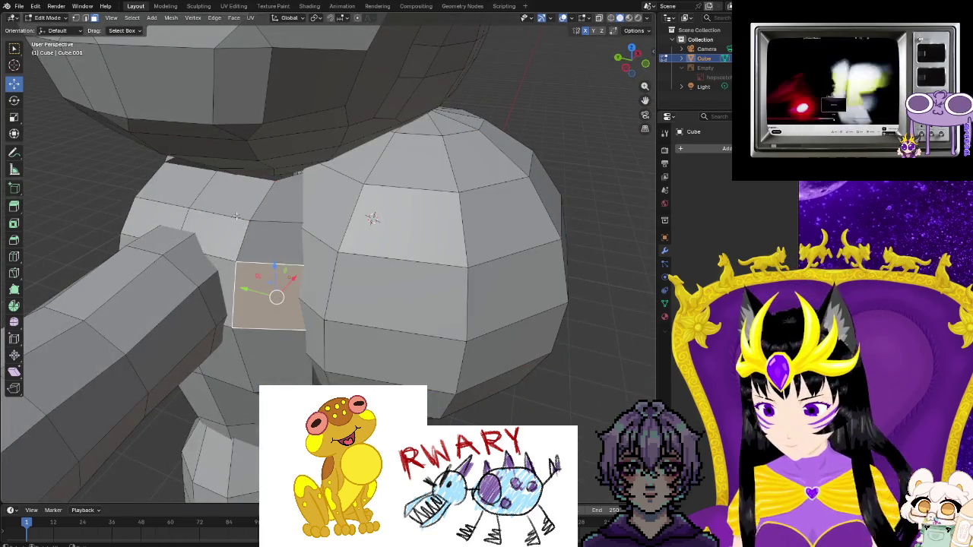
click(237, 217)
scroll(236, 216, up, 5)
mouse_move(256, 210)
middle_down()
mouse_move(413, 247)
mouse_move(440, 232)
middle_up()
- Select a face inside the mouth cavity and check its face operations
click(23, 6)
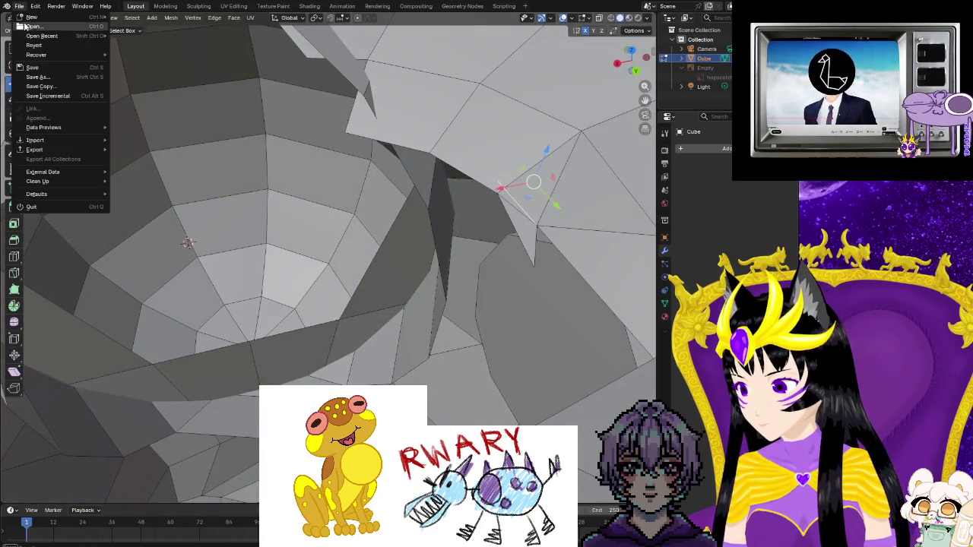
click(34, 67)
mouse_move(241, 220)
middle_down()
mouse_move(266, 204)
mouse_move(553, 247)
mouse_move(551, 293)
middle_up()
click(548, 277)
right_click(520, 271)
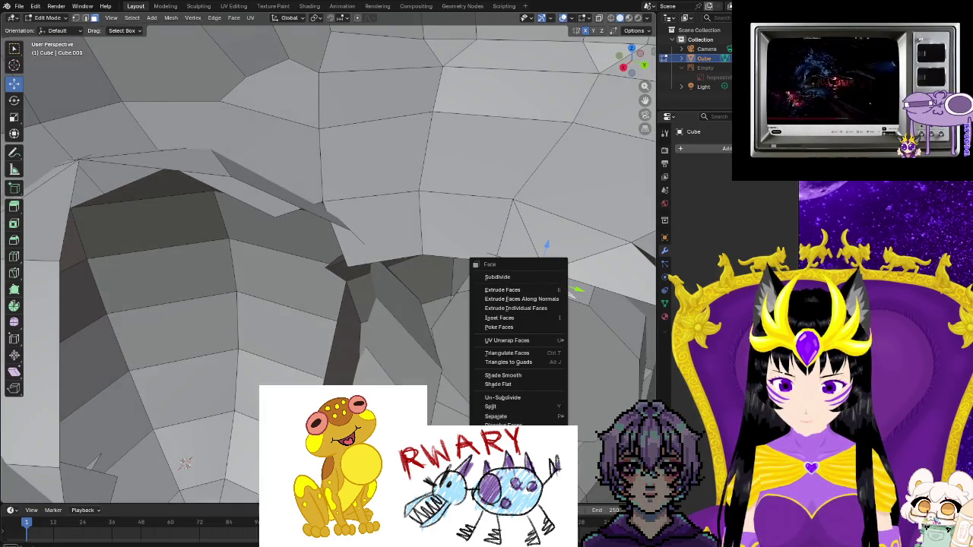
click(524, 269)
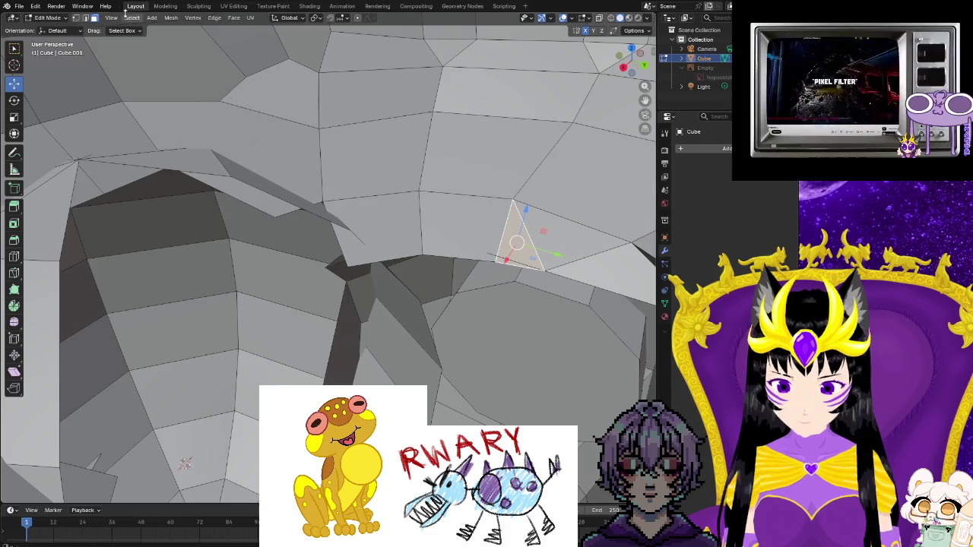
- In edge select mode, pick the stray mouth-rim edge and apply Delete Edges
click(86, 21)
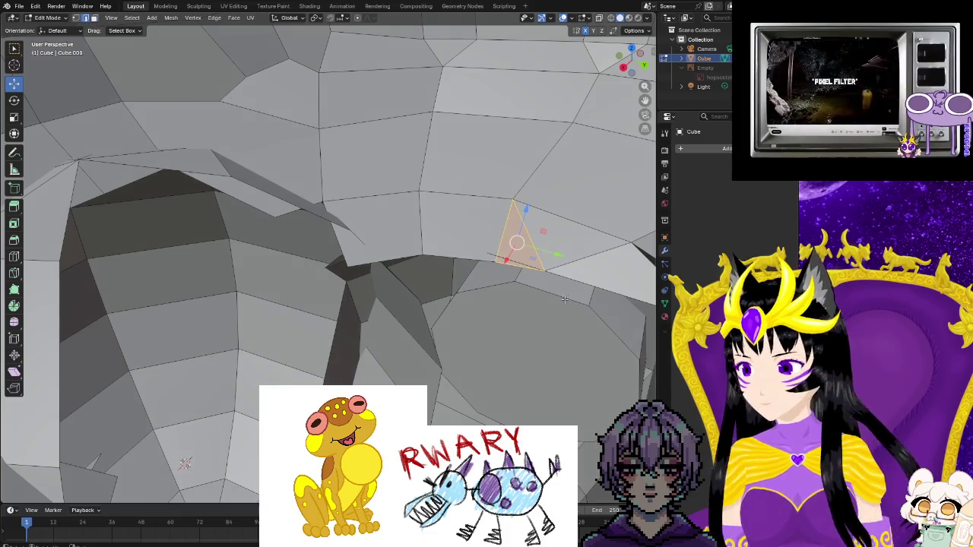
right_click(505, 260)
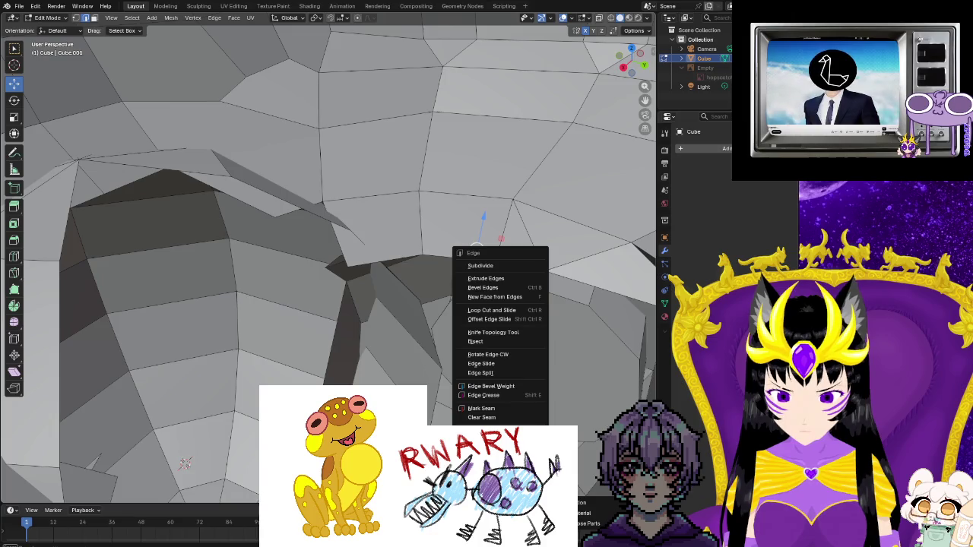
mouse_move(474, 247)
middle_down()
mouse_move(367, 341)
mouse_move(413, 356)
middle_up()
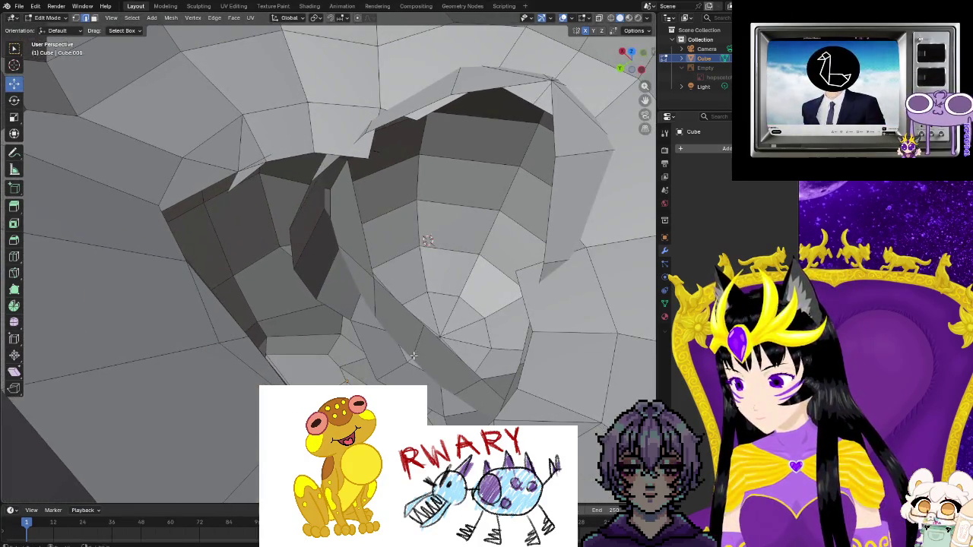
click(244, 175)
right_click(243, 175)
click(214, 282)
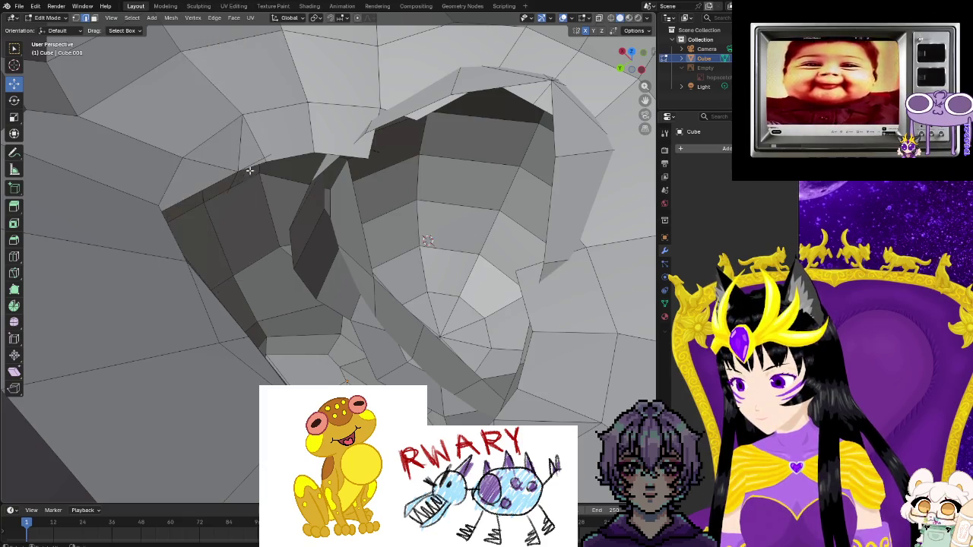
right_click(254, 164)
click(208, 281)
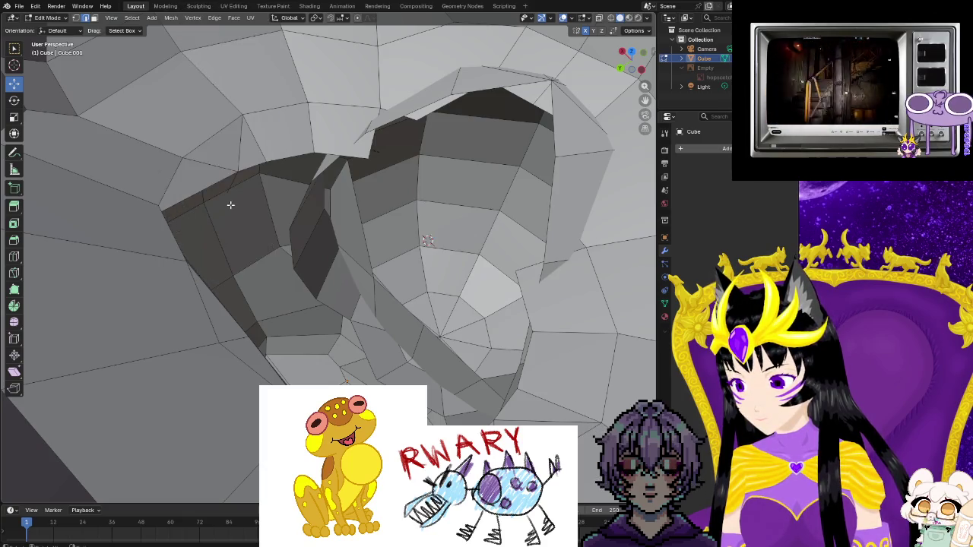
right_click(232, 182)
mouse_move(232, 181)
middle_down()
mouse_move(201, 256)
mouse_move(339, 294)
mouse_move(396, 342)
middle_up()
scroll(199, 253, up, 3)
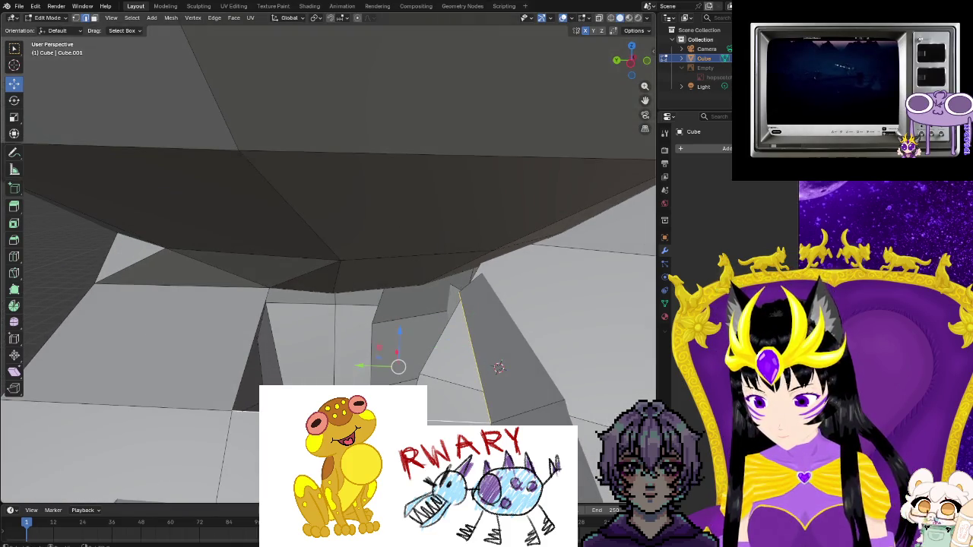
- Fill the first gap between the selected edges with a face
key(f)
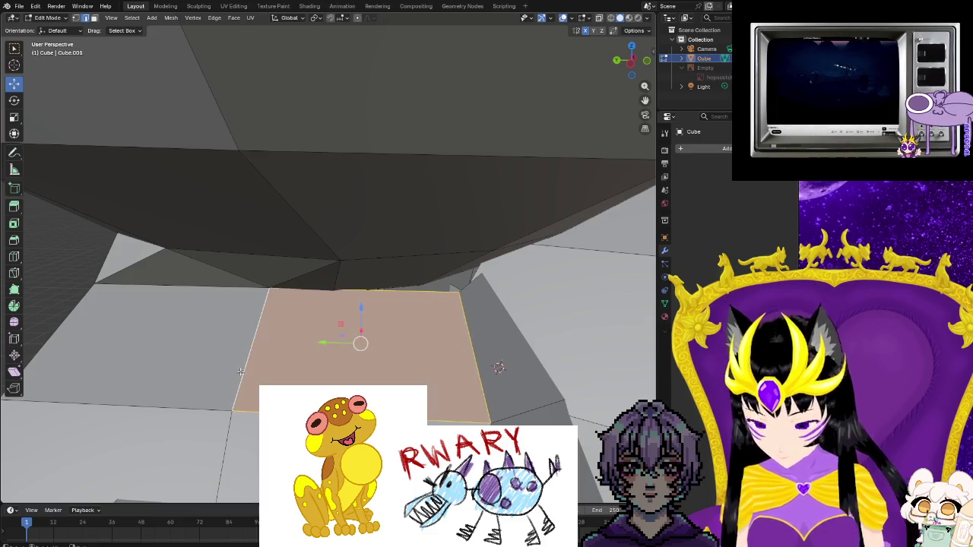
middle_drag(333, 383, 385, 363)
scroll(385, 362, up, 2)
scroll(389, 364, up, 2)
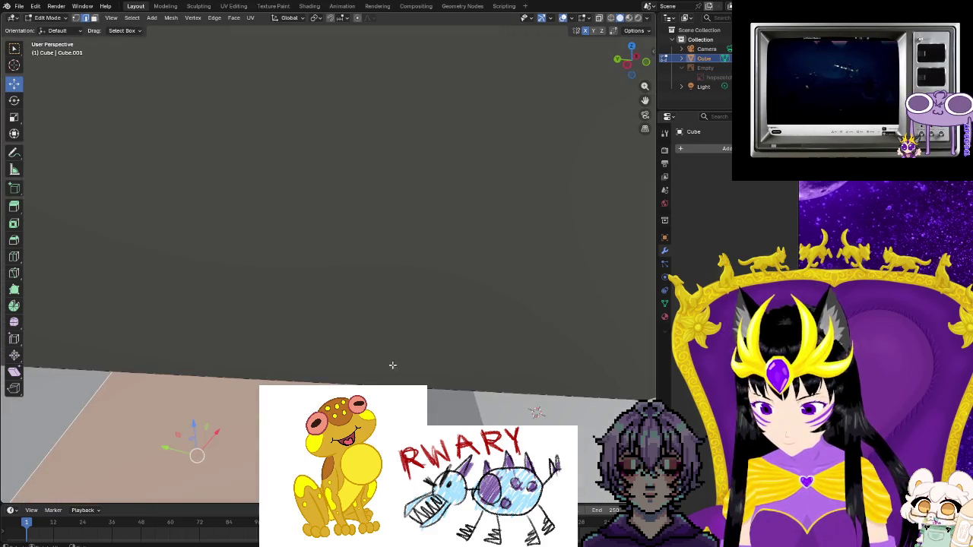
scroll(440, 306, up, 2)
scroll(440, 306, up, 1)
scroll(441, 306, up, 2)
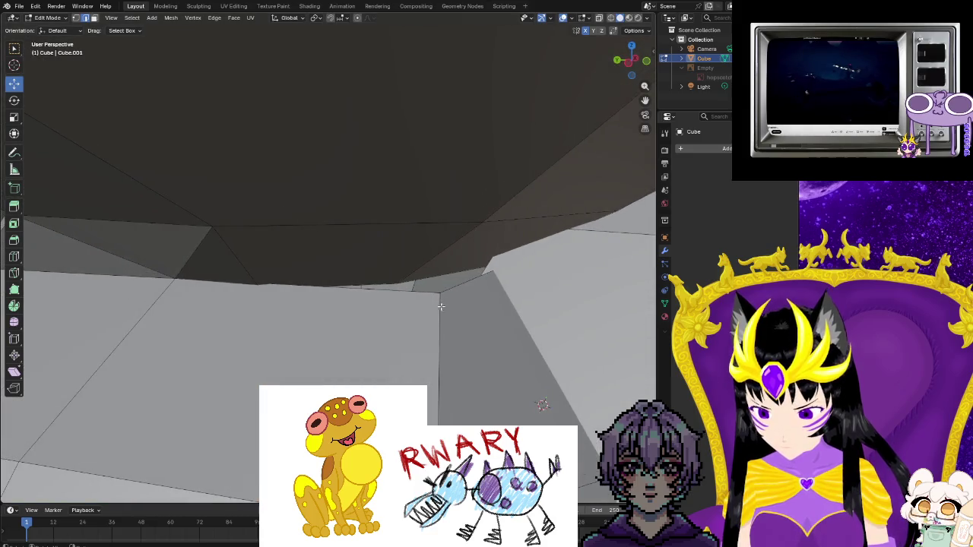
mouse_move(427, 294)
middle_down()
mouse_move(501, 352)
mouse_move(570, 304)
middle_up()
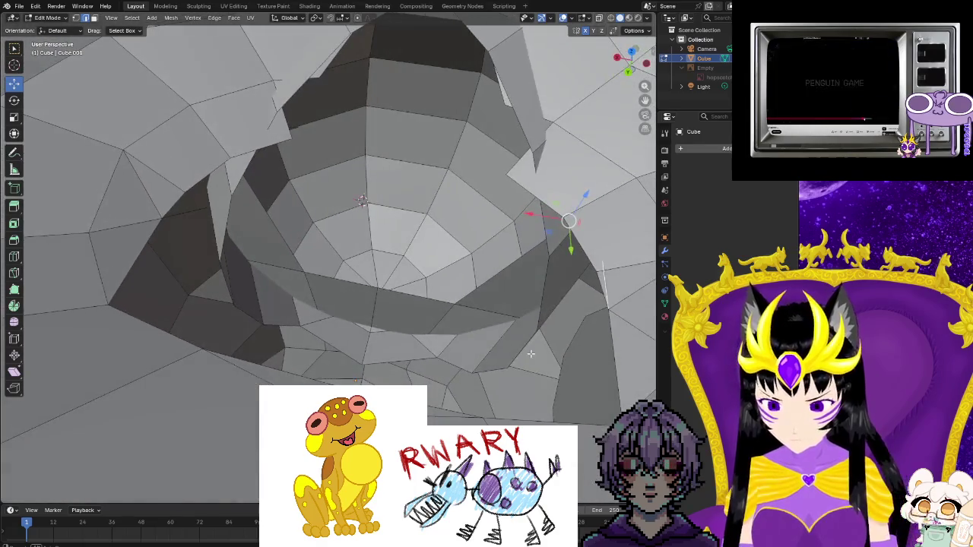
- Try filling the gap under the head with a face, then undo it
click(575, 278)
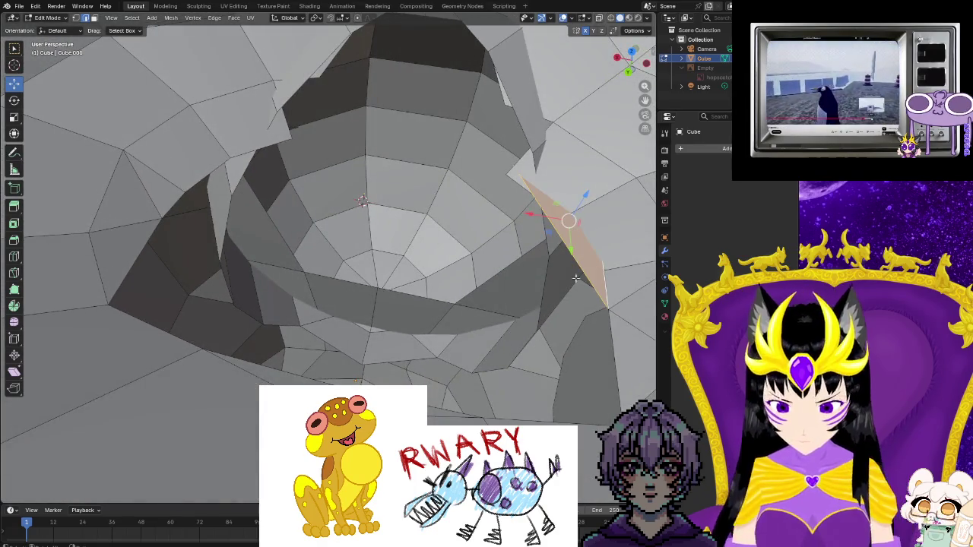
mouse_move(361, 200)
middle_down()
mouse_move(391, 206)
mouse_move(385, 220)
mouse_move(413, 210)
mouse_move(412, 265)
mouse_move(564, 235)
mouse_move(453, 285)
mouse_move(454, 299)
mouse_move(251, 380)
mouse_move(214, 364)
mouse_move(269, 326)
middle_up()
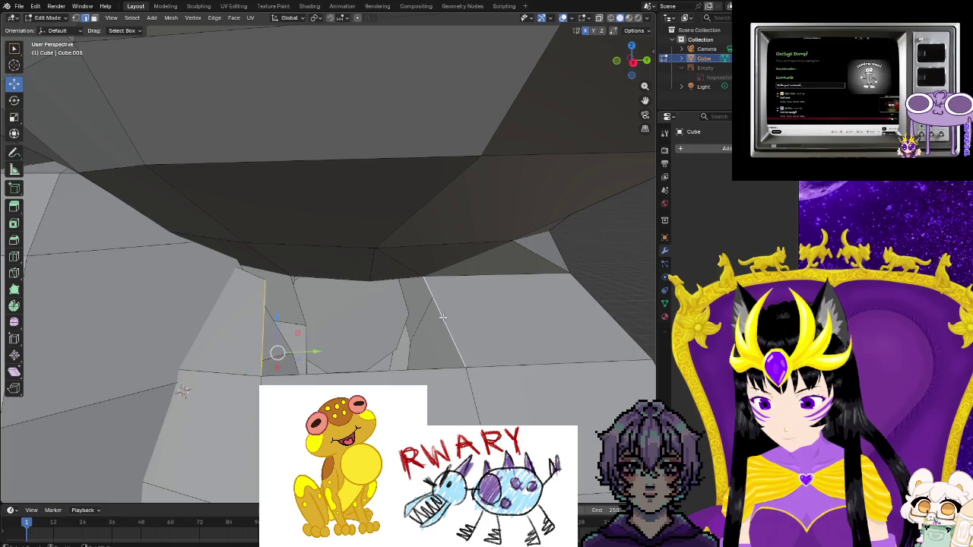
key(f)
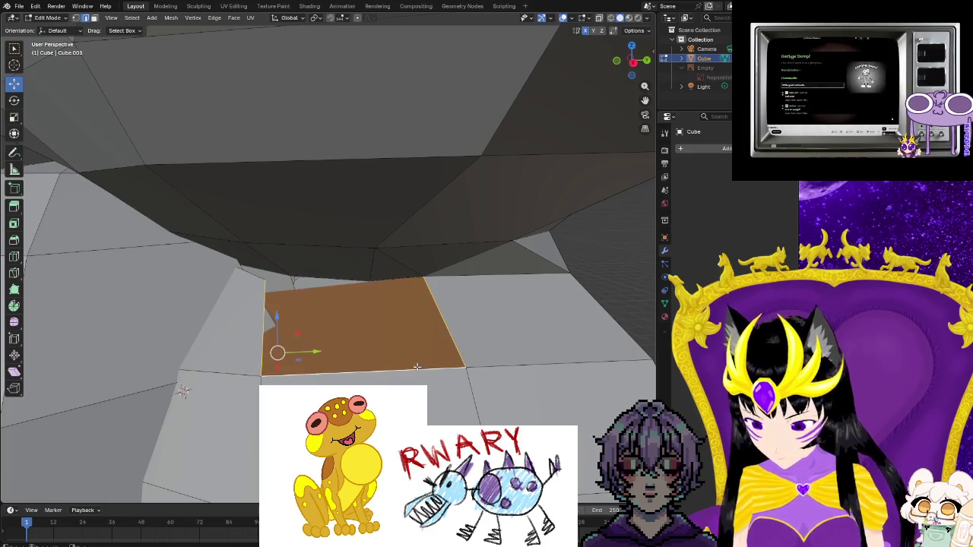
mouse_move(325, 317)
middle_down()
mouse_move(331, 328)
mouse_move(483, 365)
middle_up()
key(ctrl+z)
- Select the hole's bottom edge and fill the hole with a new face
click(472, 377)
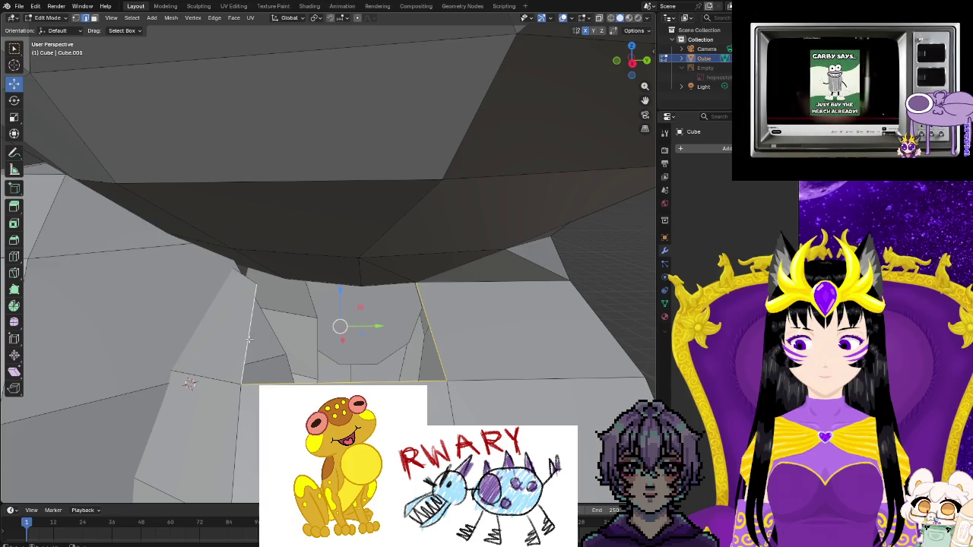
key(f)
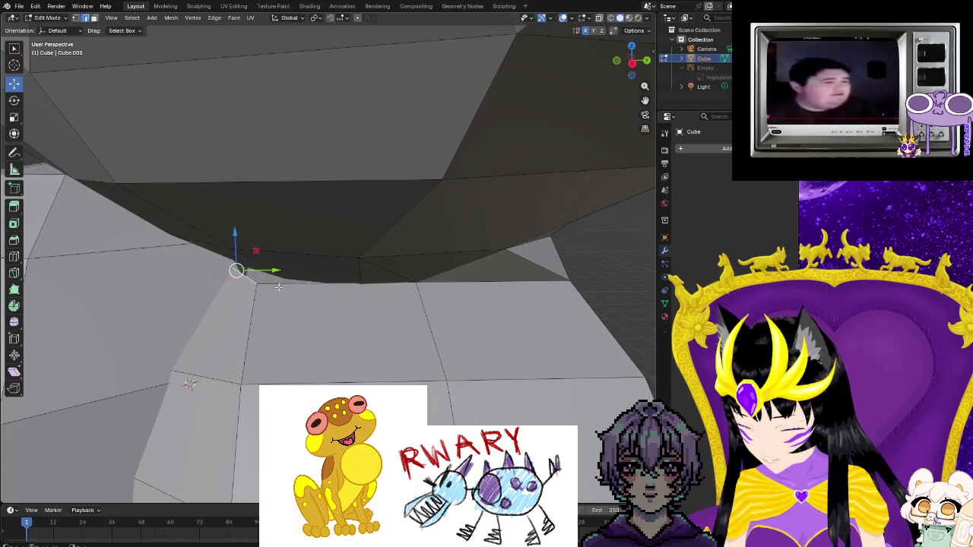
mouse_move(239, 333)
middle_down()
mouse_move(306, 301)
mouse_move(404, 365)
mouse_move(383, 341)
mouse_move(263, 287)
mouse_move(274, 274)
mouse_move(275, 102)
middle_up()
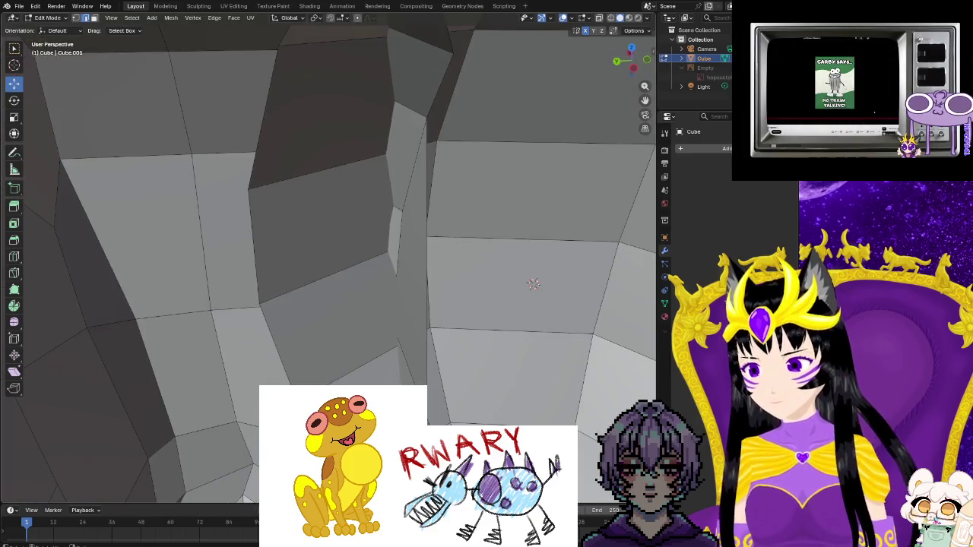
mouse_move(533, 284)
middle_down()
mouse_move(344, 258)
mouse_move(547, 401)
mouse_move(463, 412)
mouse_move(66, 127)
middle_up()
scroll(345, 259, down, 5)
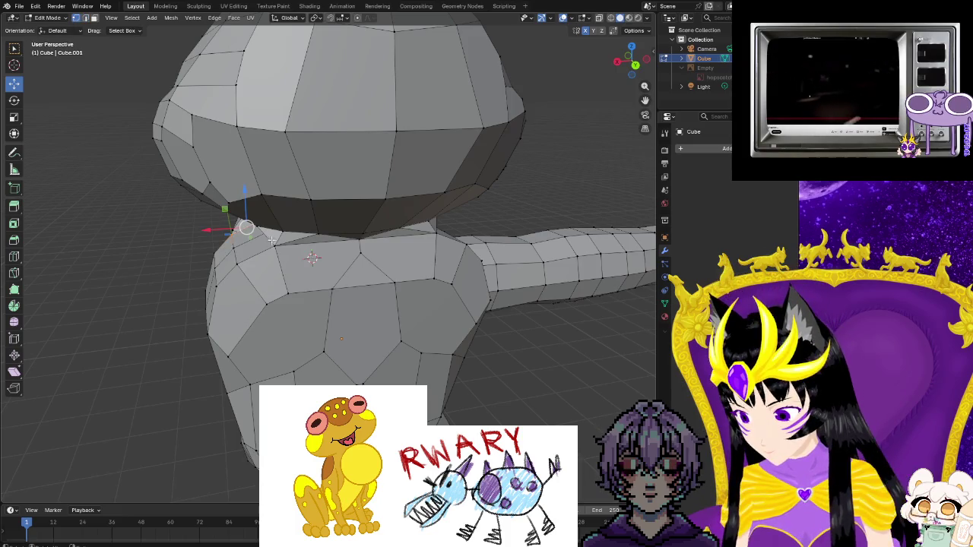
- Reposition vertices on the head's underside with G moves
middle_drag(286, 286, 283, 204)
scroll(283, 204, up, 2)
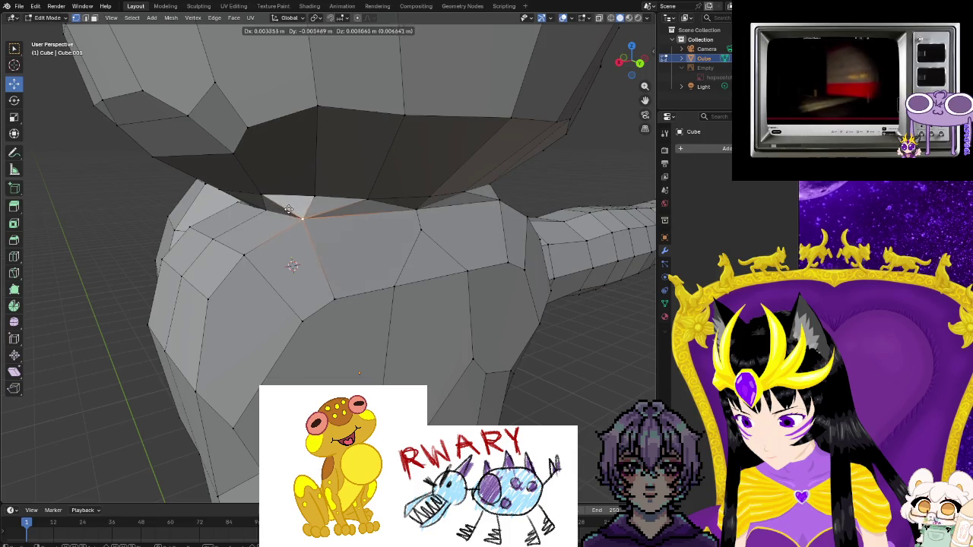
click(289, 209)
mouse_move(304, 217)
middle_down()
mouse_move(408, 235)
mouse_move(348, 215)
mouse_move(373, 268)
mouse_move(324, 256)
middle_up()
key(g)
click(346, 215)
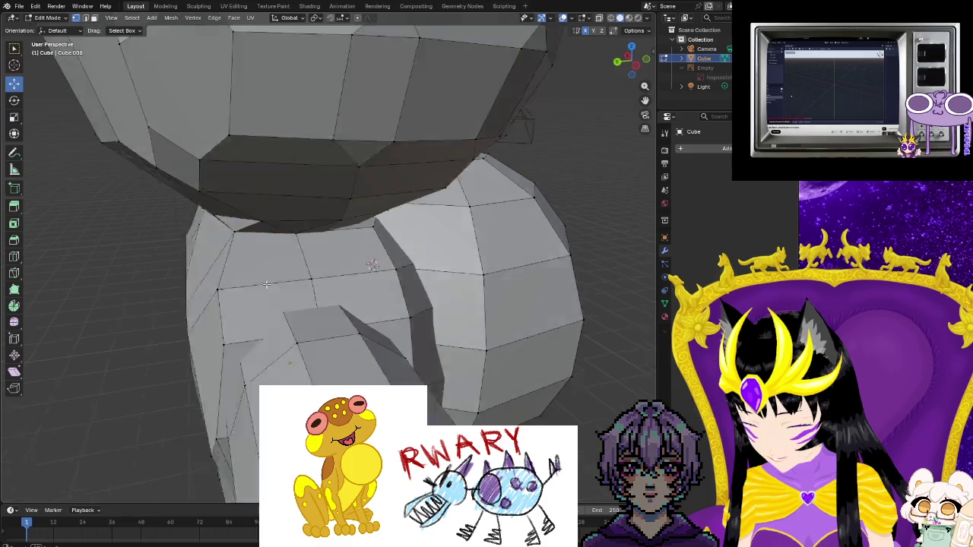
- Lower the neck-seam vertex along Z and shift it 0.045258 m along Y
click(456, 228)
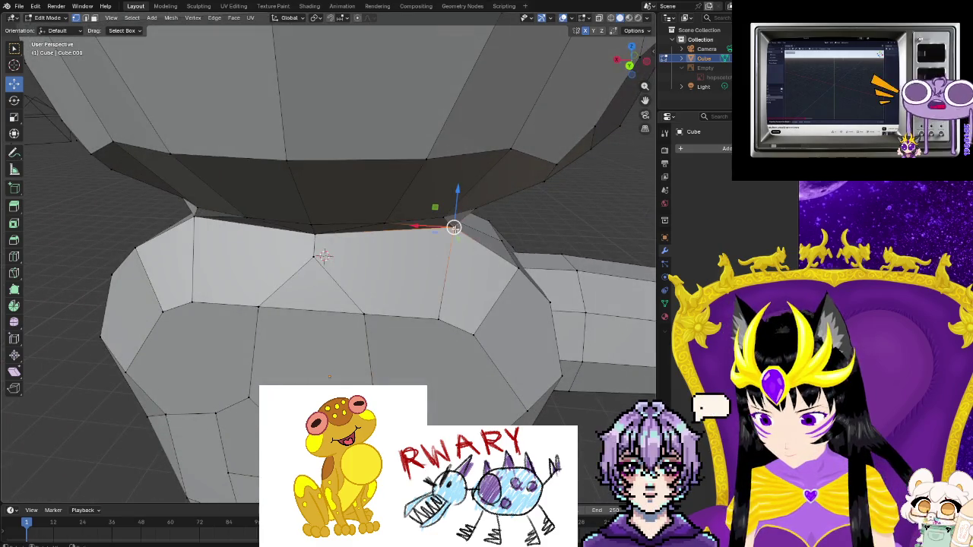
key(g)
key(z)
click(453, 236)
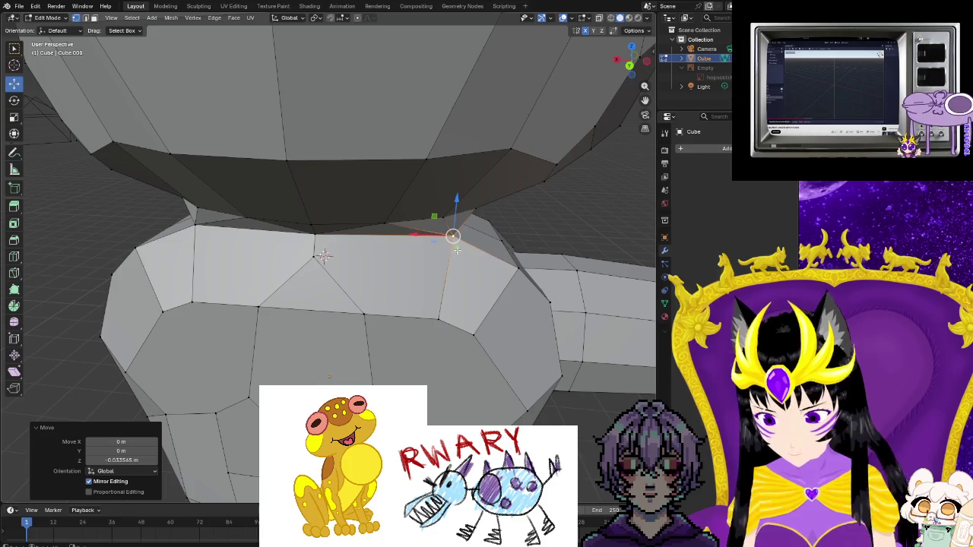
click(446, 235)
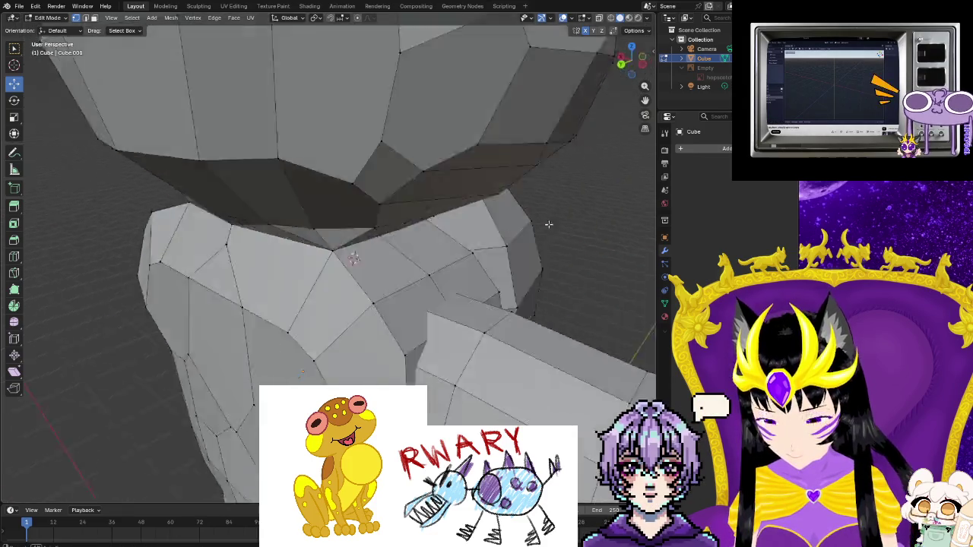
middle_drag(445, 235, 461, 234)
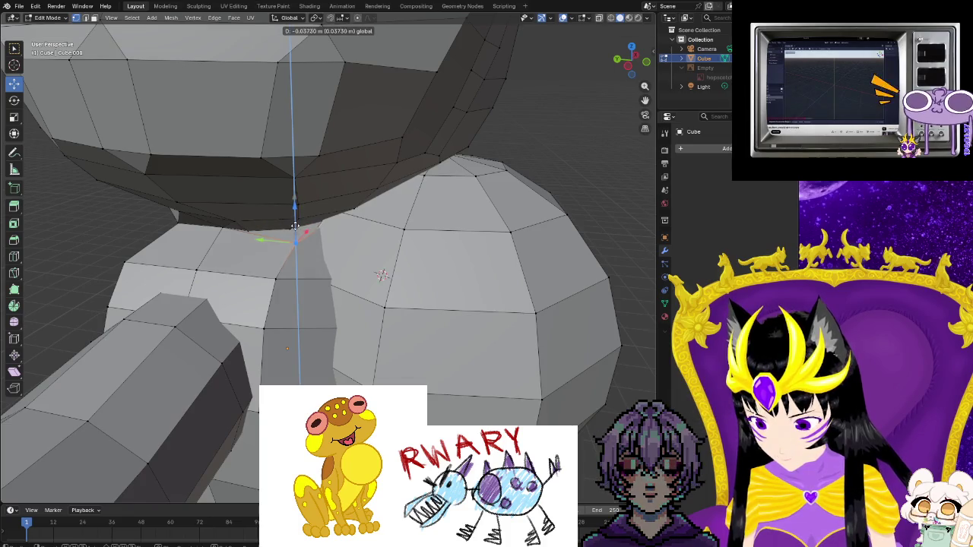
click(270, 241)
click(255, 240)
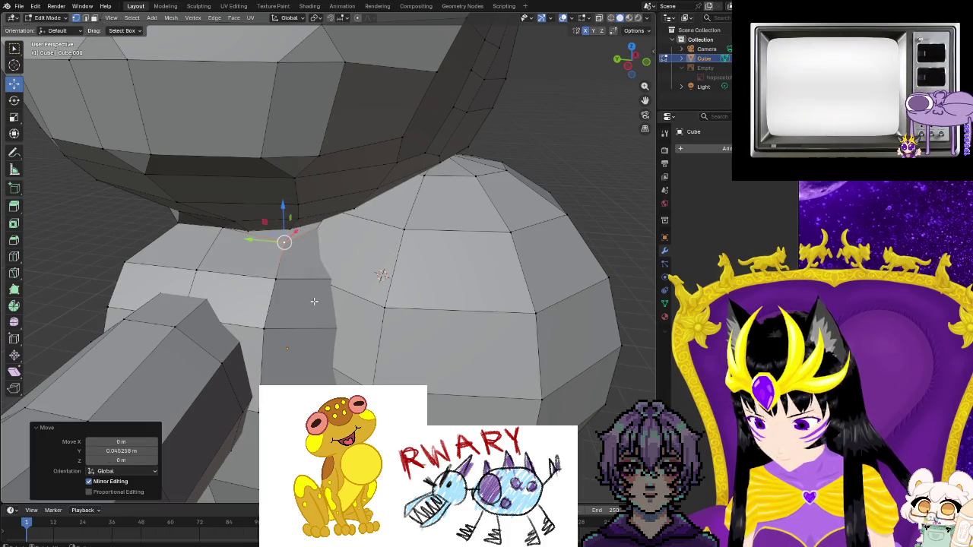
- Zoom and orbit toward the mouth cavity to inspect its gaps
scroll(273, 255, up, 2)
scroll(277, 257, up, 2)
scroll(280, 258, up, 2)
middle_drag(280, 258, 278, 269)
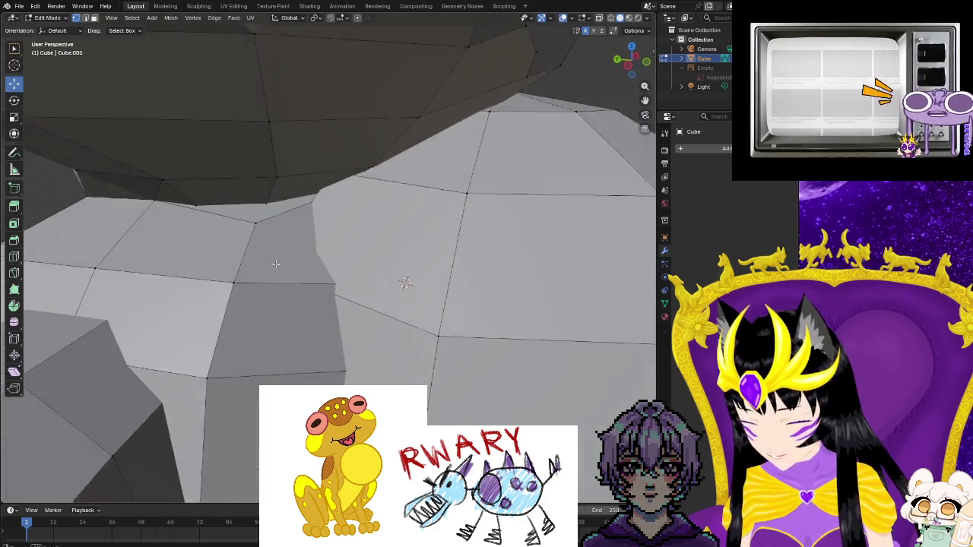
scroll(278, 269, up, 3)
scroll(305, 308, down, 3)
mouse_move(305, 308)
middle_down()
mouse_move(482, 263)
mouse_move(388, 187)
middle_up()
- Slide the stray cavity-edge vertex toward the gap and merge the vertices at centre
click(388, 187)
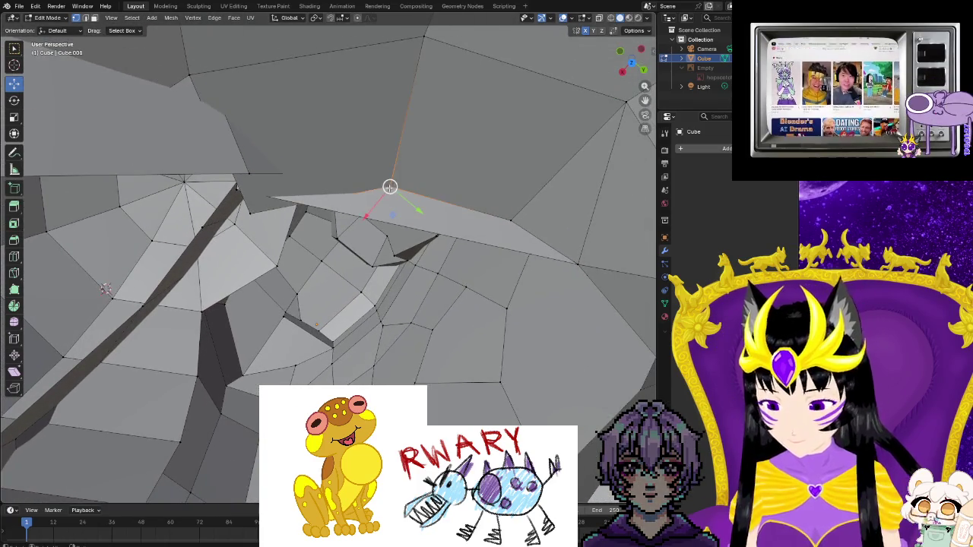
drag(367, 217, 348, 246)
middle_drag(348, 246, 310, 231)
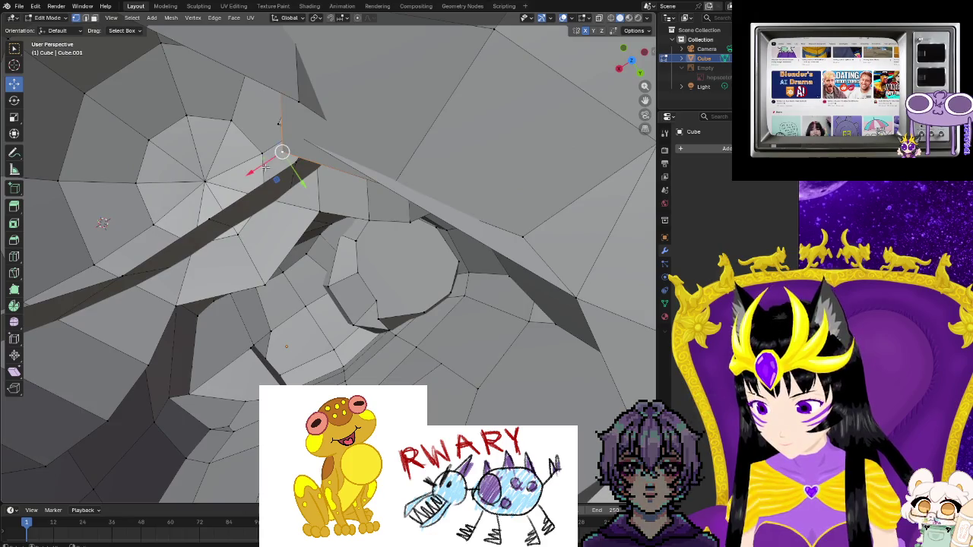
drag(280, 187, 277, 151)
mouse_move(277, 151)
middle_down()
mouse_move(426, 154)
mouse_move(218, 152)
mouse_move(259, 185)
mouse_move(280, 221)
middle_up()
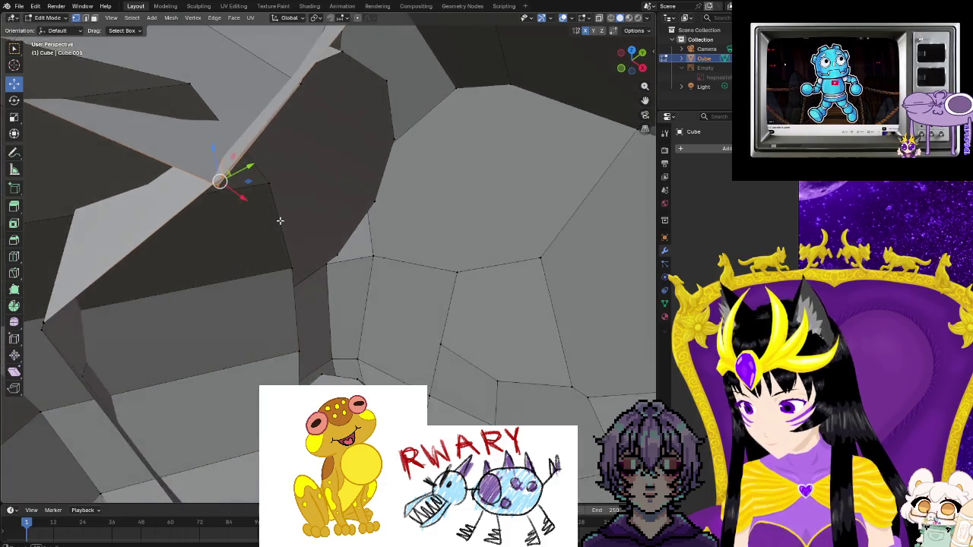
right_click(223, 180)
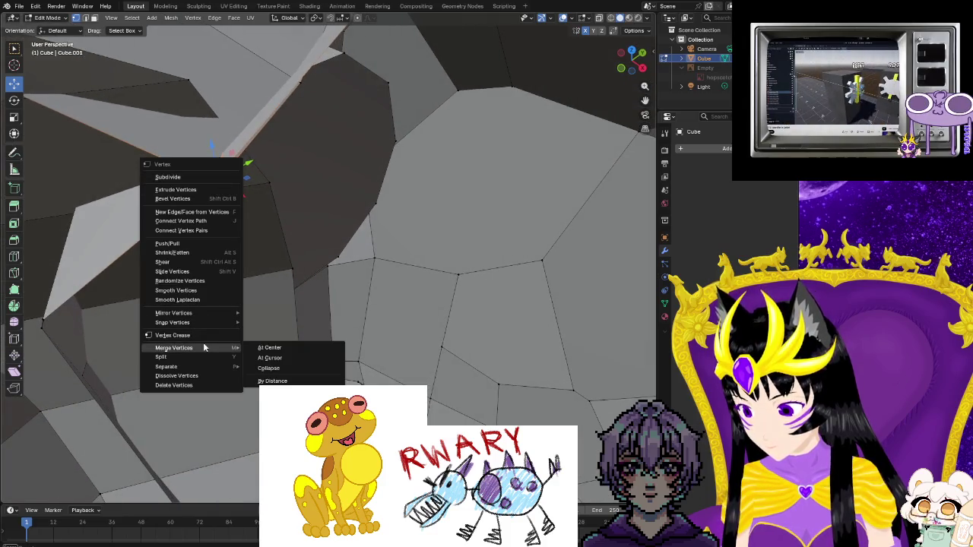
click(264, 348)
- Merge the two vertices at the next seam gap at their centre
middle_drag(319, 256, 108, 232)
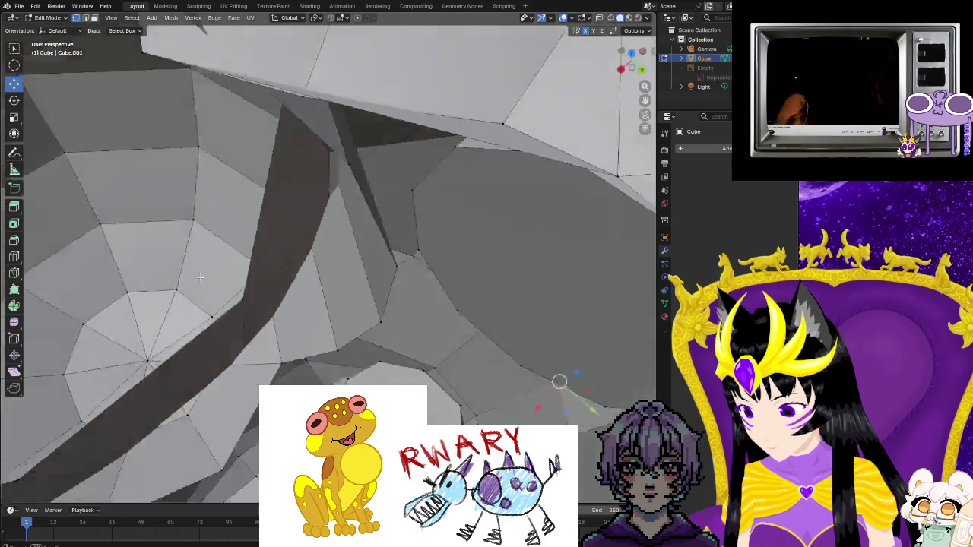
mouse_move(93, 144)
middle_down()
mouse_move(148, 185)
mouse_move(130, 178)
mouse_move(257, 365)
mouse_move(234, 246)
mouse_move(350, 153)
mouse_move(387, 165)
mouse_move(335, 183)
mouse_move(312, 140)
mouse_move(224, 217)
mouse_move(245, 196)
mouse_move(220, 133)
mouse_move(246, 269)
mouse_move(232, 244)
middle_up()
mouse_move(308, 229)
middle_down()
mouse_move(337, 228)
mouse_move(237, 215)
mouse_move(321, 211)
mouse_move(314, 182)
mouse_move(415, 152)
mouse_move(347, 228)
mouse_move(384, 215)
mouse_move(402, 180)
mouse_move(344, 237)
middle_up()
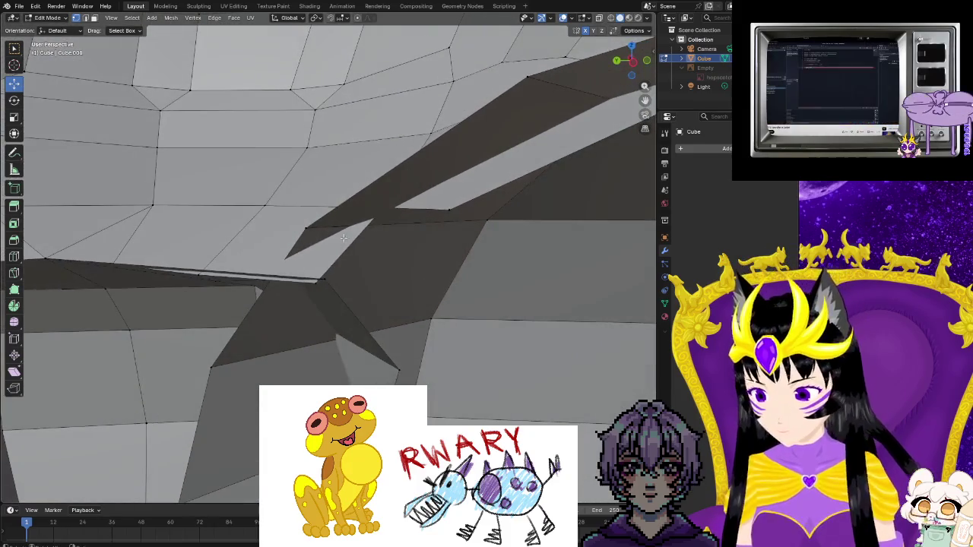
right_click(322, 283)
click(359, 282)
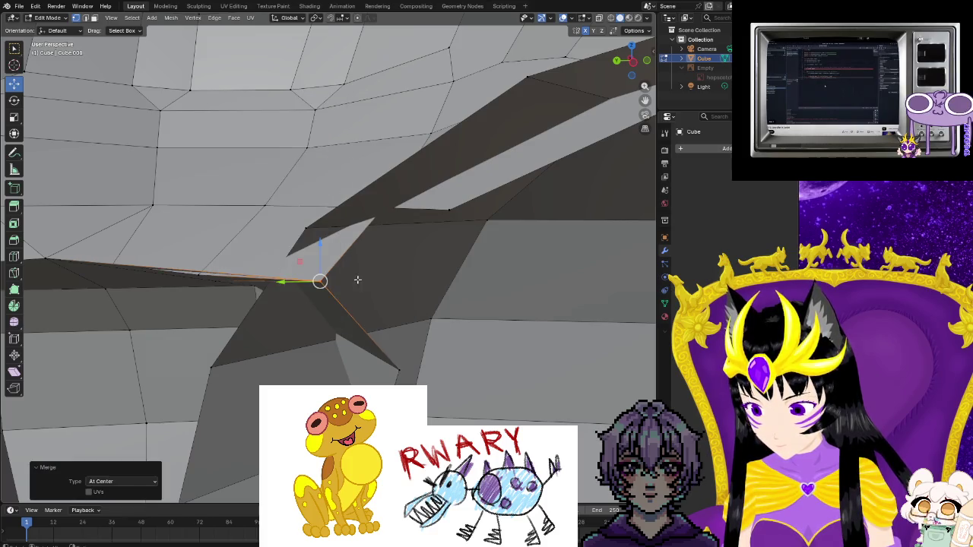
- Try deleting a vertex on the curved inner faces, then undo the deletion
mouse_move(366, 281)
middle_down()
mouse_move(515, 322)
mouse_move(314, 322)
mouse_move(315, 304)
mouse_move(344, 271)
mouse_move(174, 374)
middle_up()
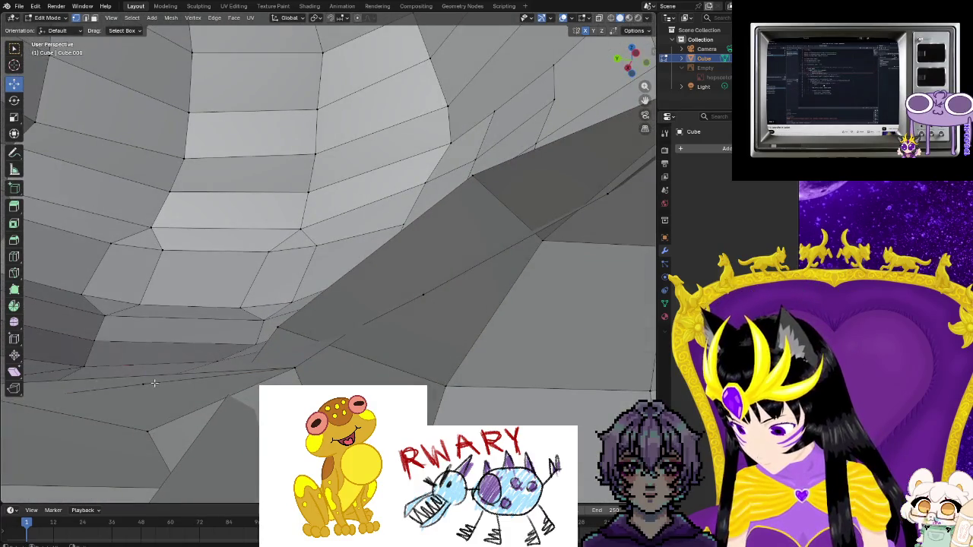
right_click(152, 386)
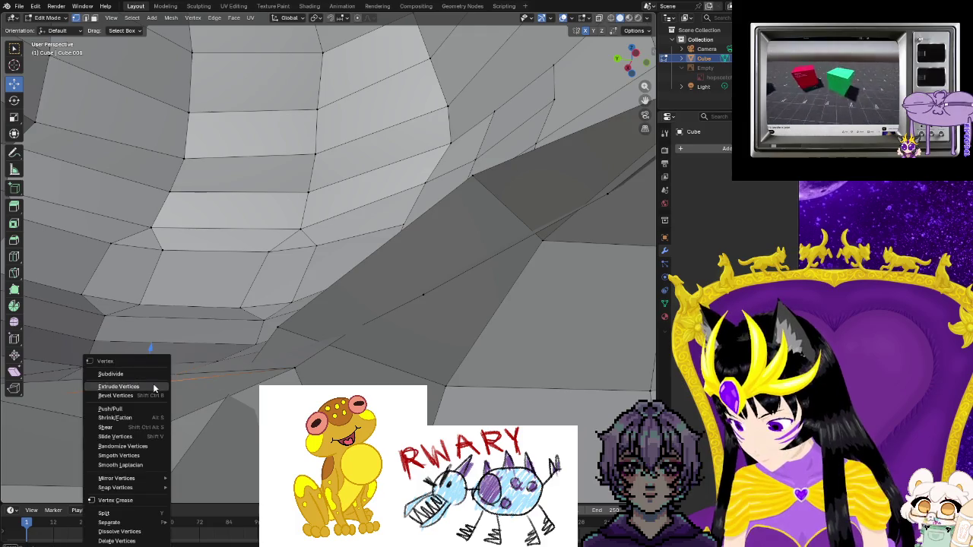
click(137, 541)
middle_drag(326, 258, 262, 298)
key(ctrl+z)
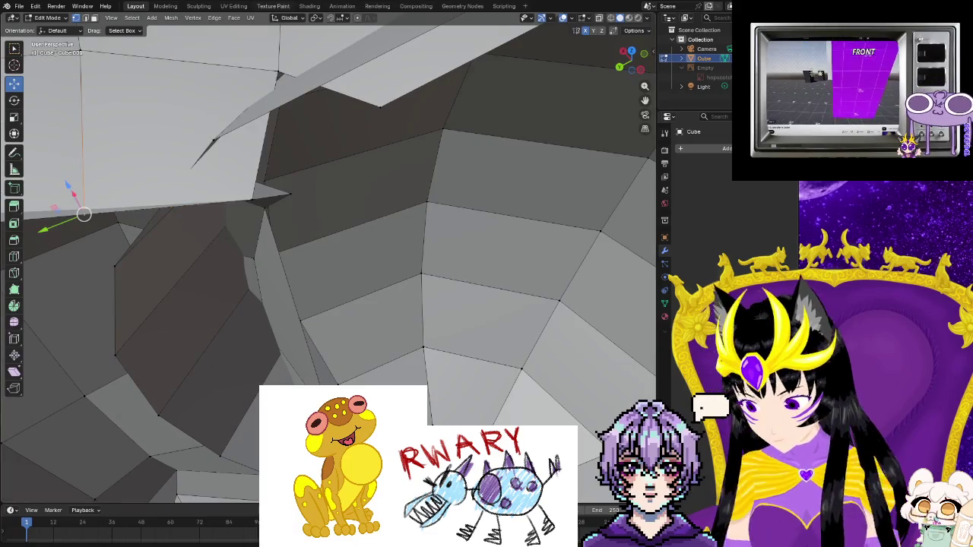
middle_drag(91, 261, 72, 368)
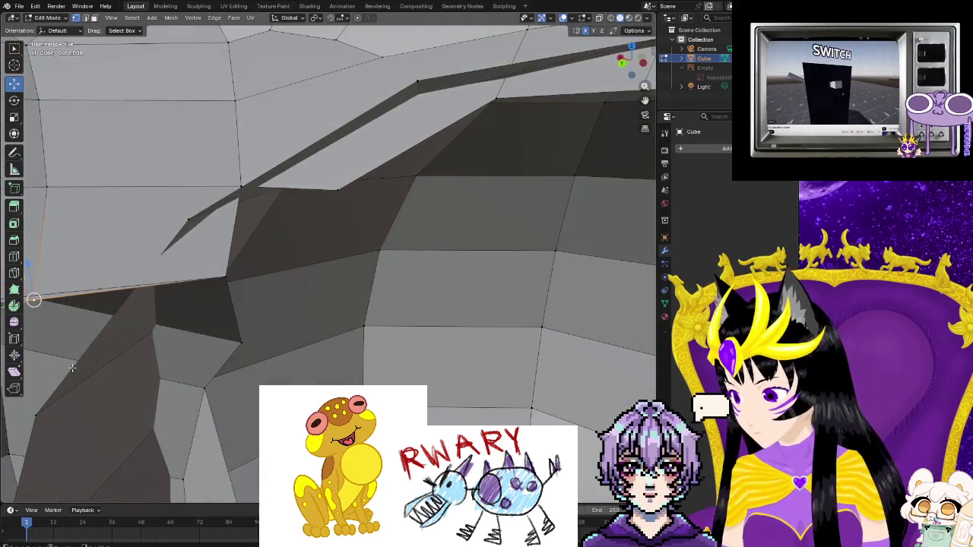
middle_drag(131, 347, 228, 319)
mouse_move(233, 368)
middle_down()
mouse_move(235, 315)
mouse_move(254, 271)
mouse_move(311, 282)
mouse_move(342, 294)
mouse_move(223, 355)
mouse_move(167, 304)
mouse_move(457, 414)
mouse_move(501, 463)
middle_up()
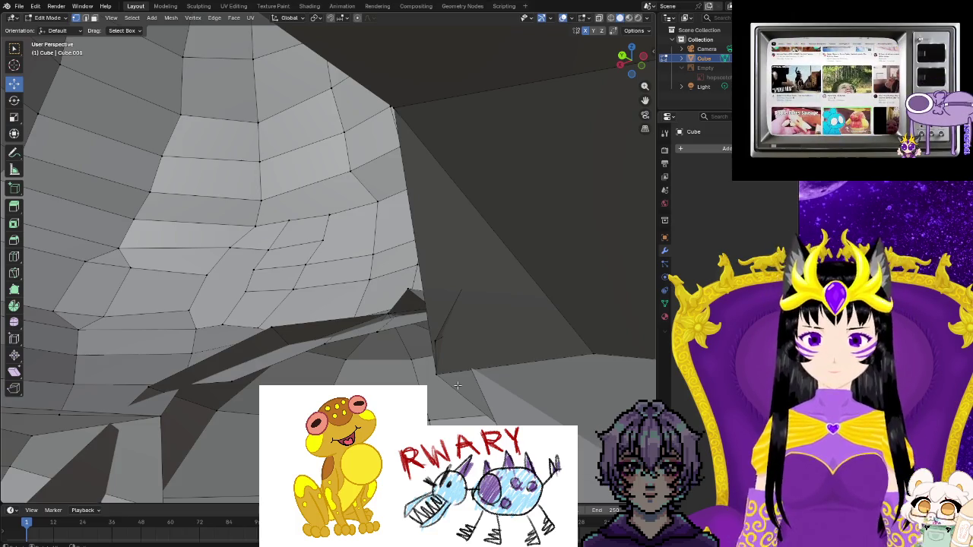
mouse_move(456, 386)
middle_down()
mouse_move(410, 304)
mouse_move(342, 236)
middle_up()
mouse_move(358, 373)
middle_down()
mouse_move(281, 362)
mouse_move(270, 350)
mouse_move(327, 336)
mouse_move(294, 333)
mouse_move(308, 350)
mouse_move(351, 327)
middle_up()
scroll(257, 359, down, 5)
scroll(339, 335, up, 5)
scroll(293, 334, down, 5)
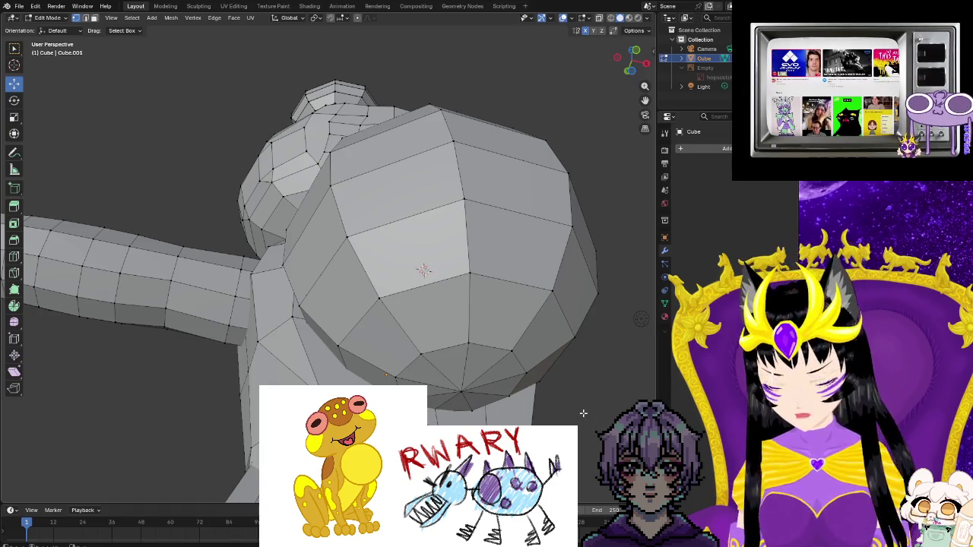
middle_drag(583, 416, 550, 424)
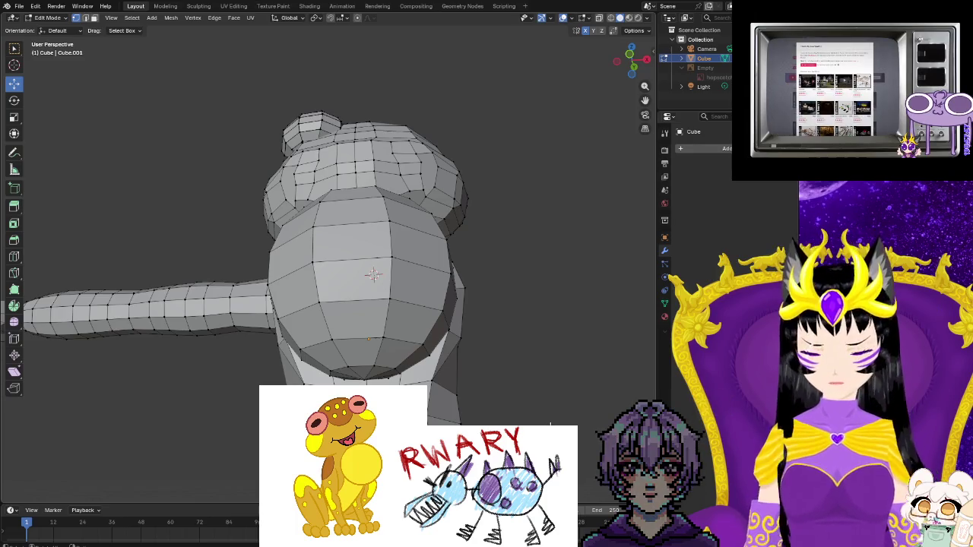
middle_drag(487, 404, 578, 404)
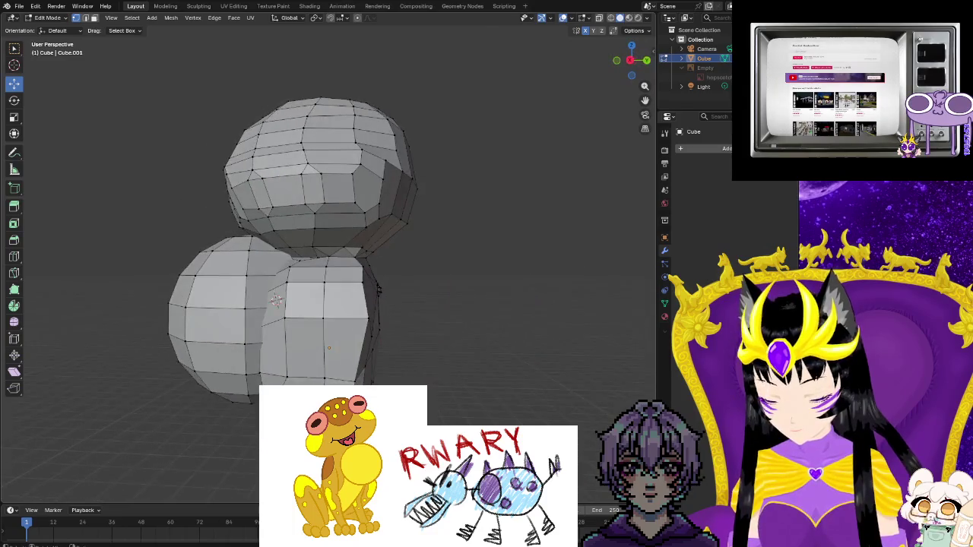
scroll(328, 259, up, 5)
scroll(329, 259, up, 3)
scroll(328, 258, down, 2)
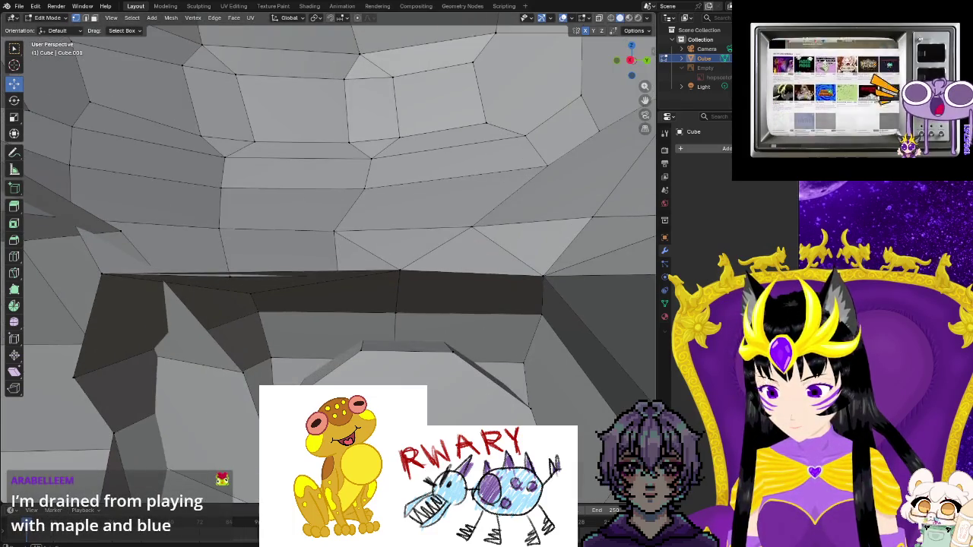
middle_drag(328, 259, 342, 251)
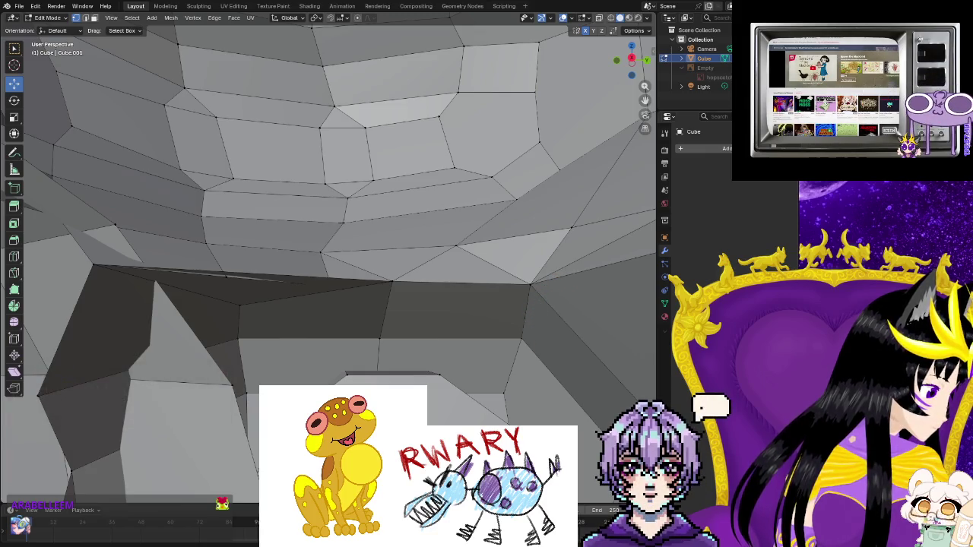
mouse_move(427, 458)
shift+middle_down()
mouse_move(427, 268)
mouse_move(380, 258)
shift+middle_up()
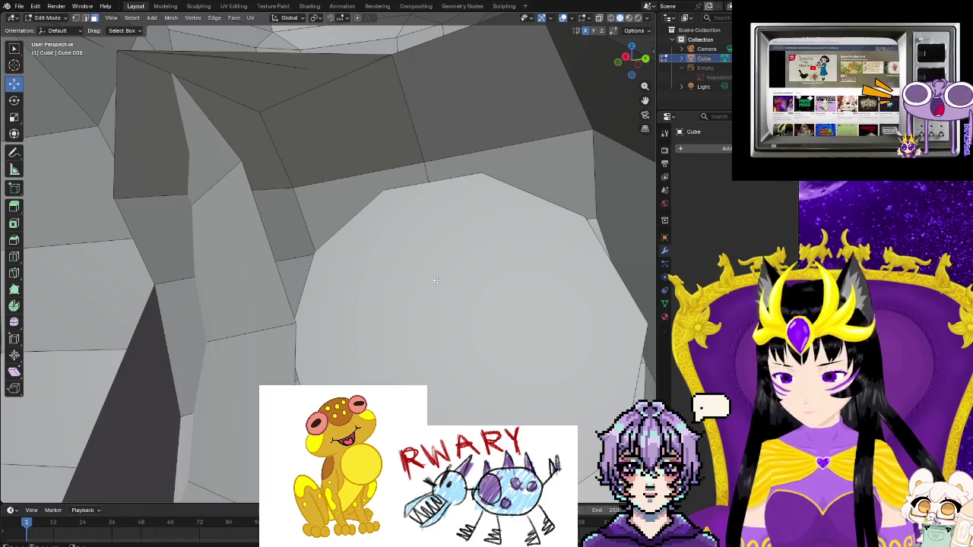
click(489, 374)
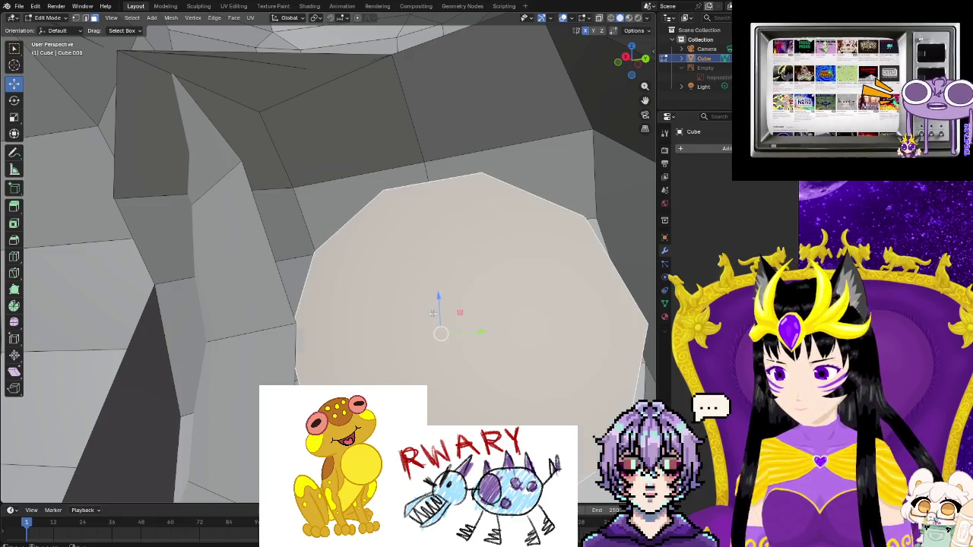
- Delete the selected octagonal face under the head to open a hole
right_click(493, 374)
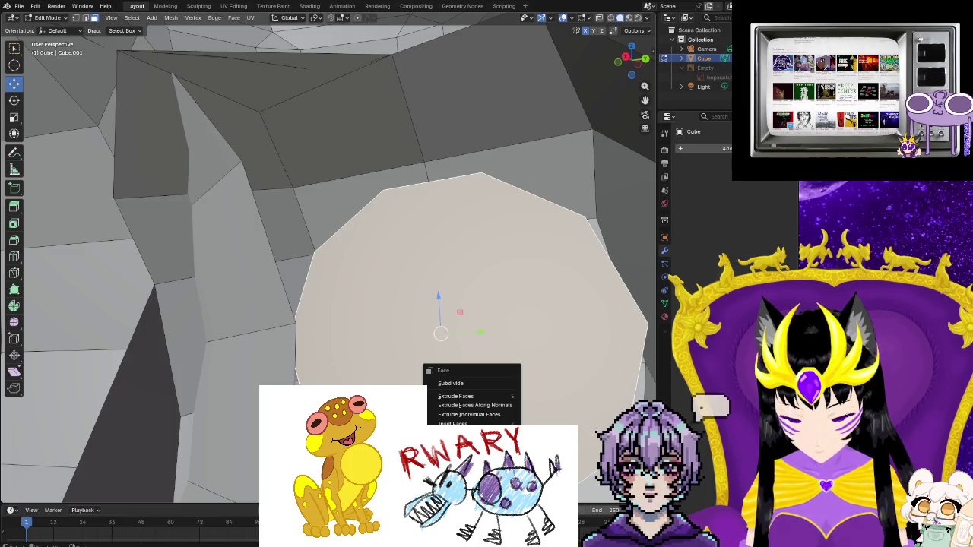
key(Delete)
middle_drag(327, 266, 357, 251)
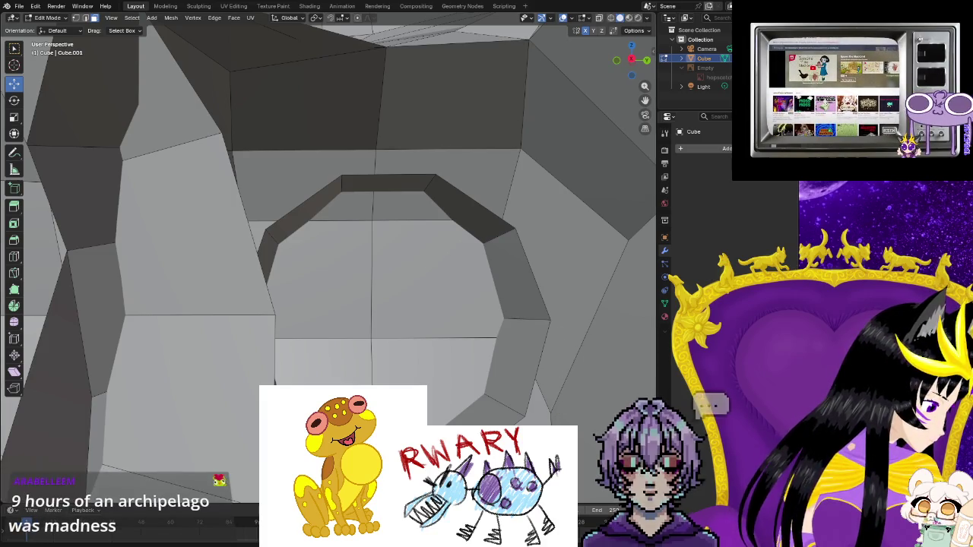
middle_drag(433, 312, 483, 333)
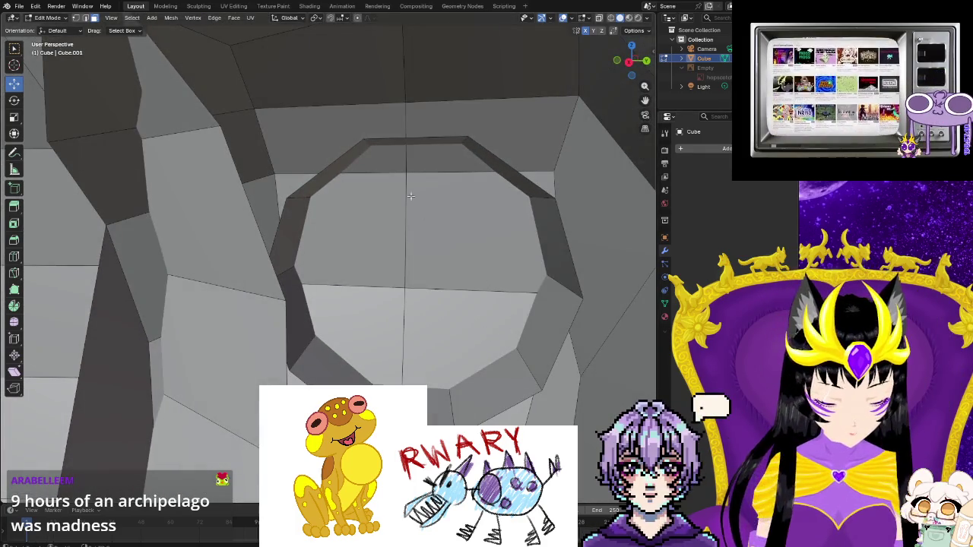
- Select the hole's rim edges: top, diagonal, left and lower
shift+click(347, 153)
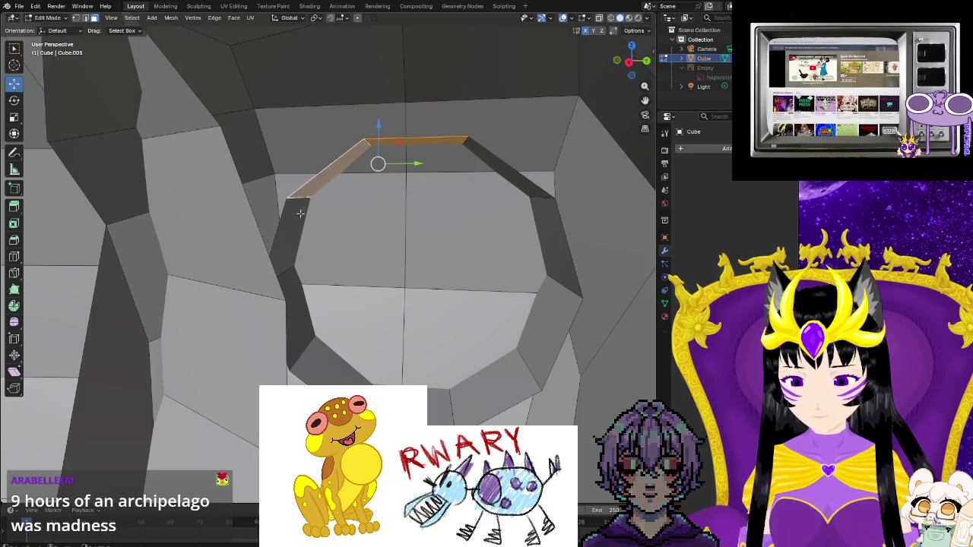
shift+click(300, 319)
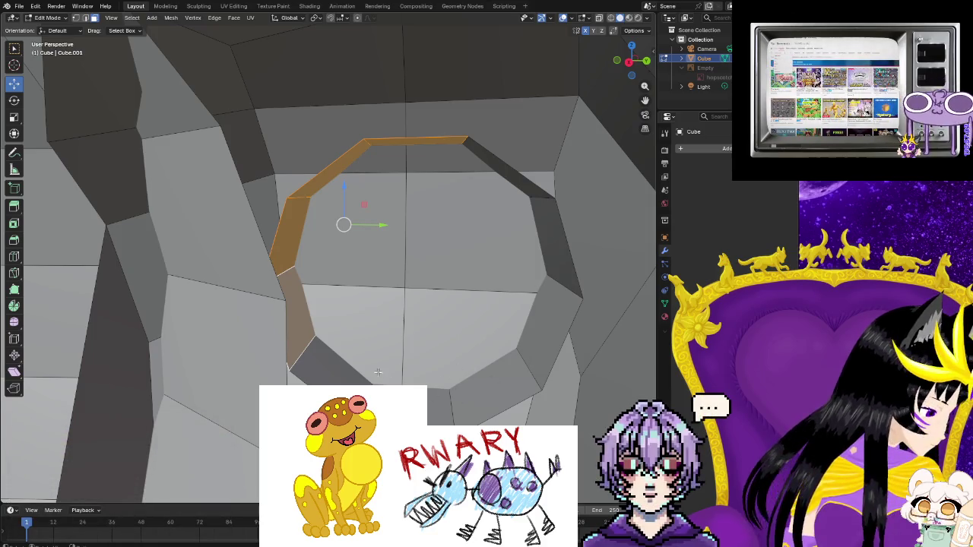
click(353, 335)
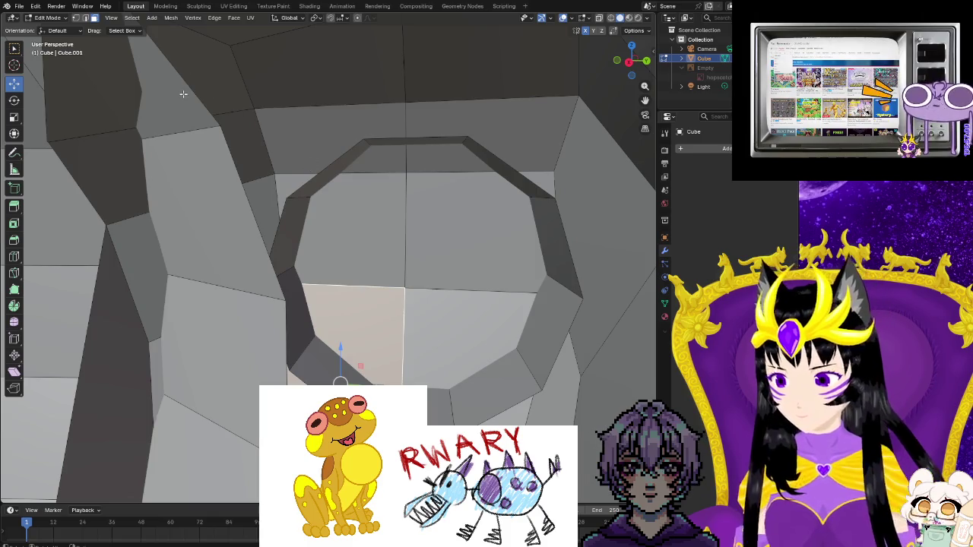
click(87, 18)
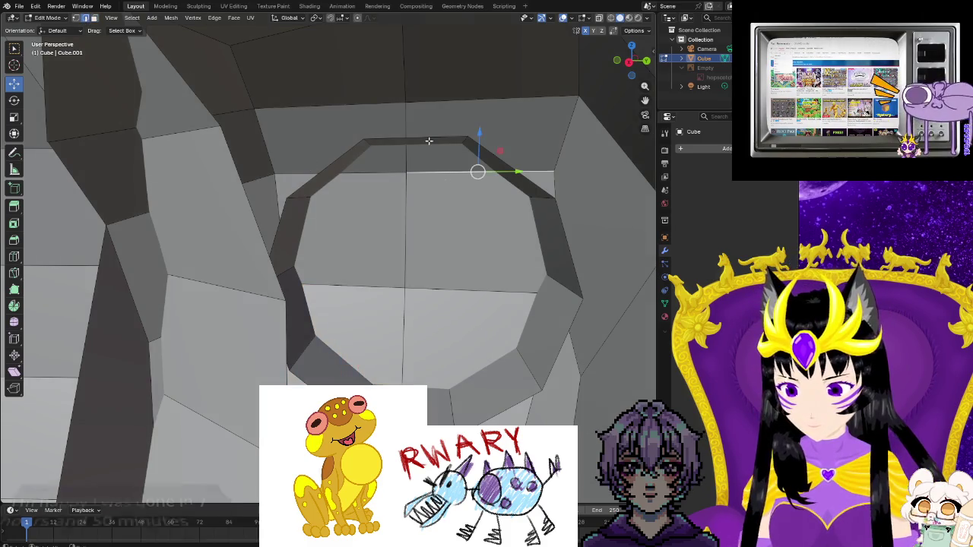
click(428, 139)
shift+click(513, 169)
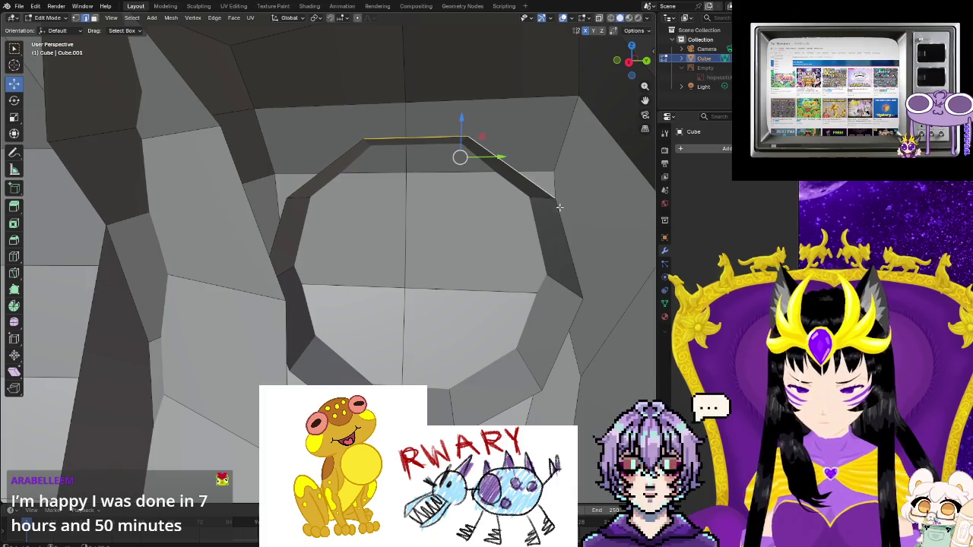
shift+click(507, 411)
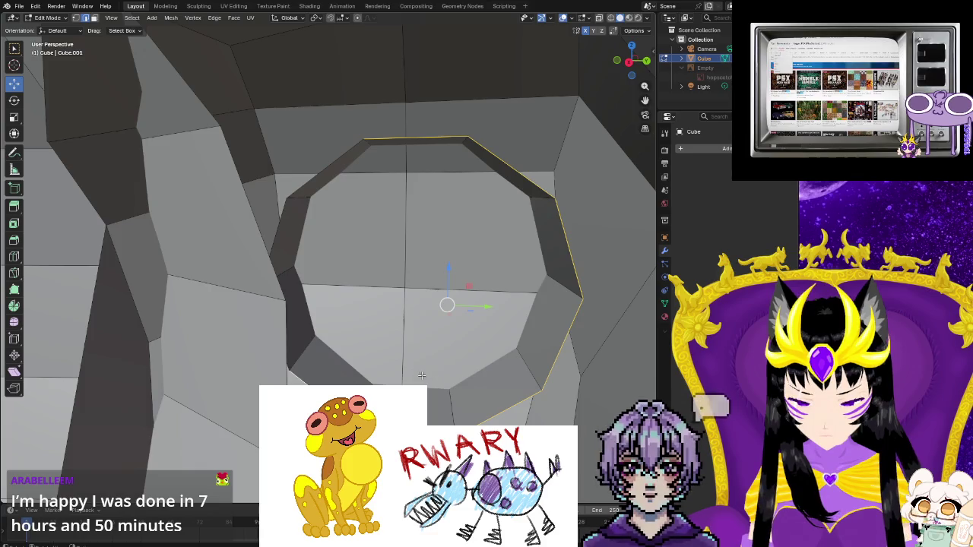
- Slide the selected hole rim slightly along the X axis
middle_drag(440, 372, 347, 257)
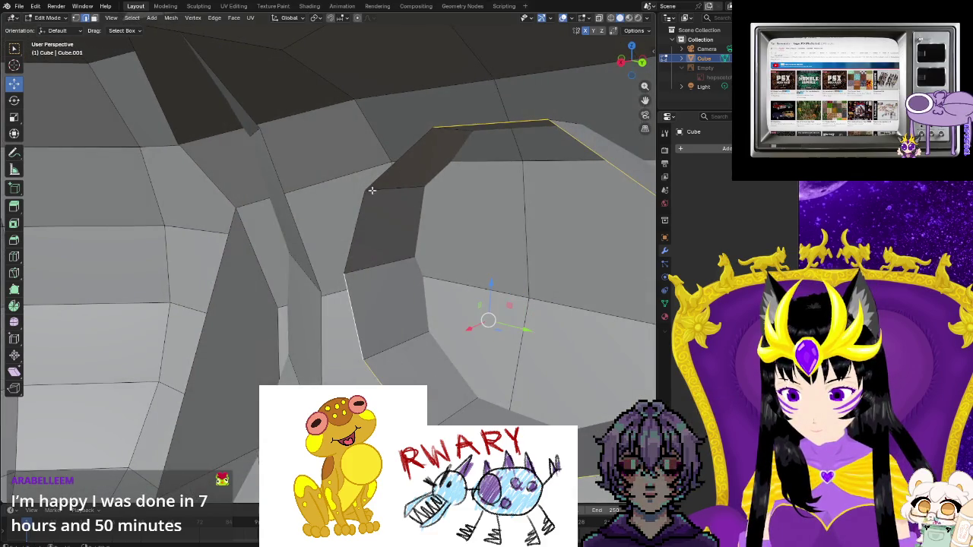
mouse_move(504, 218)
middle_down()
mouse_move(522, 223)
mouse_move(470, 222)
middle_up()
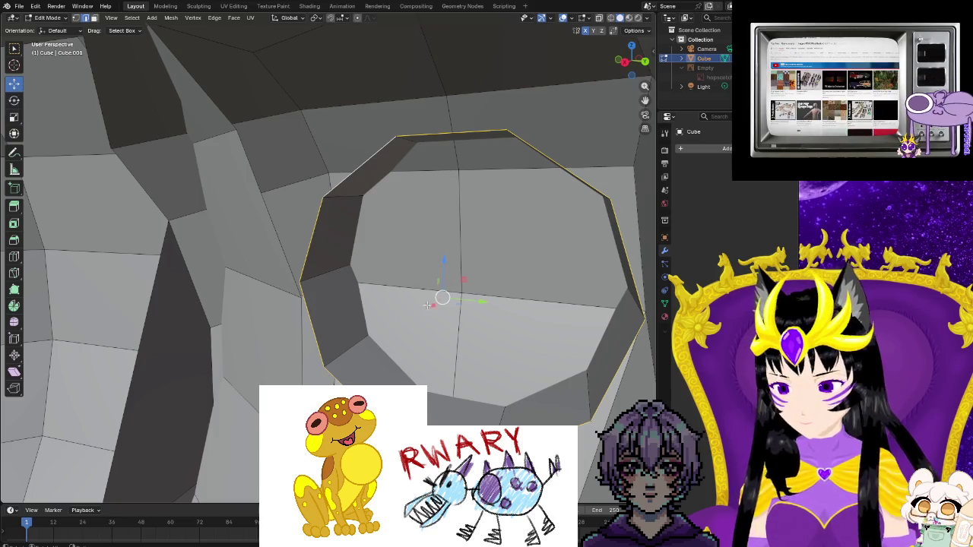
mouse_move(433, 304)
mouse_down()
mouse_move(452, 278)
mouse_move(451, 287)
mouse_up()
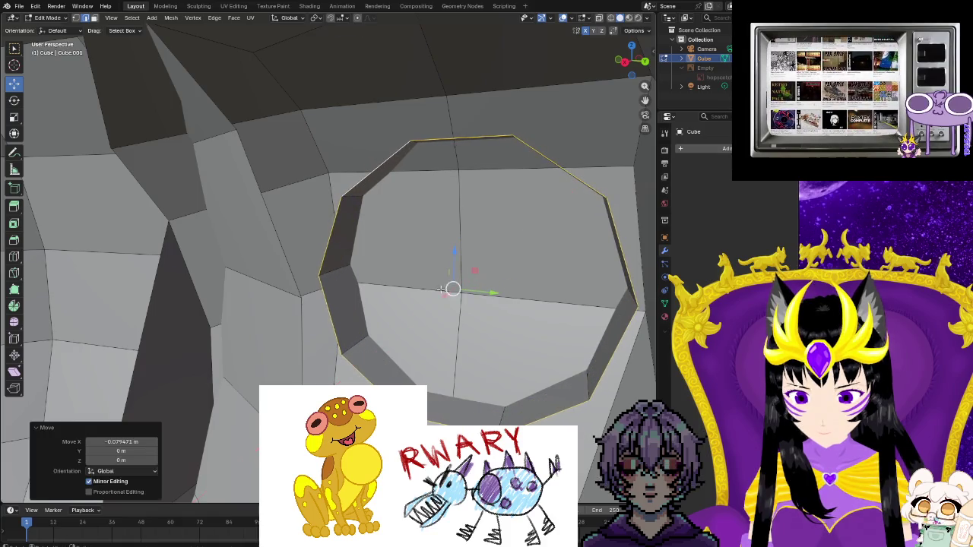
mouse_move(452, 287)
middle_down()
mouse_move(482, 335)
mouse_move(463, 347)
mouse_move(476, 291)
mouse_move(436, 284)
middle_up()
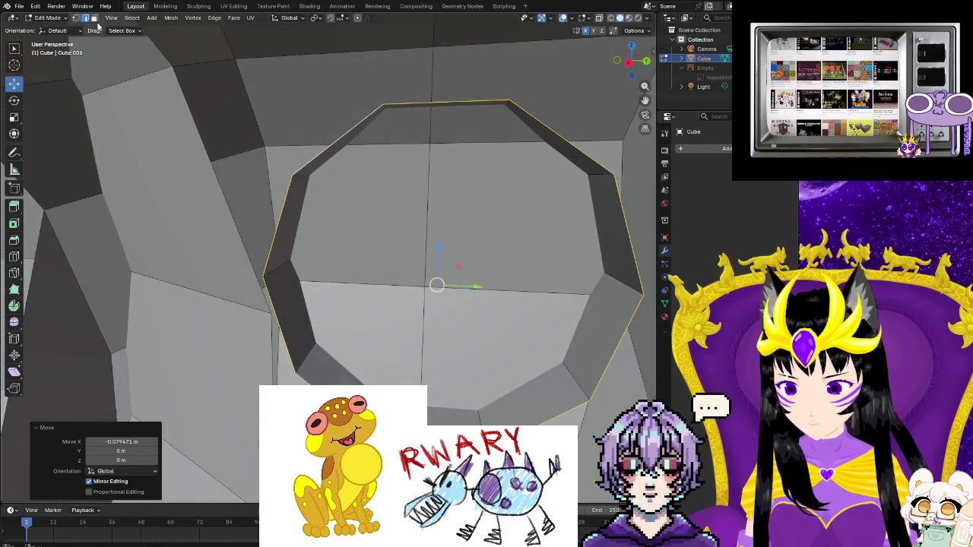
- Select the vertical and horizontal crossing edges and run Bridge Edge Loops
shift+click(427, 234)
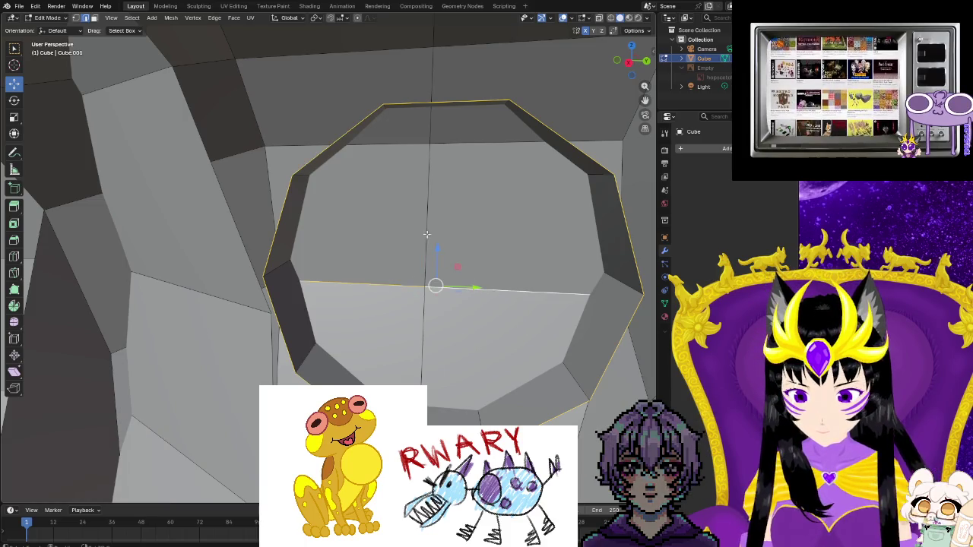
shift+click(444, 144)
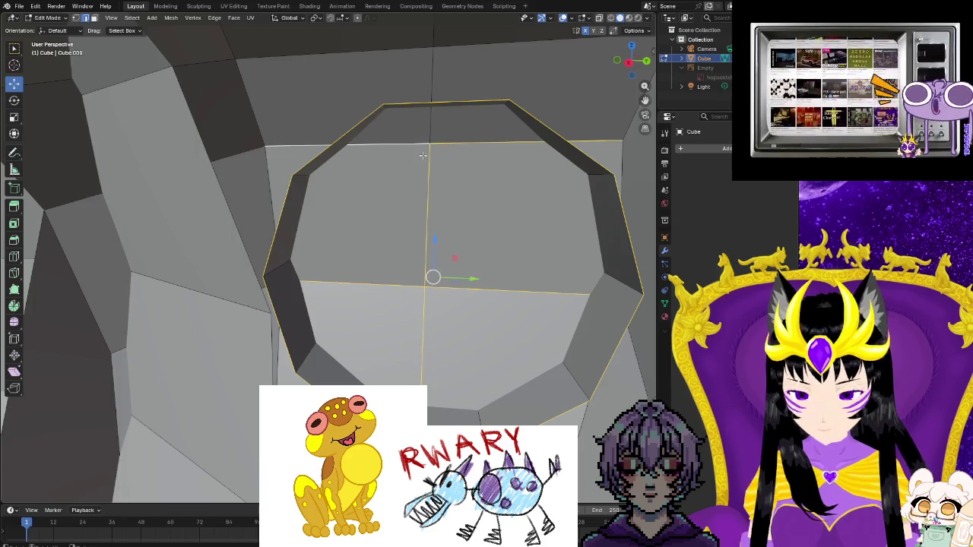
key(F3)
text(bridge)
key(Return)
- Dissolve the stray edges inside the bridged tube beneath the frog's head
mouse_move(482, 292)
middle_down()
mouse_move(468, 322)
mouse_move(405, 289)
middle_up()
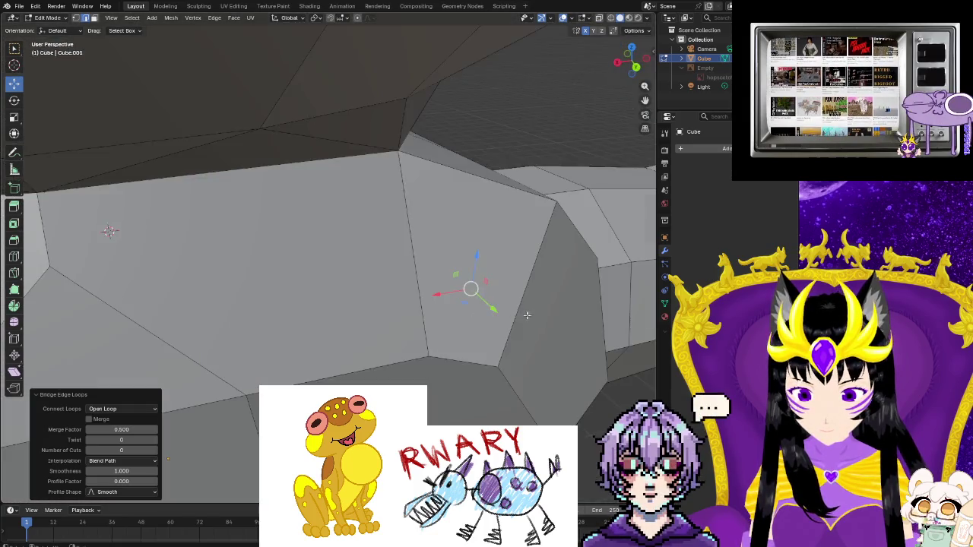
scroll(406, 290, up, 2)
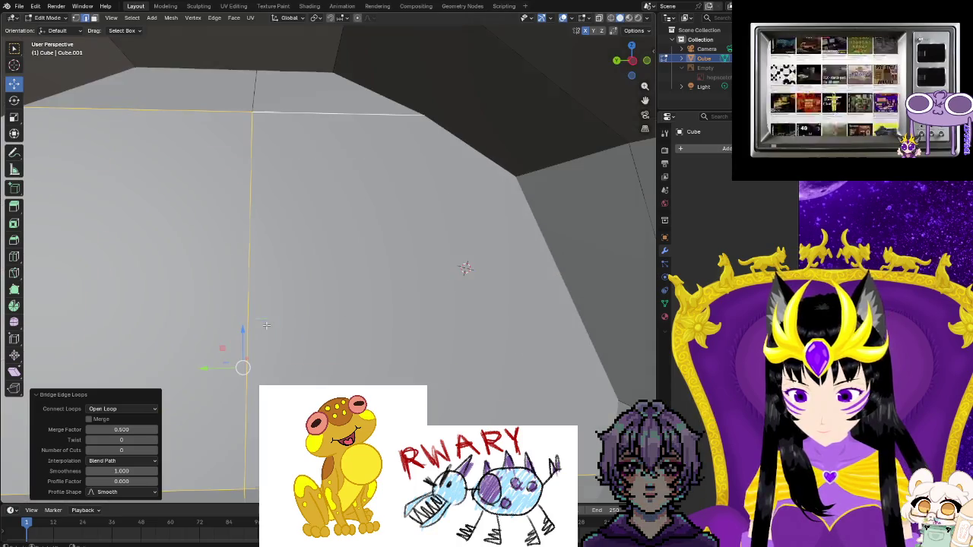
scroll(288, 333, down, 2)
shift+middle_drag(288, 333, 366, 306)
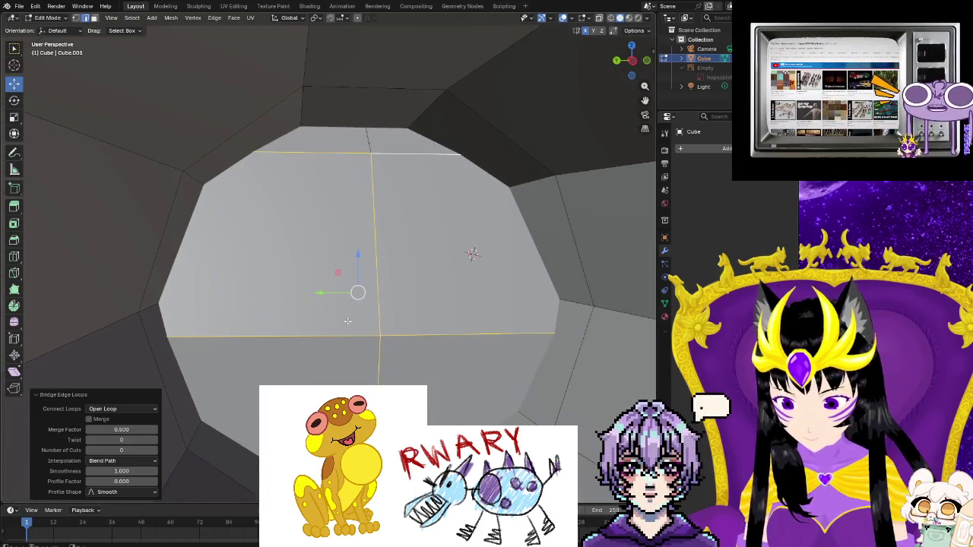
key(F3)
click(405, 340)
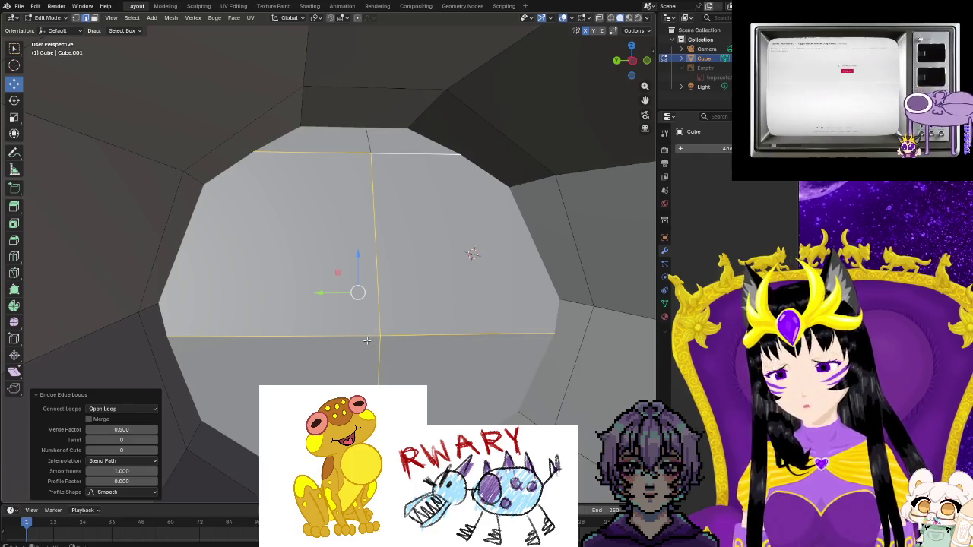
right_click(379, 340)
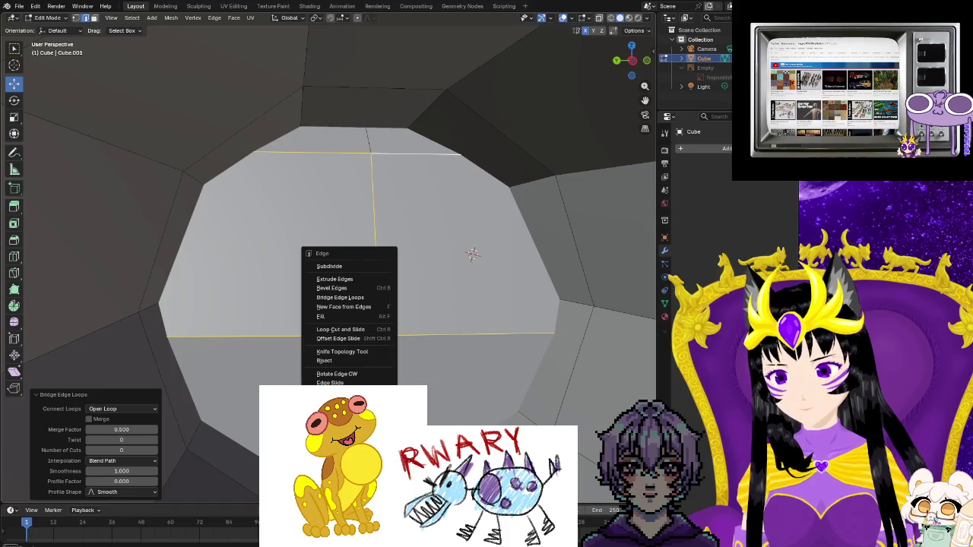
click(343, 478)
- Remove the crossing inner edge loops inside the ring
middle_drag(342, 456, 395, 425)
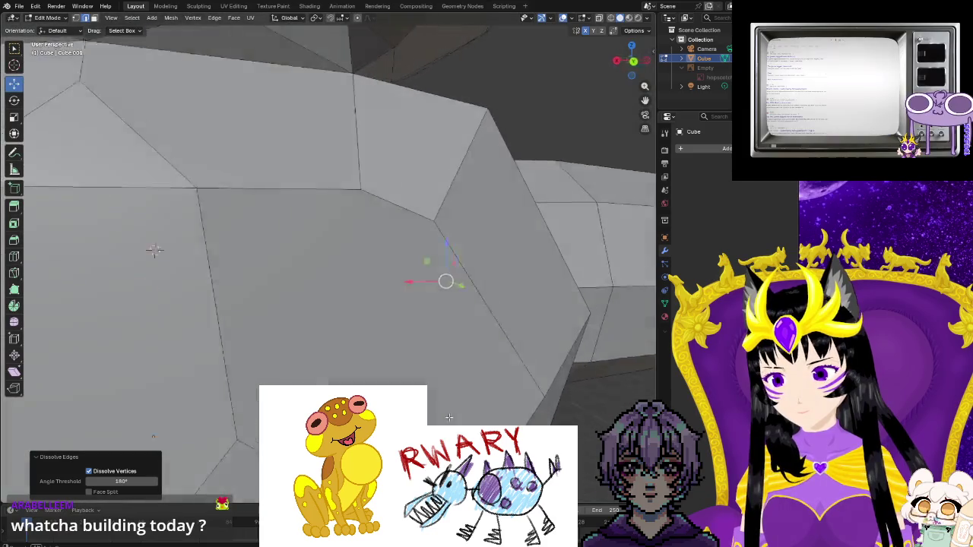
middle_drag(384, 251, 357, 256)
alt+click(425, 310)
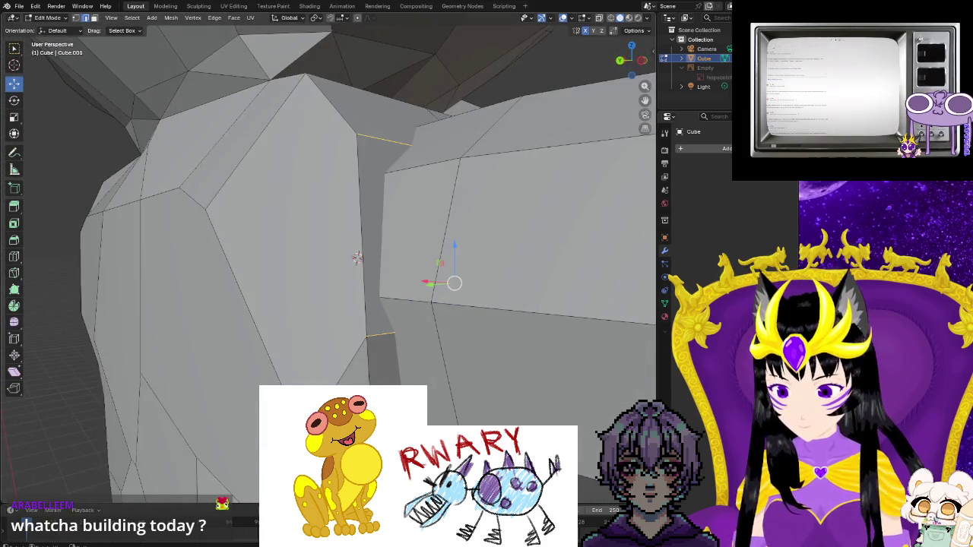
middle_drag(425, 310, 441, 297)
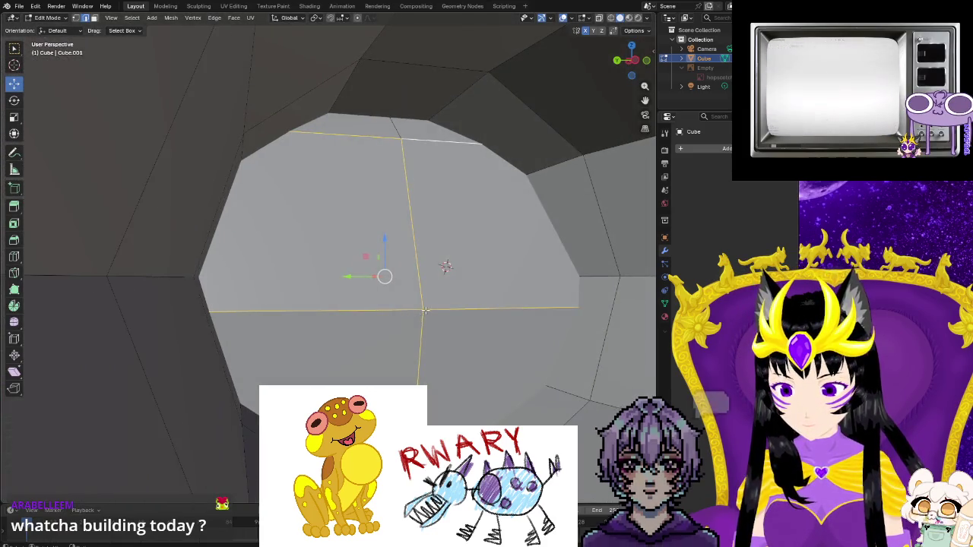
key(ctrl+e)
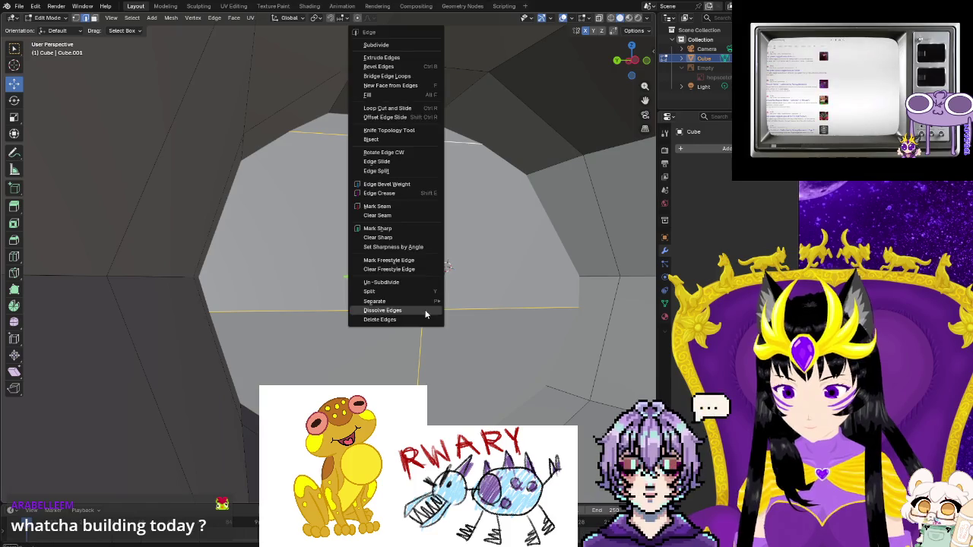
click(416, 323)
- Fill the remaining hole where the head meets the body with a many-sided face
middle_drag(417, 323, 448, 425)
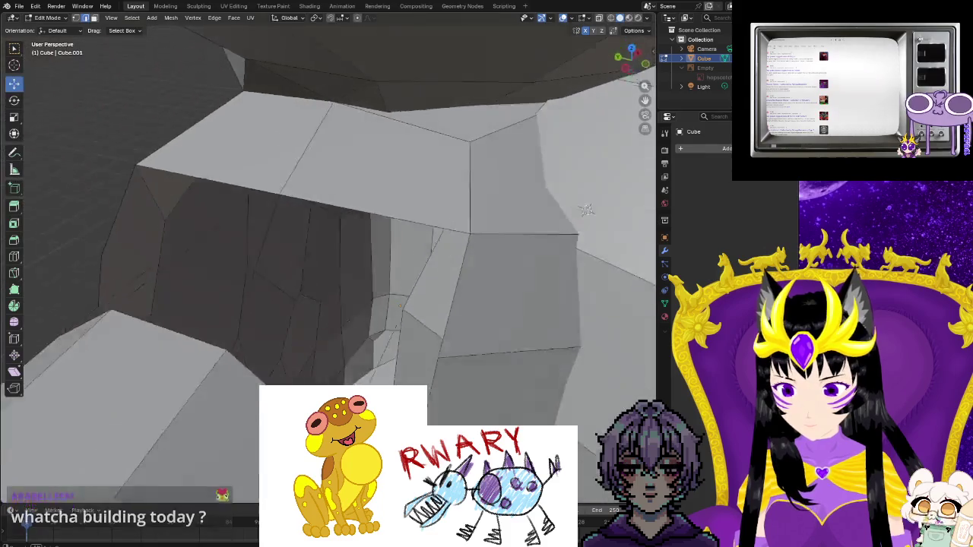
middle_drag(398, 307, 447, 354)
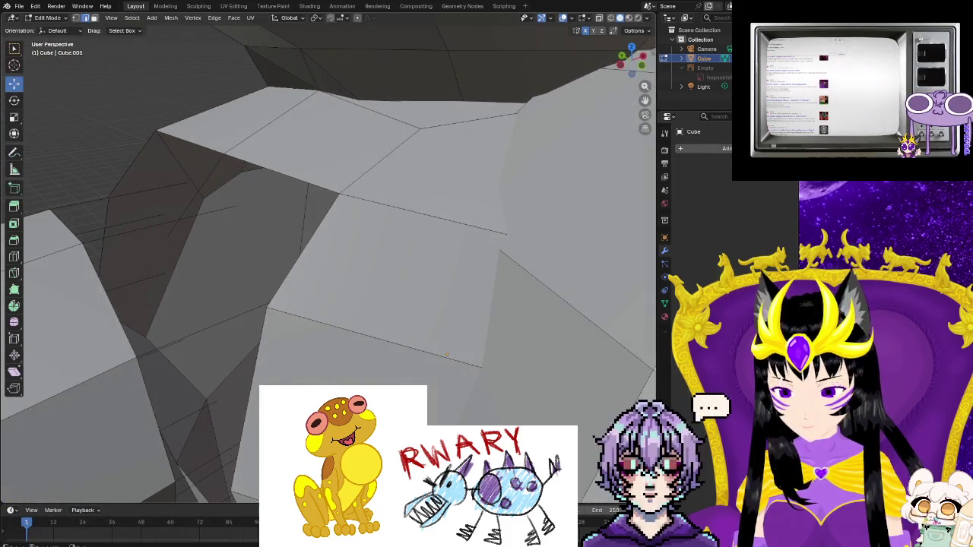
key(f)
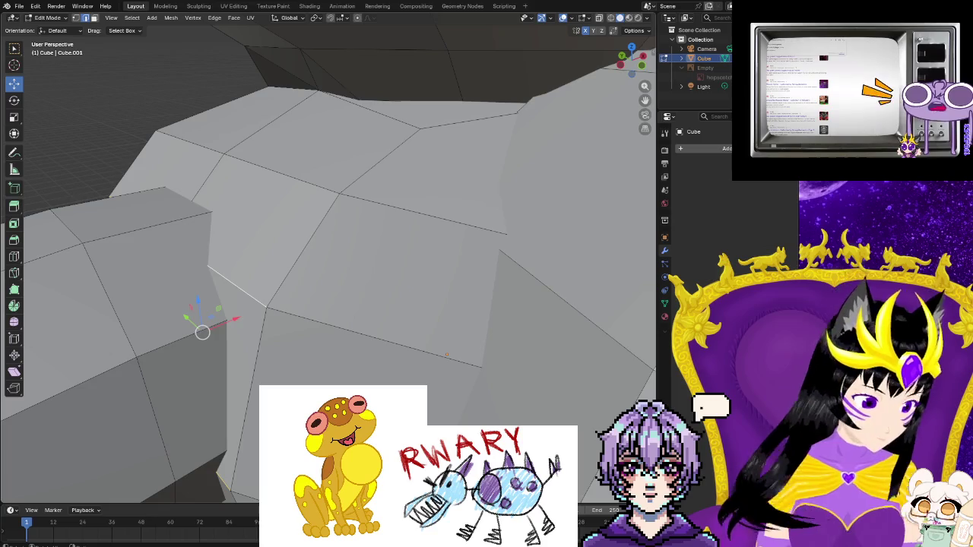
mouse_move(446, 354)
middle_down()
mouse_move(481, 180)
mouse_move(568, 402)
mouse_move(475, 422)
mouse_move(545, 393)
middle_up()
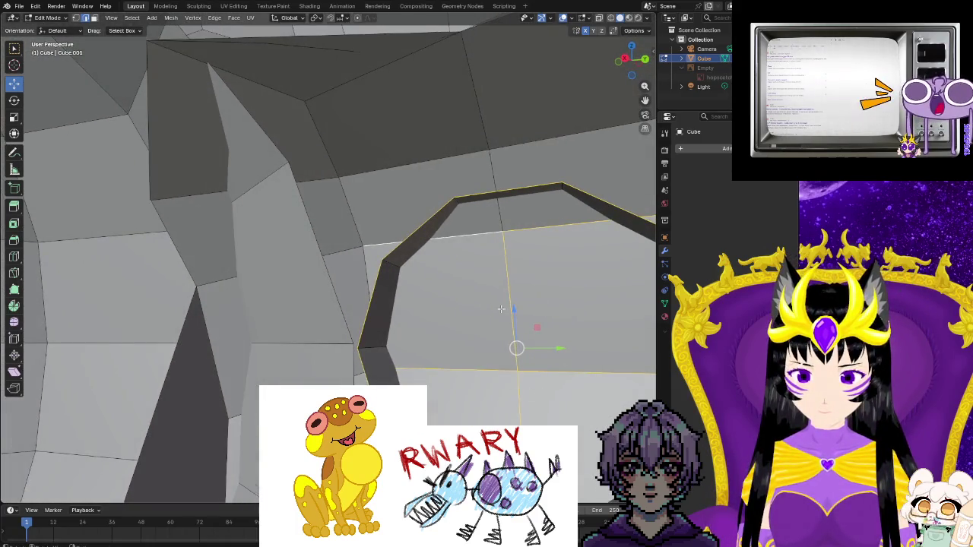
scroll(594, 357, down, 5)
mouse_move(594, 358)
shift+middle_down()
mouse_move(303, 314)
mouse_move(605, 340)
shift+middle_up()
scroll(302, 315, up, 5)
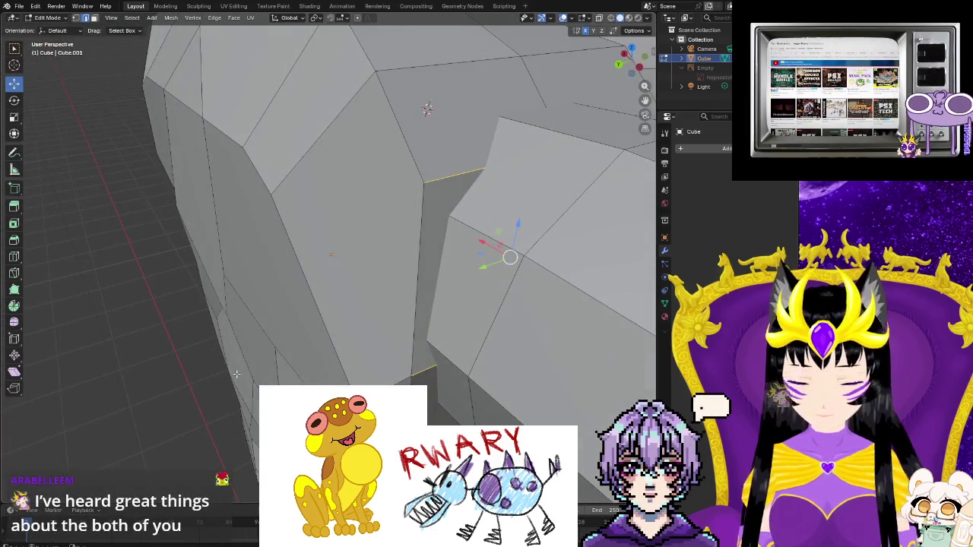
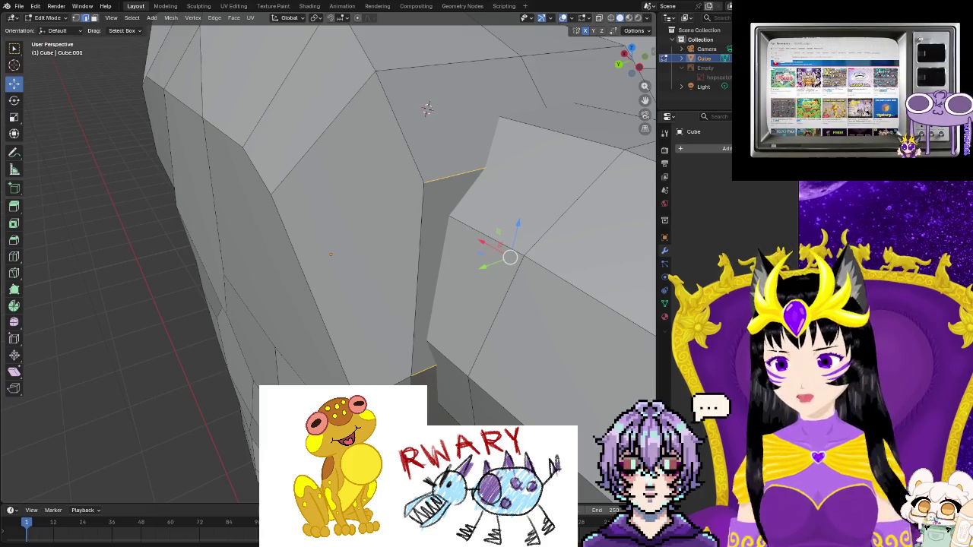
- Orbit and zoom into the frog's ring-shaped opening to line up a loop cut across it
scroll(427, 108, down, 3)
scroll(433, 190, down, 5)
scroll(444, 289, down, 3)
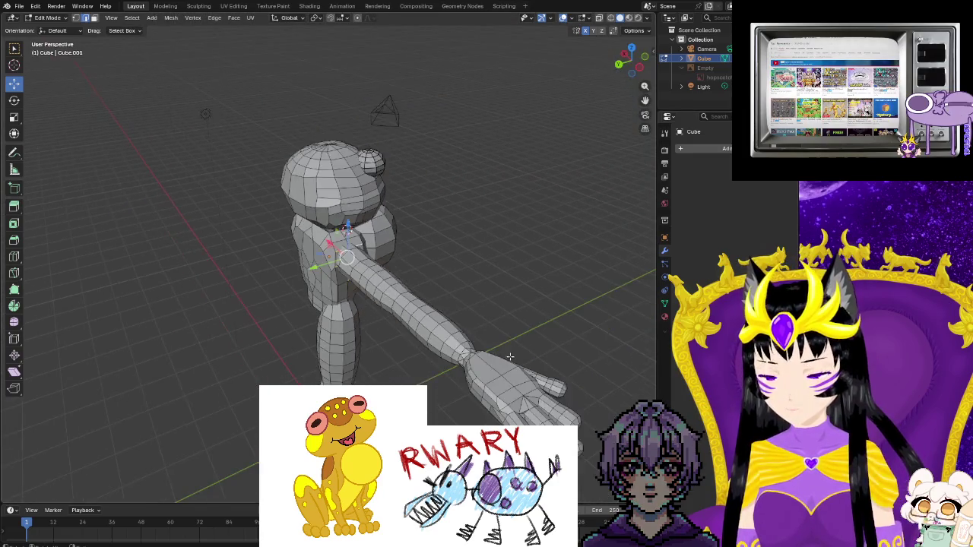
scroll(451, 356, down, 2)
mouse_move(452, 356)
middle_down()
mouse_move(395, 342)
mouse_move(304, 343)
middle_up()
scroll(365, 352, up, 2)
scroll(365, 352, up, 5)
scroll(364, 352, up, 3)
scroll(304, 343, down, 5)
scroll(321, 342, up, 5)
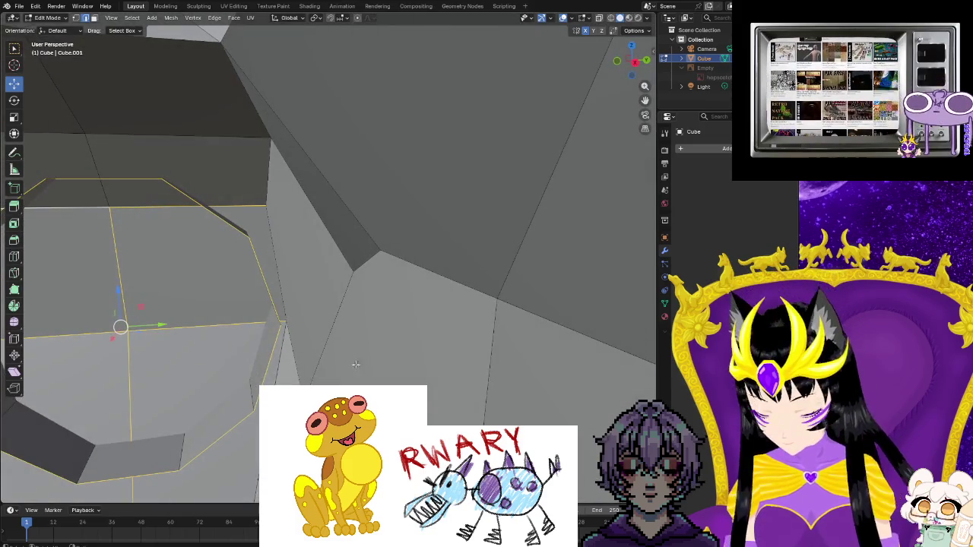
mouse_move(197, 426)
middle_down()
mouse_move(327, 358)
mouse_move(441, 395)
mouse_move(411, 396)
middle_up()
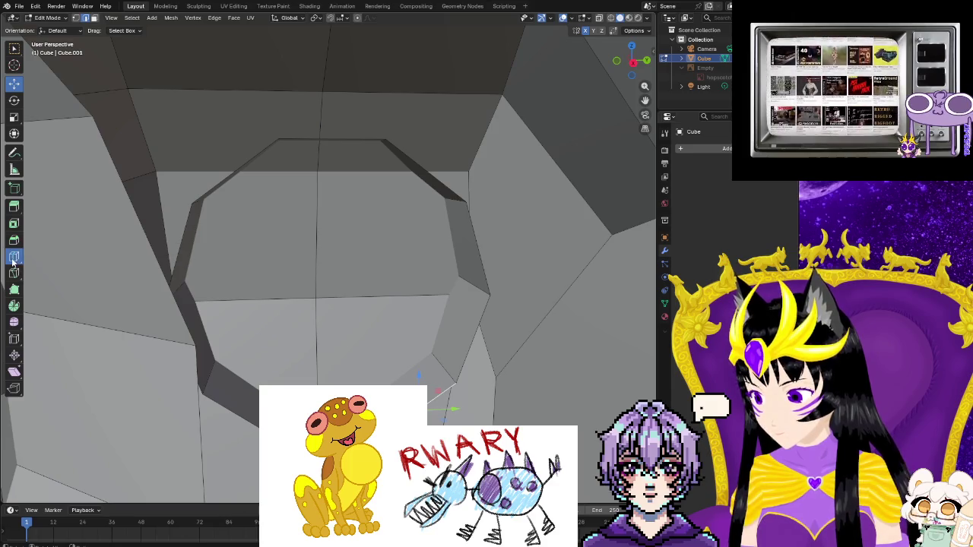
- Commit a single vertical edge loop across the ring opening and inspect it from several angles
click(278, 304)
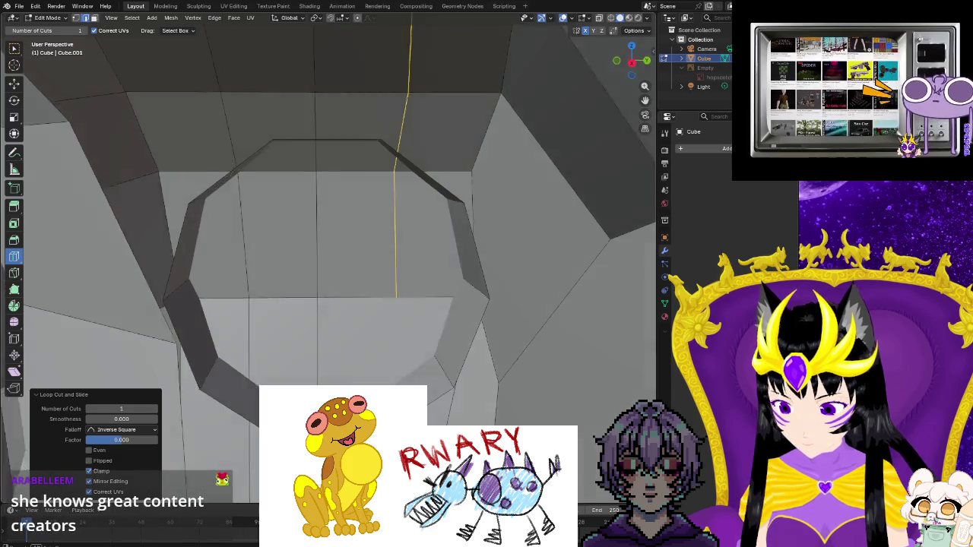
middle_drag(363, 298, 380, 281)
mouse_move(422, 334)
middle_down()
mouse_move(257, 464)
mouse_move(292, 372)
middle_up()
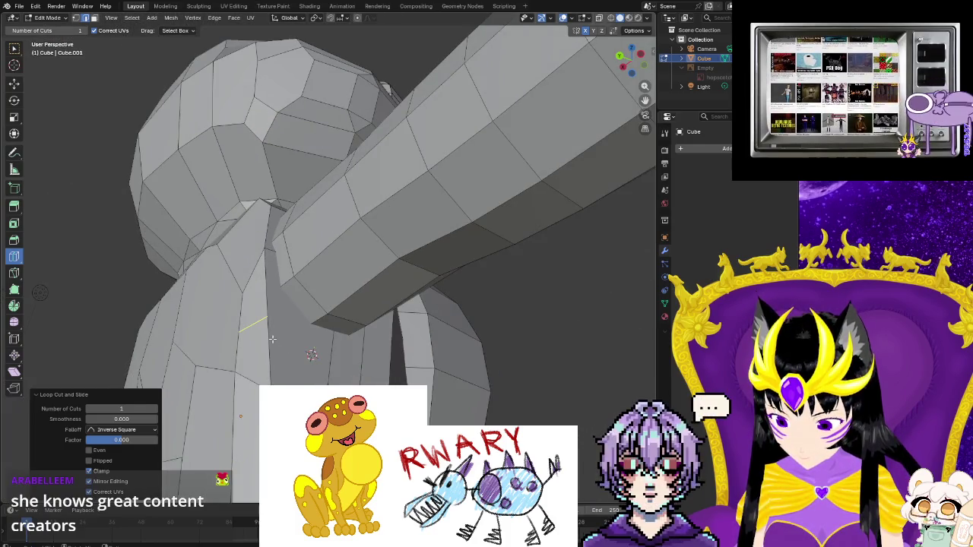
scroll(258, 334, up, 2)
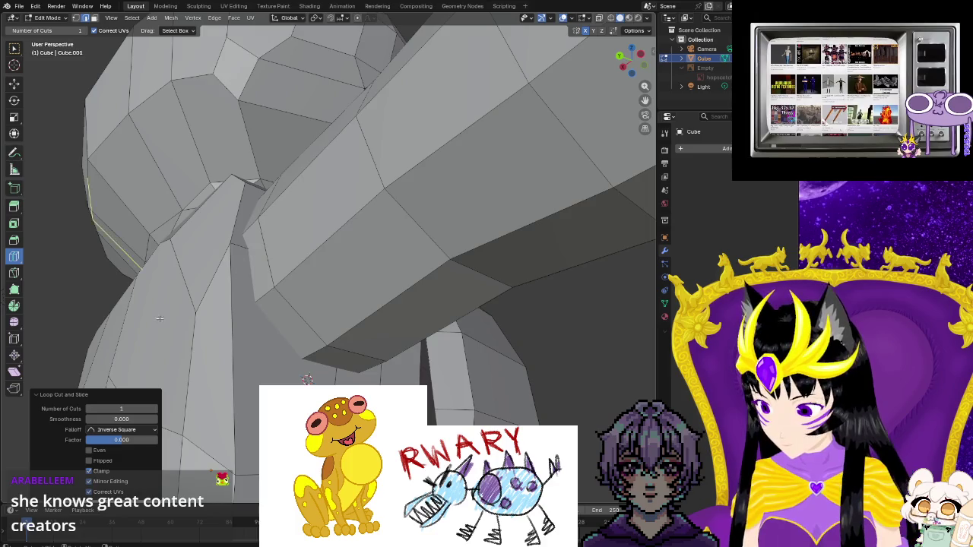
mouse_move(307, 379)
middle_down()
mouse_move(60, 468)
mouse_move(55, 288)
middle_up()
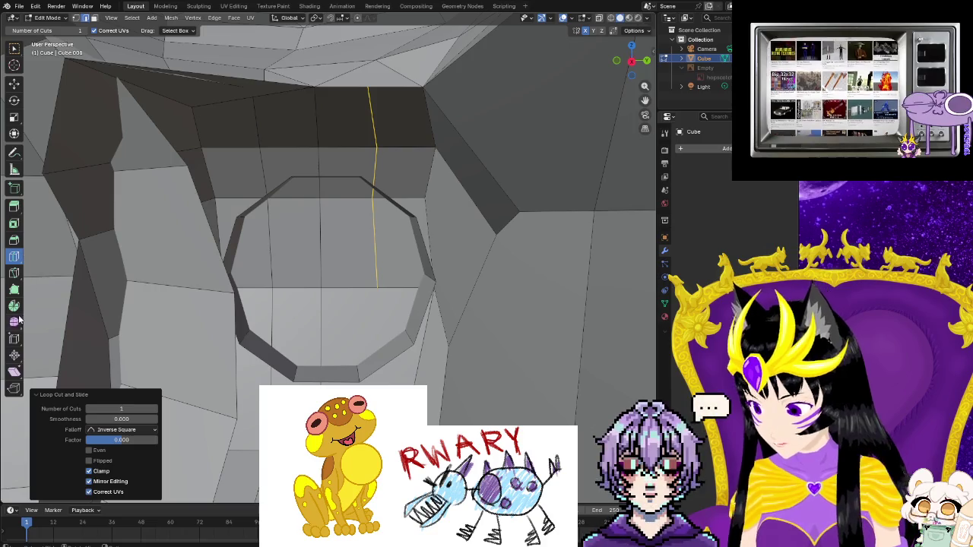
click(14, 272)
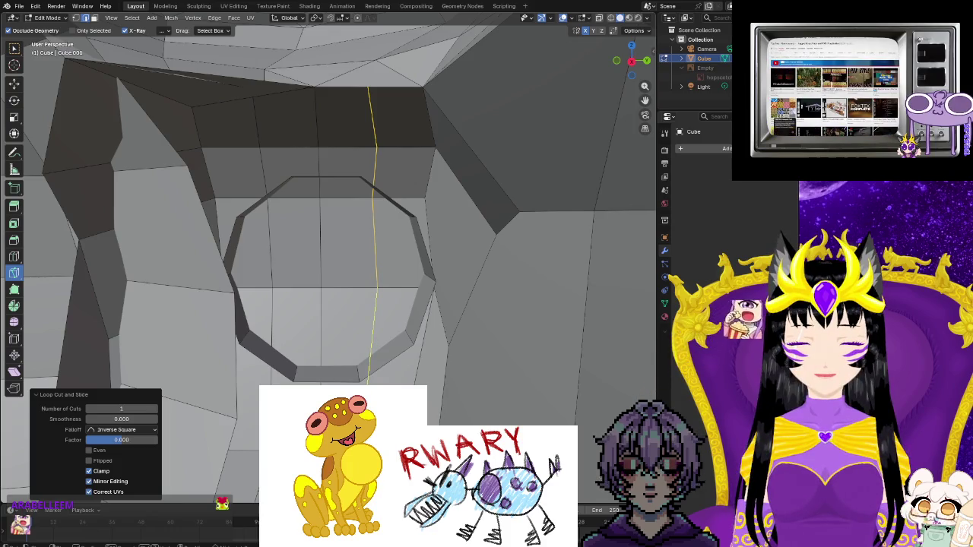
- Knife a horizontal edge above the ring opening that meets the vertical cut line
click(401, 364)
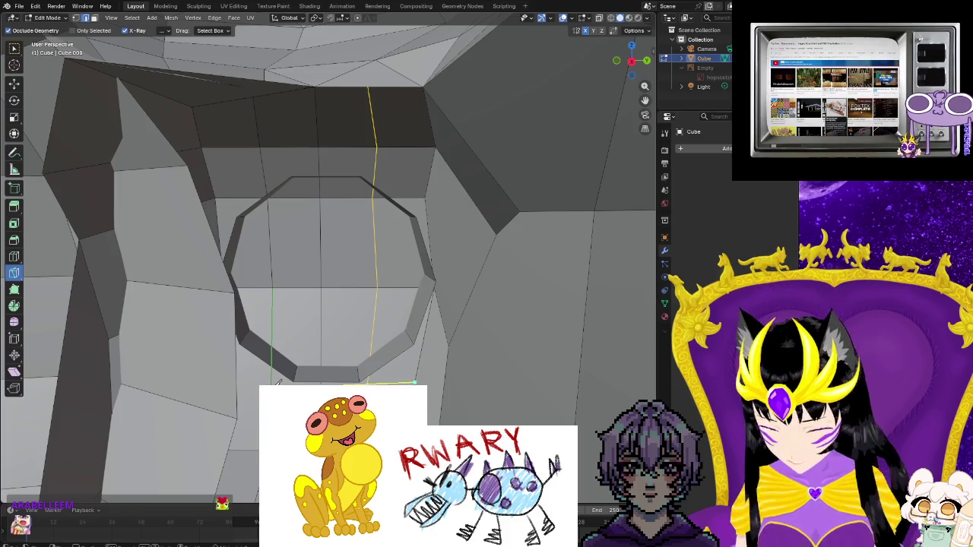
mouse_move(277, 382)
middle_down()
mouse_move(248, 367)
mouse_move(303, 378)
middle_up()
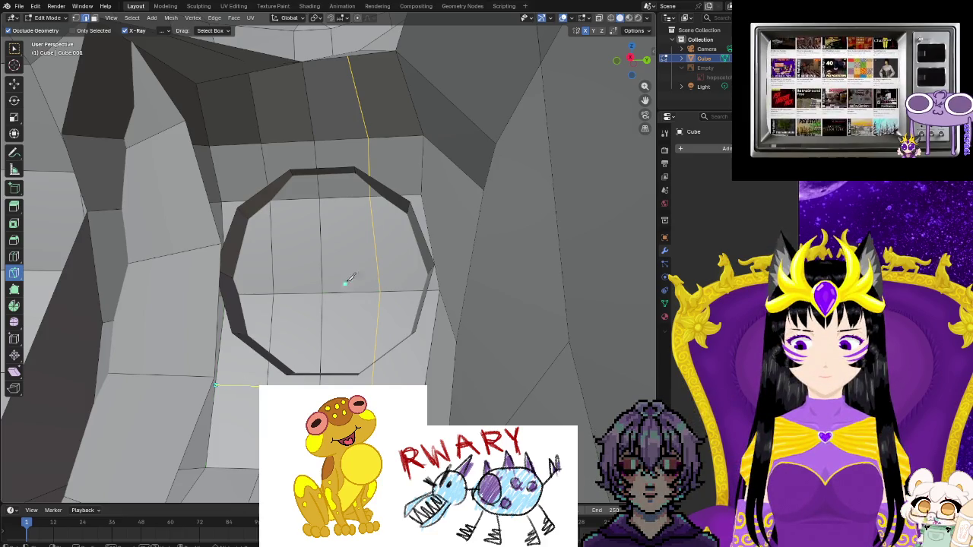
middle_drag(392, 256, 416, 247)
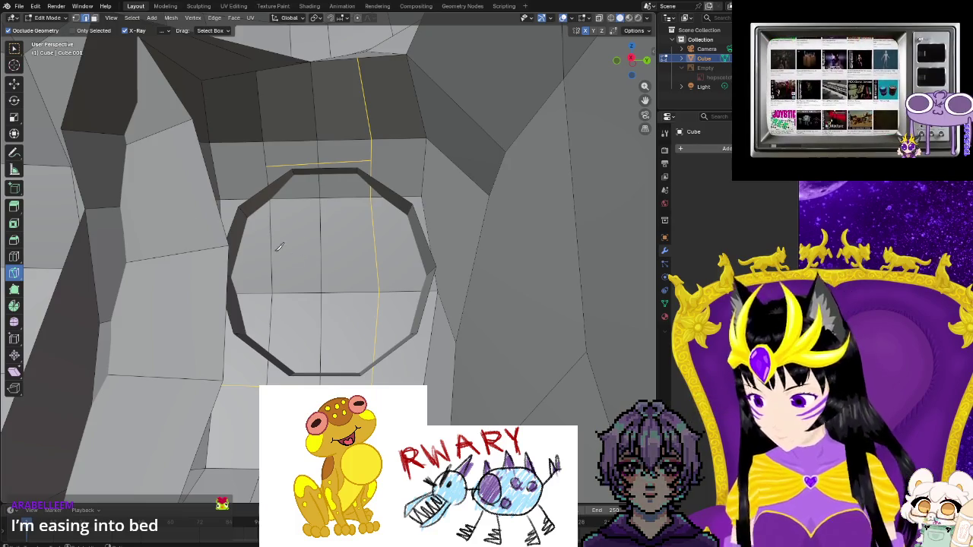
middle_drag(153, 90, 86, 113)
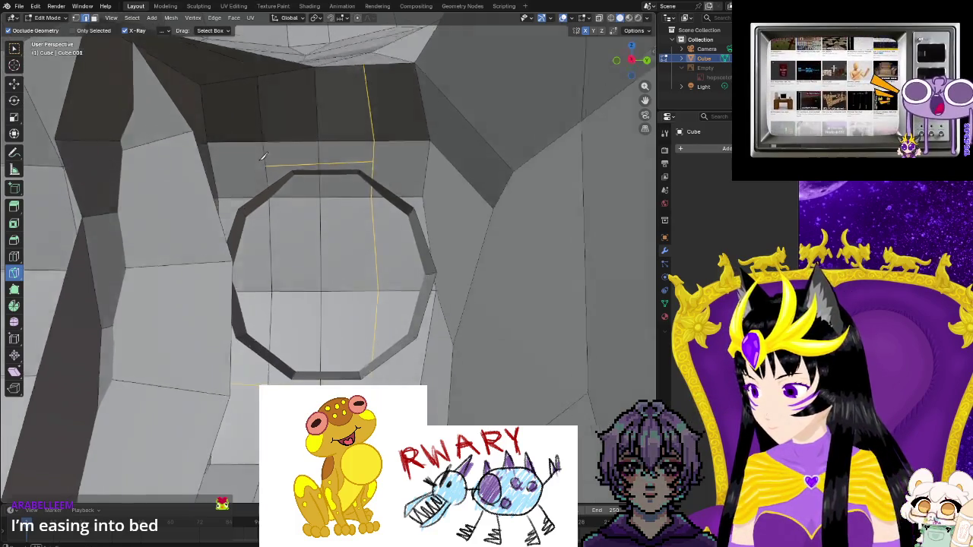
click(14, 66)
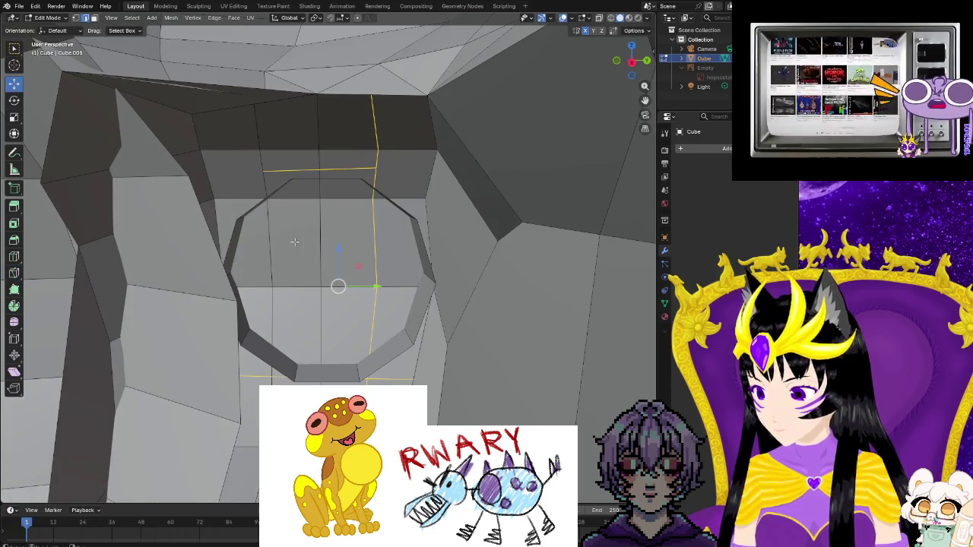
- Select the rim edges around the bottom, sides and top of the hole
middle_drag(294, 241, 323, 377)
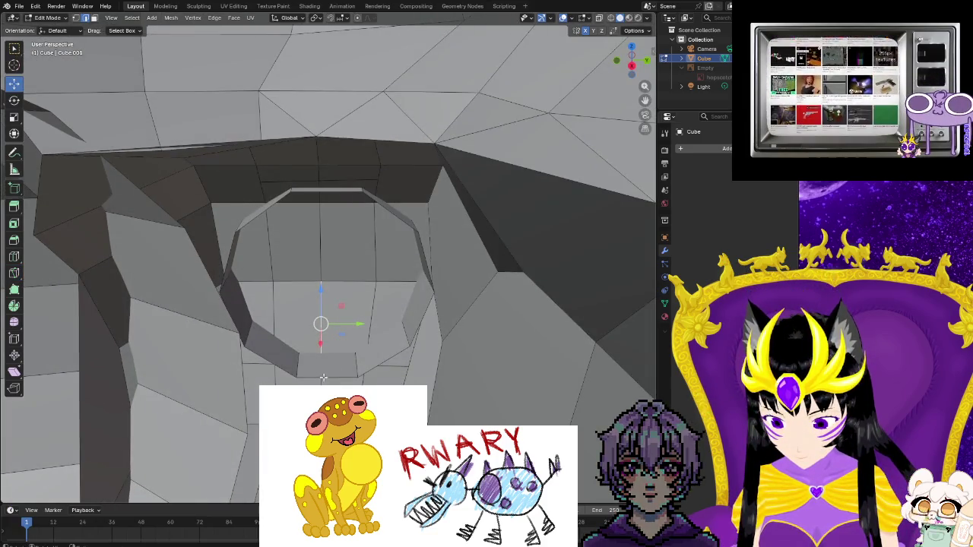
alt+click(388, 360)
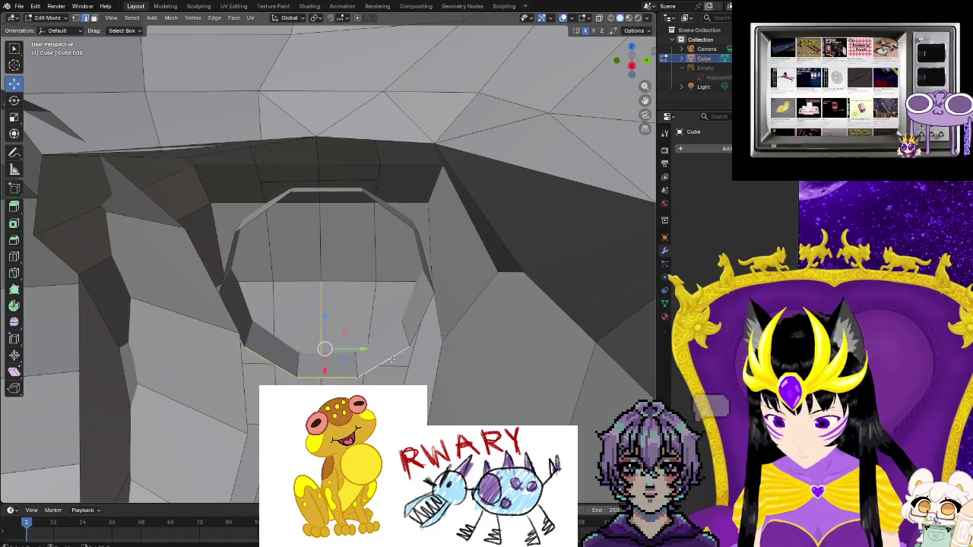
shift+click(420, 318)
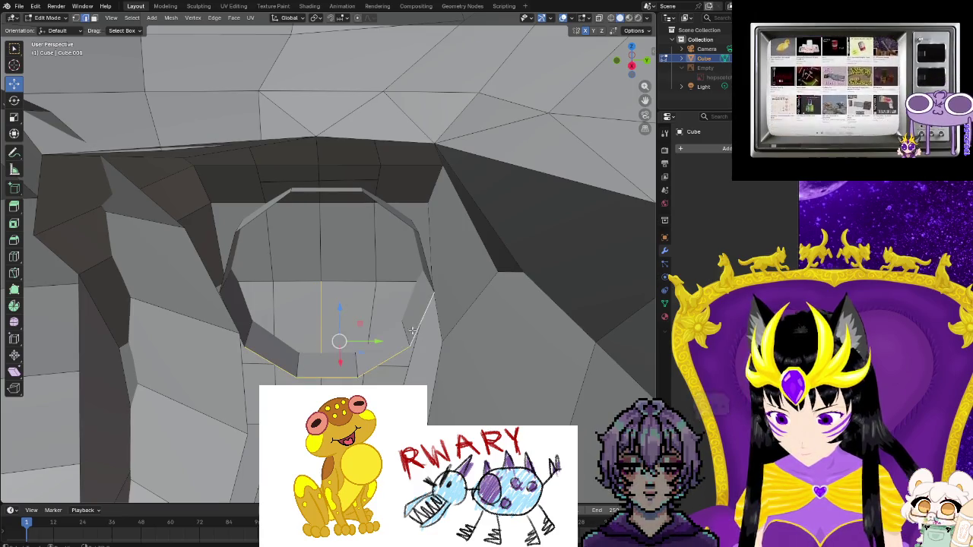
shift+click(321, 304)
drag(261, 250, 383, 279)
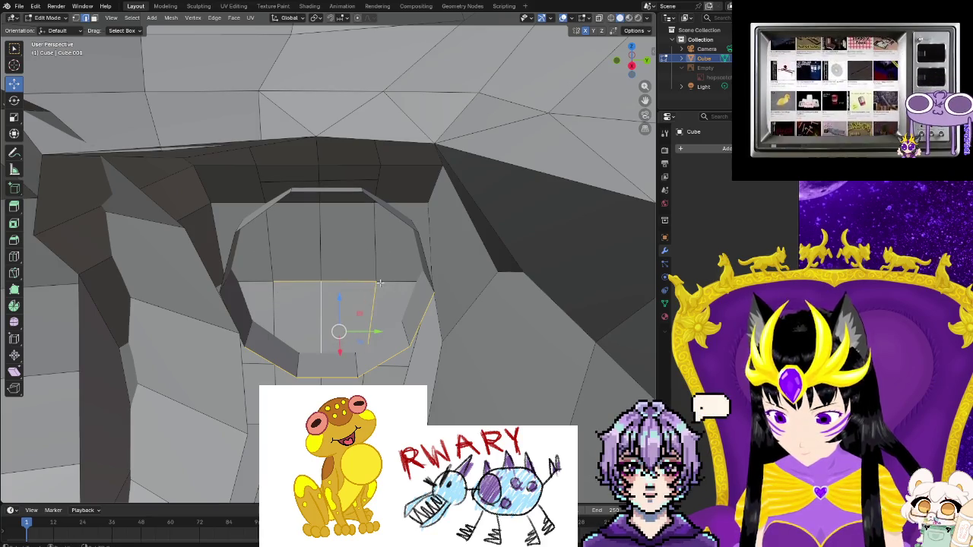
shift+click(311, 267)
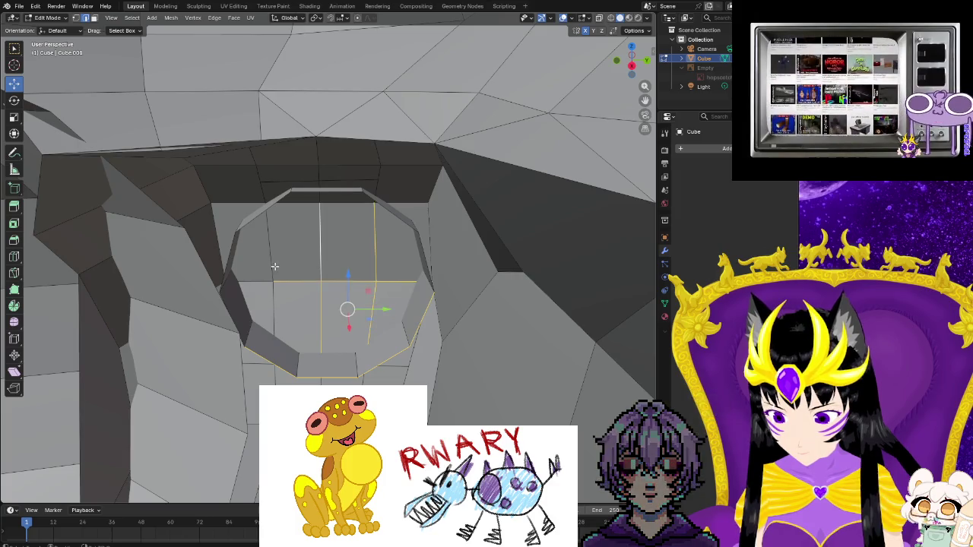
shift+click(274, 292)
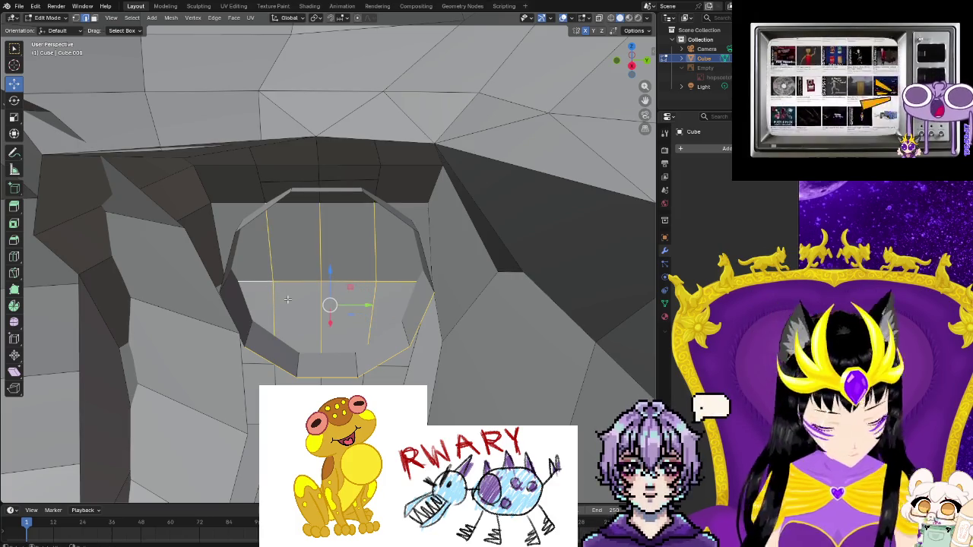
middle_drag(274, 292, 287, 300)
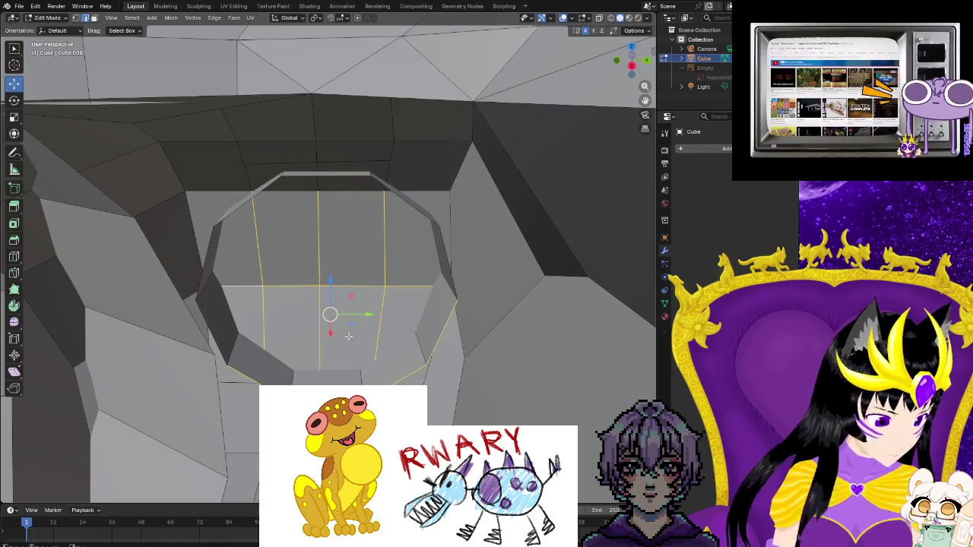
middle_drag(332, 339, 307, 342)
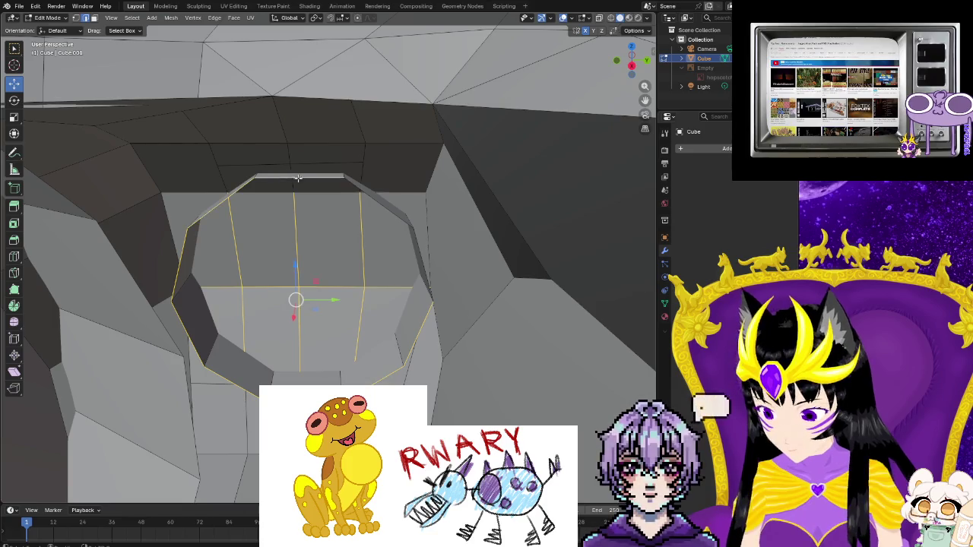
shift+click(415, 255)
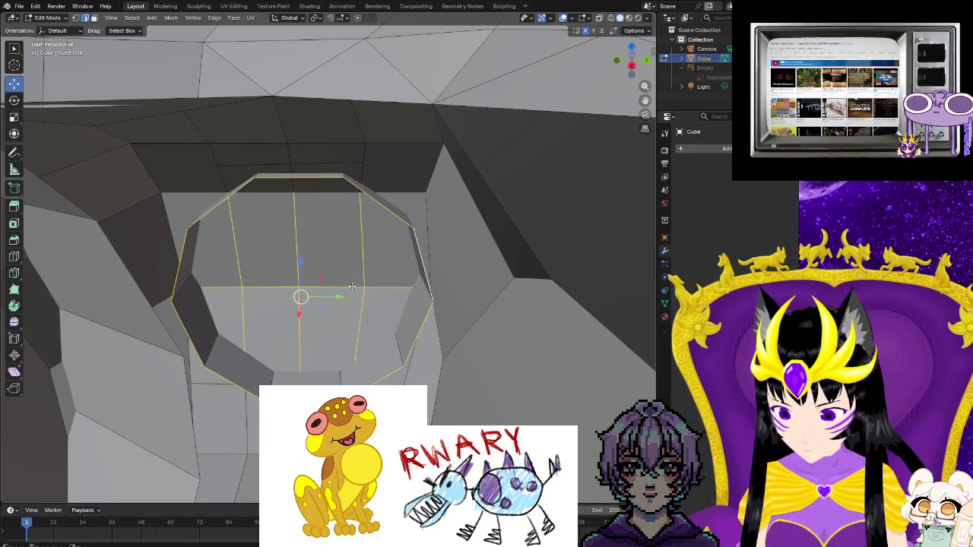
- Add the two faces above the horizontal edge to the selection and bring up F3 search
middle_drag(351, 286, 327, 228)
shift+click(329, 188)
shift+click(277, 191)
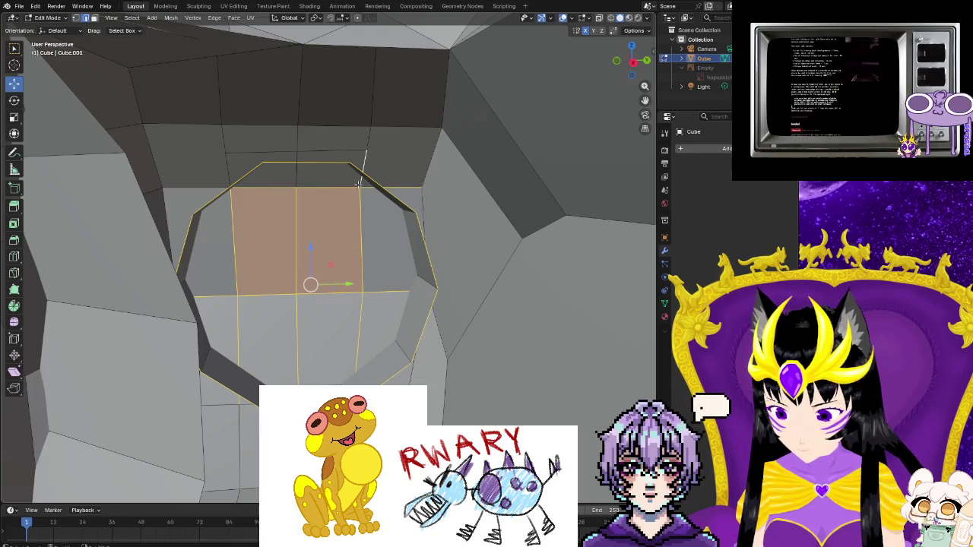
middle_drag(310, 188, 242, 204)
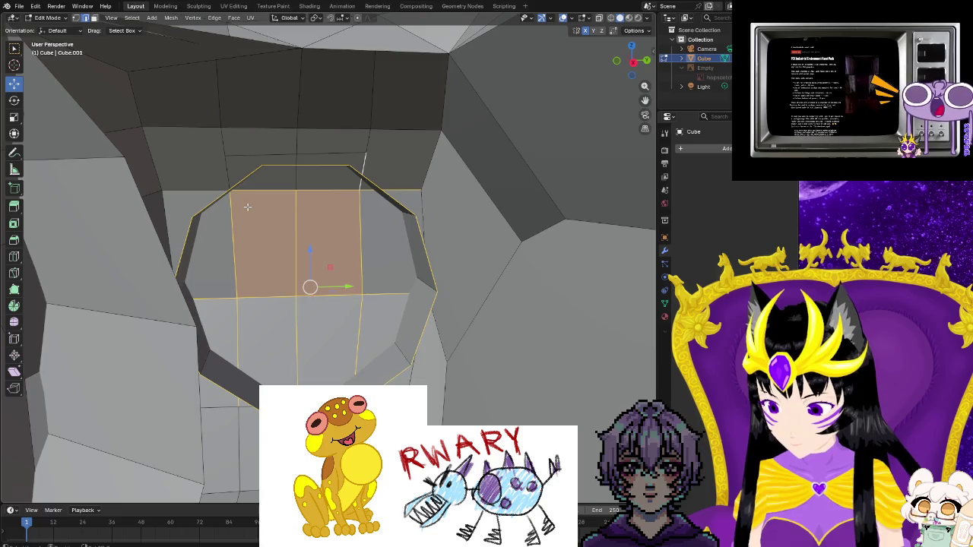
key(F3)
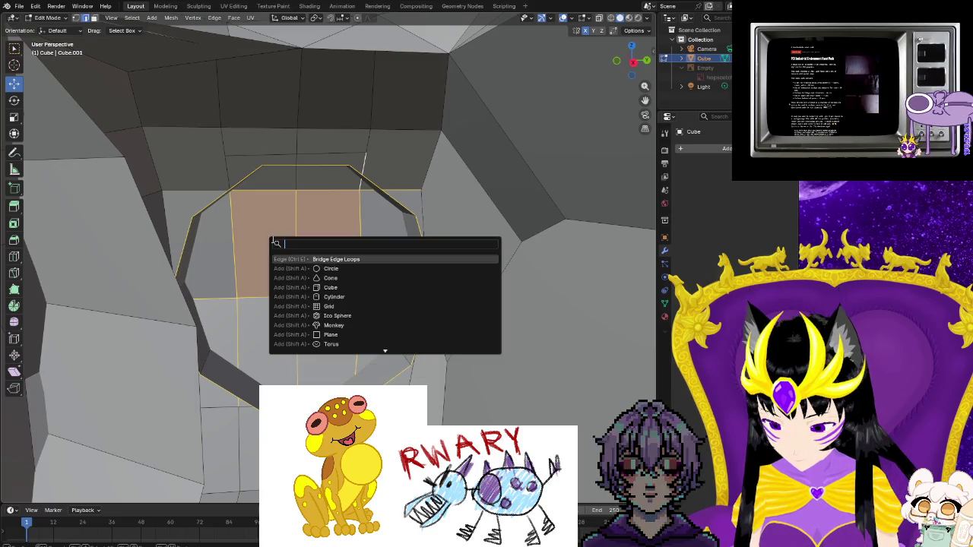
- Try Bridge Edge Loops, undo the funnel, and select the crossing vertical and horizontal edges
key(Return)
mouse_move(329, 259)
middle_down()
mouse_move(347, 278)
mouse_move(345, 265)
mouse_move(353, 301)
mouse_move(289, 278)
mouse_move(257, 284)
mouse_move(263, 265)
mouse_move(315, 278)
mouse_move(306, 292)
middle_up()
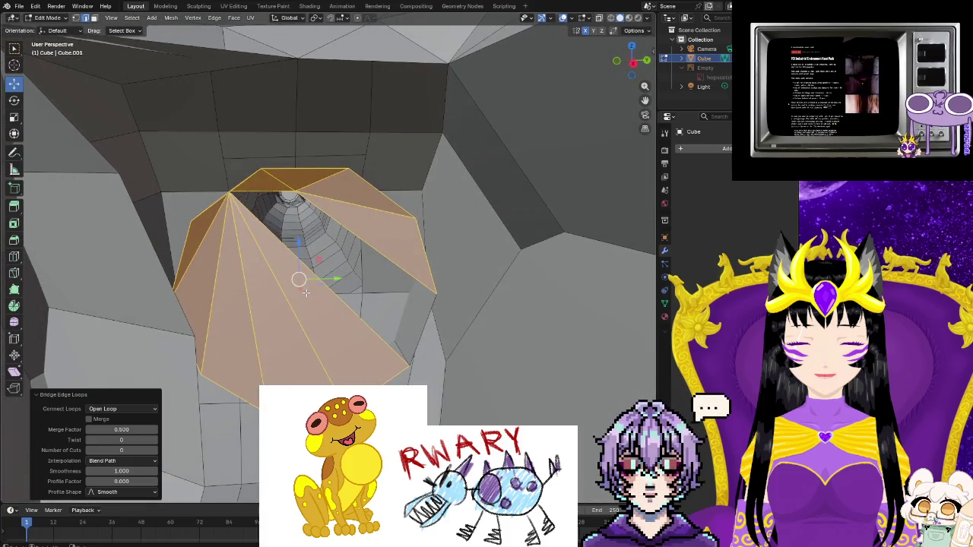
key(ctrl+z)
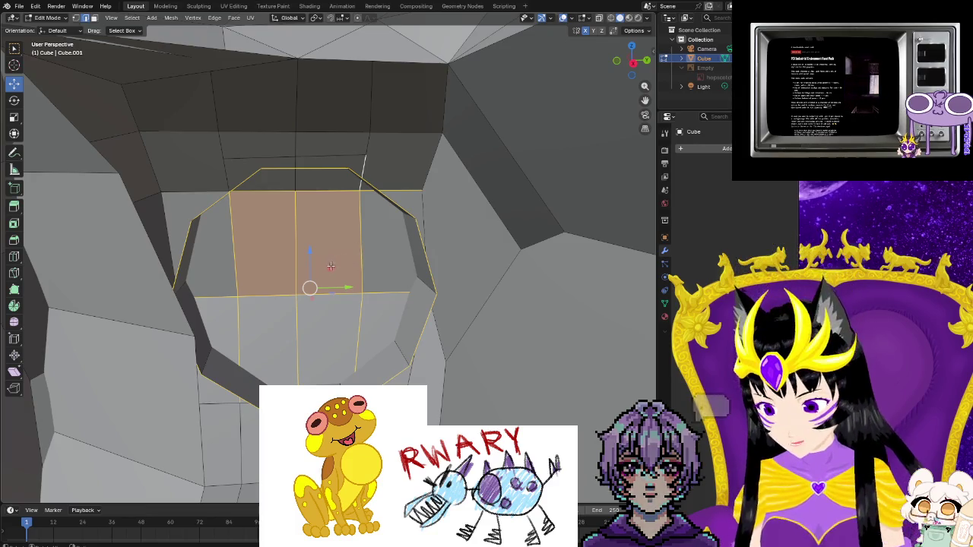
click(296, 289)
shift+click(296, 287)
shift+click(304, 295)
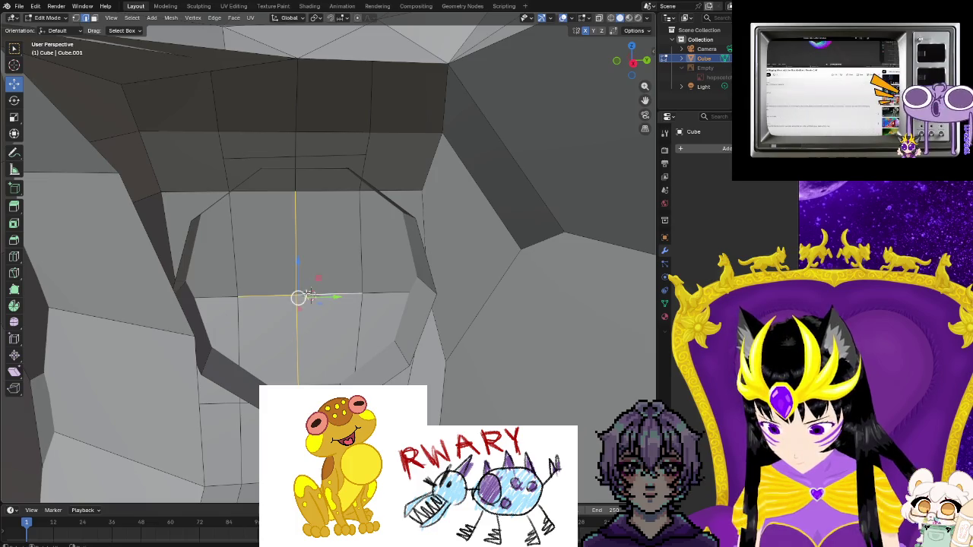
- Bridge the selected edges into faces and raise the edge ring inside the mesh
right_click(306, 295)
click(281, 296)
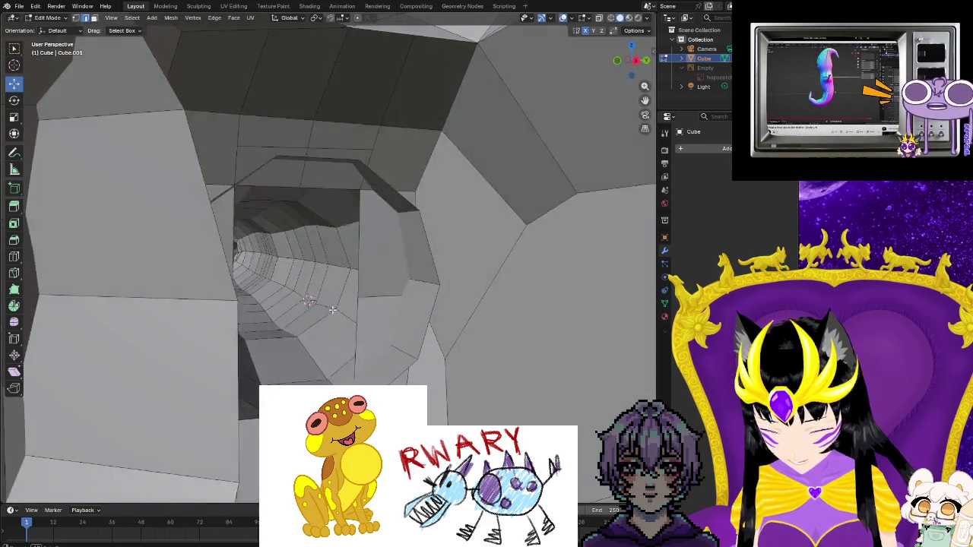
scroll(332, 309, up, 3)
scroll(320, 297, up, 2)
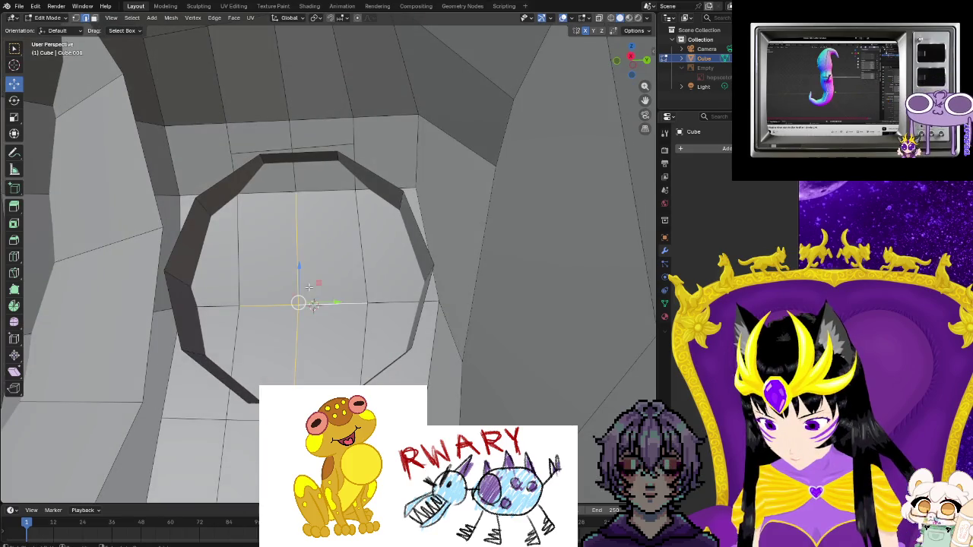
drag(313, 302, 338, 275)
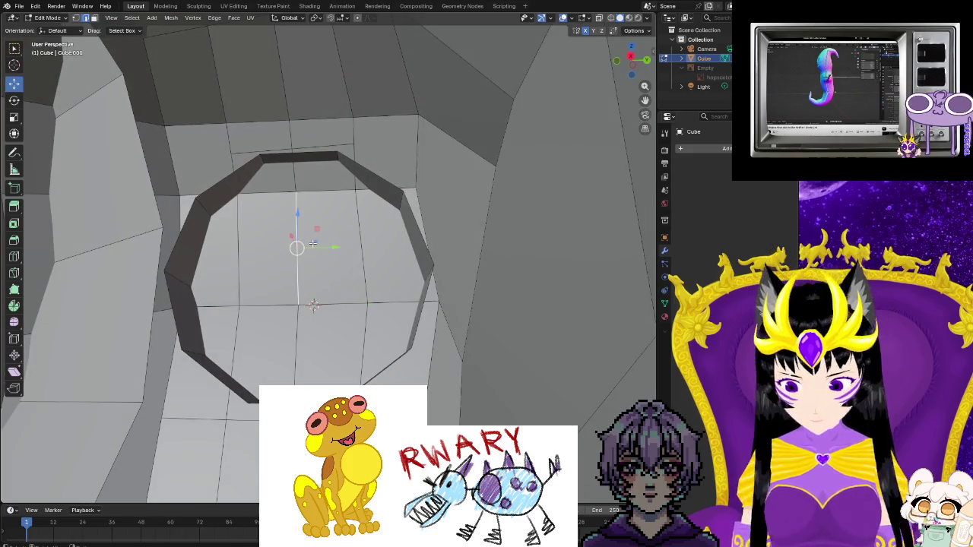
- Delete the edges filling the ring and inspect the resulting open tunnel
right_click(313, 304)
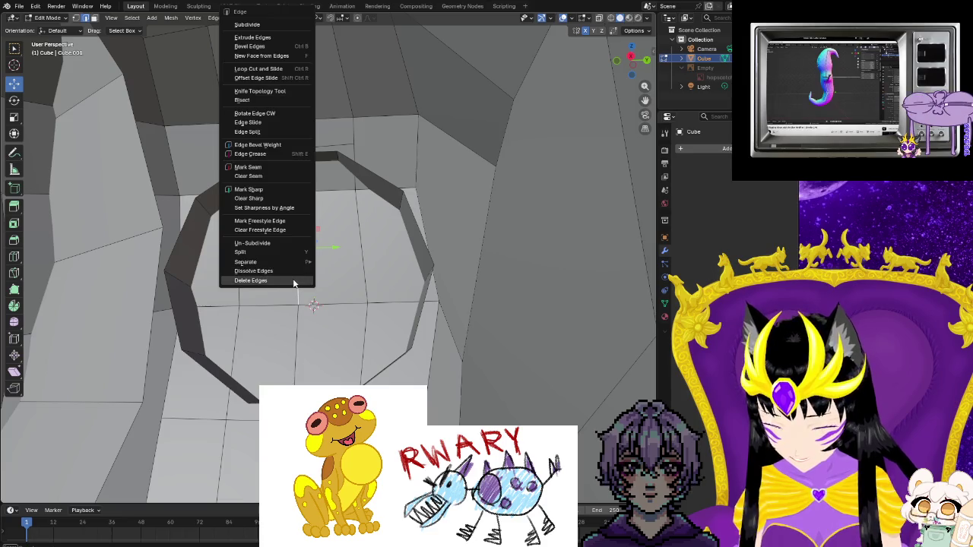
click(293, 282)
scroll(301, 304, up, 2)
scroll(306, 323, up, 3)
scroll(306, 323, down, 4)
mouse_move(306, 323)
middle_down()
mouse_move(113, 358)
mouse_move(61, 348)
mouse_move(112, 347)
middle_up()
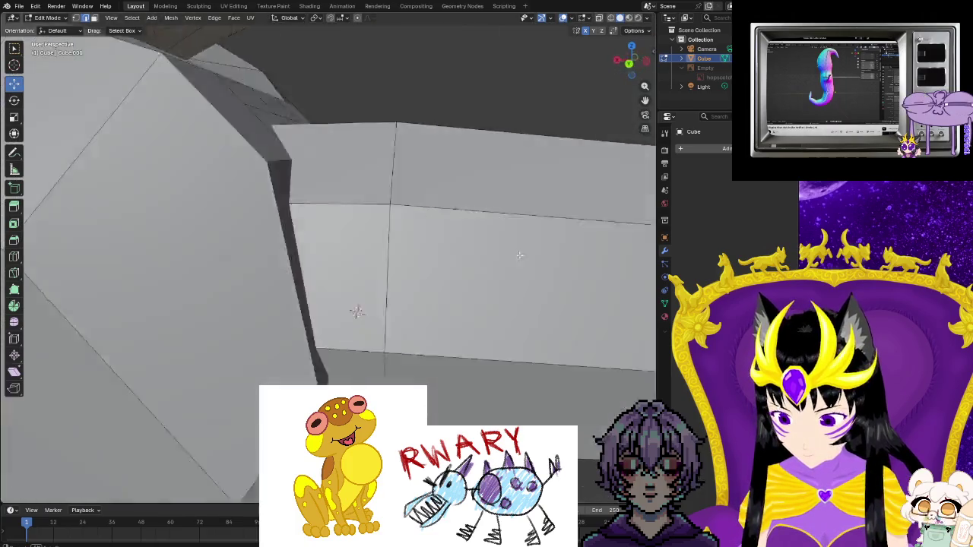
mouse_move(406, 264)
middle_down()
mouse_move(595, 252)
mouse_move(345, 260)
middle_up()
middle_drag(210, 230, 258, 240)
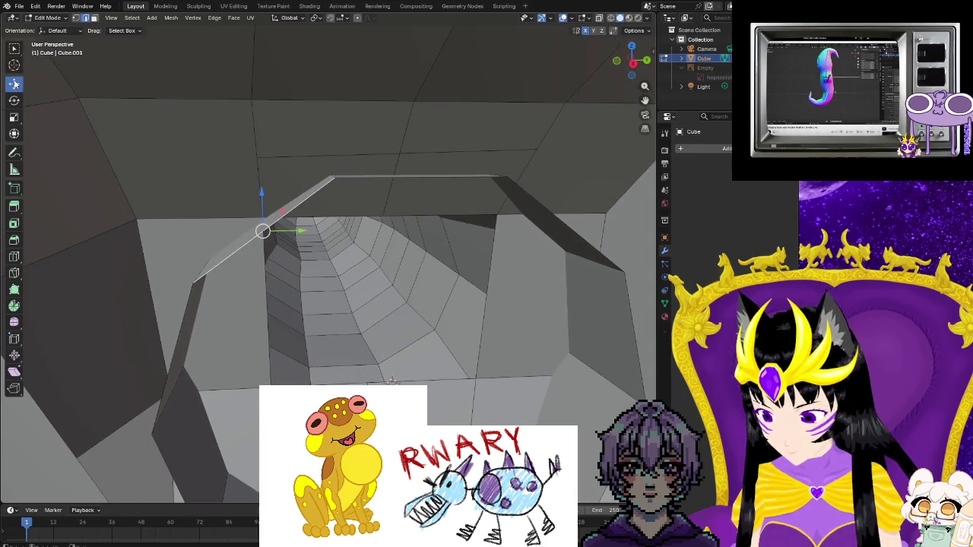
- Select a corner vertex on the tunnel rim in Vertex select mode
click(253, 215)
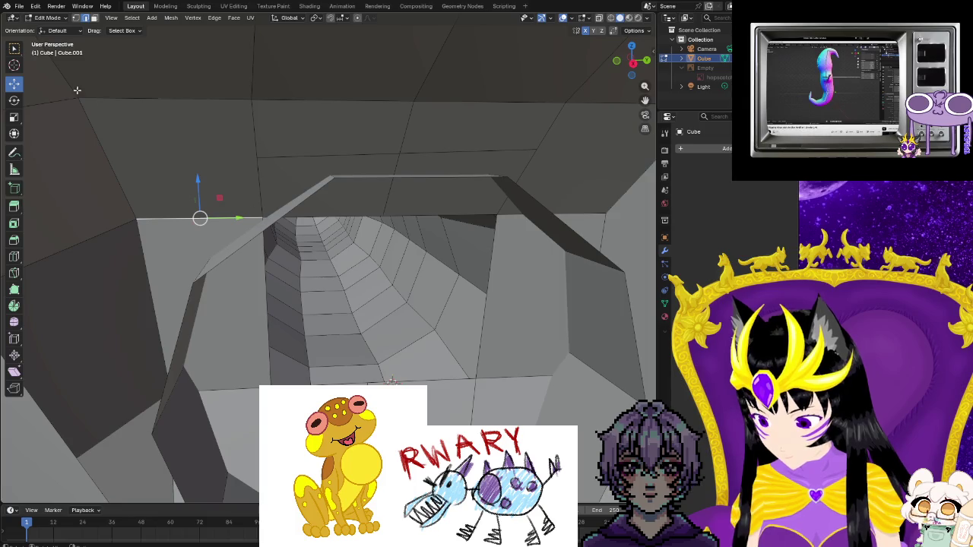
click(76, 17)
click(263, 218)
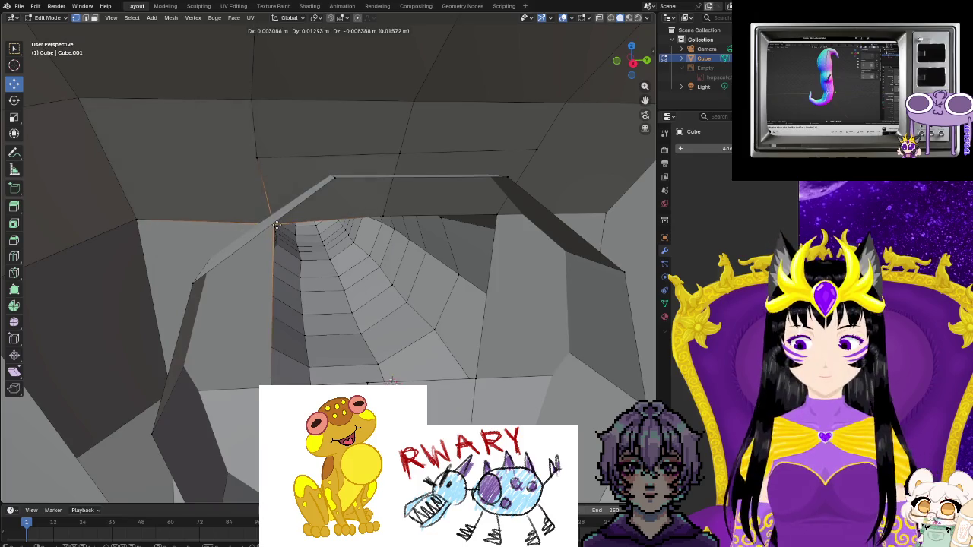
- Nudge the tunnel-rim vertex slightly down and right, then check the surrounding head surface
drag(262, 217, 273, 224)
mouse_move(331, 309)
middle_down()
mouse_move(315, 347)
mouse_move(513, 322)
mouse_move(495, 290)
mouse_move(515, 266)
middle_up()
scroll(514, 322, up, 2)
scroll(495, 289, down, 3)
scroll(514, 266, up, 2)
mouse_move(430, 282)
middle_down()
mouse_move(276, 304)
mouse_move(312, 357)
middle_up()
scroll(390, 291, down, 3)
scroll(390, 292, down, 3)
scroll(391, 298, up, 3)
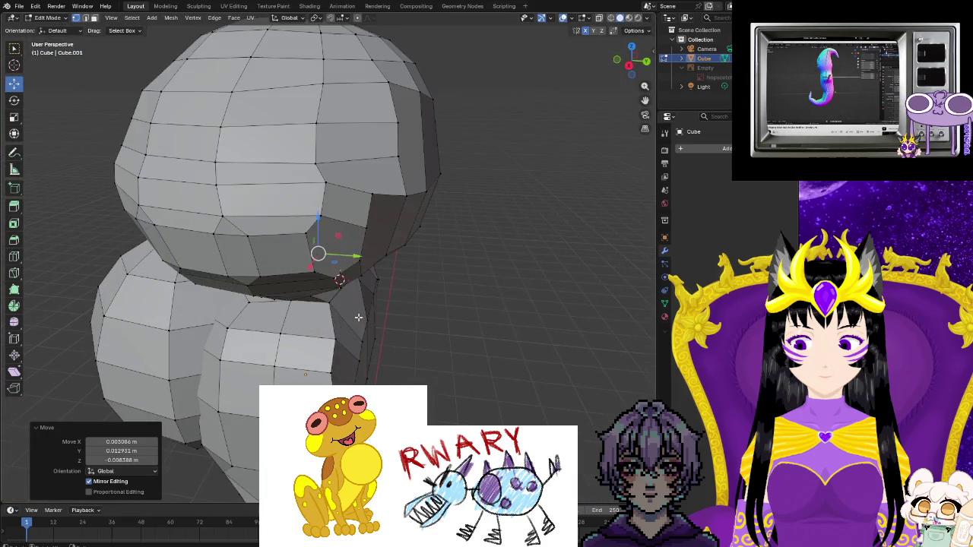
scroll(358, 318, down, 2)
mouse_move(358, 318)
middle_down()
mouse_move(84, 310)
mouse_move(288, 307)
middle_up()
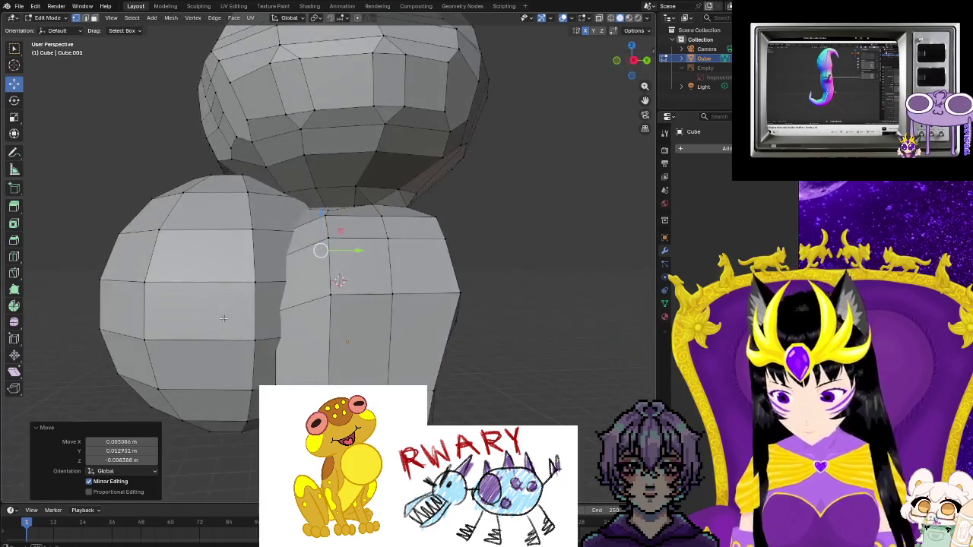
scroll(288, 307, up, 4)
scroll(296, 316, up, 2)
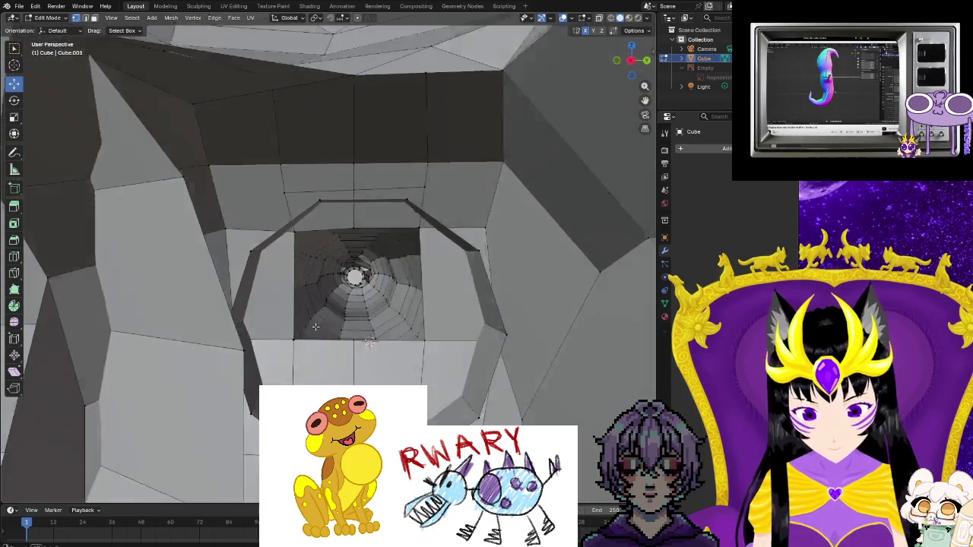
scroll(308, 327, up, 2)
- Grow the selection and fill the ring opening with a flat face, then view the whole frog
key(ctrl+KP_Add)
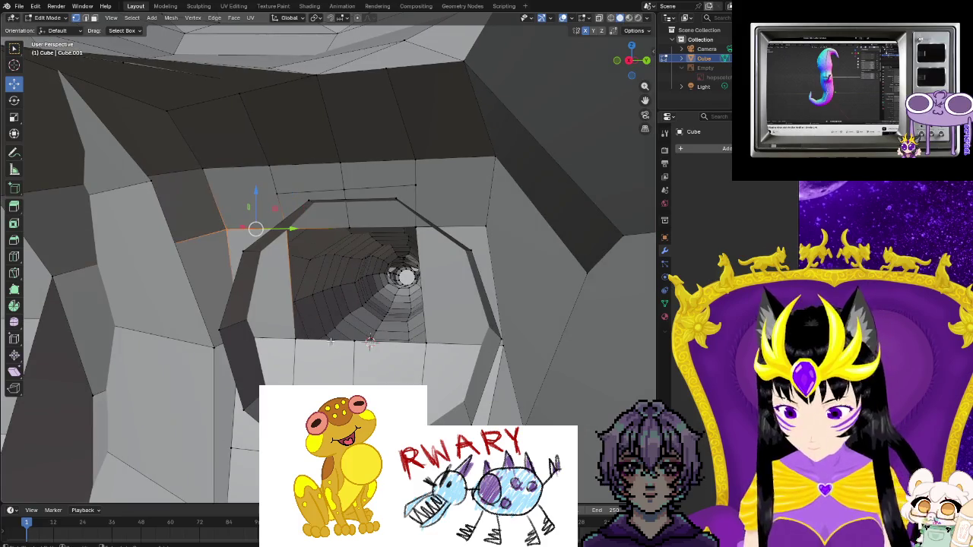
middle_drag(342, 357, 365, 368)
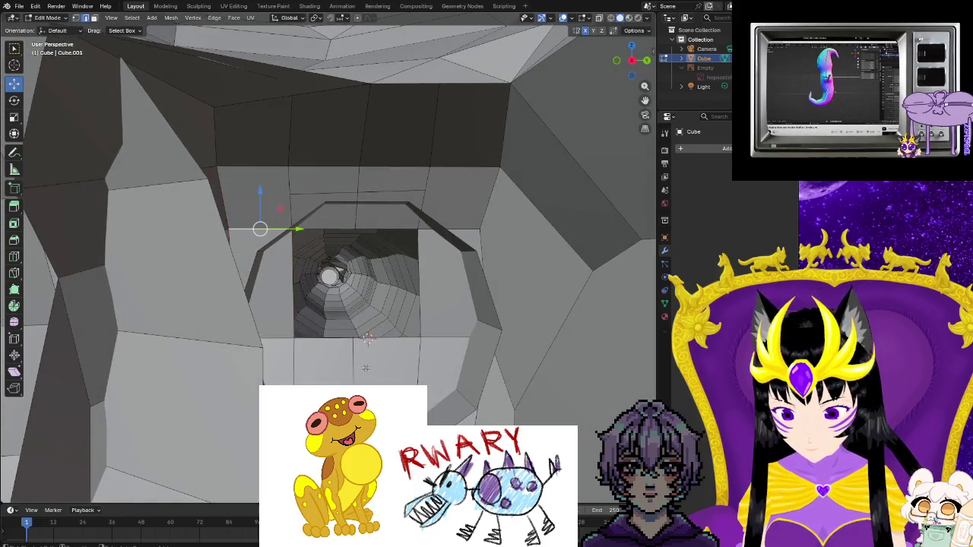
key(f)
key(ctrl+KP_Add)
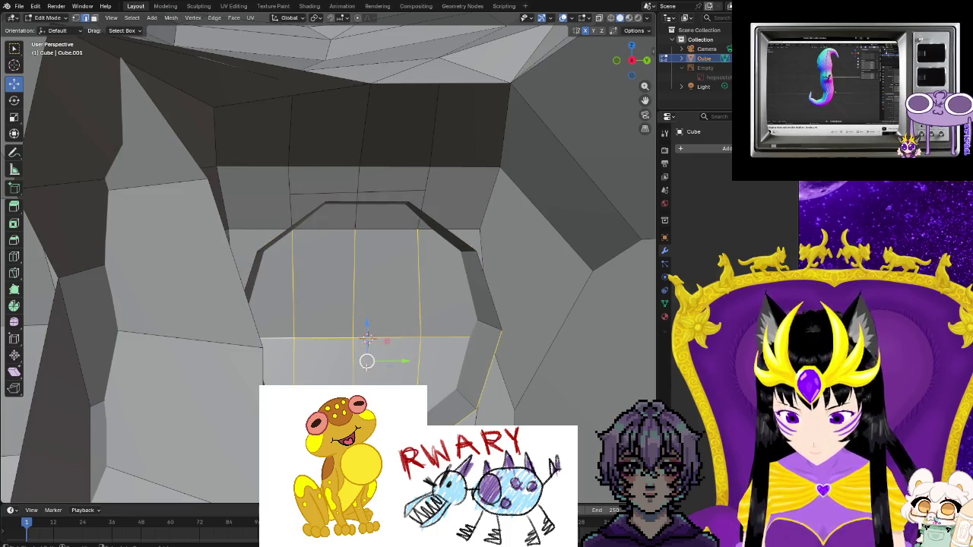
scroll(366, 367, down, 2)
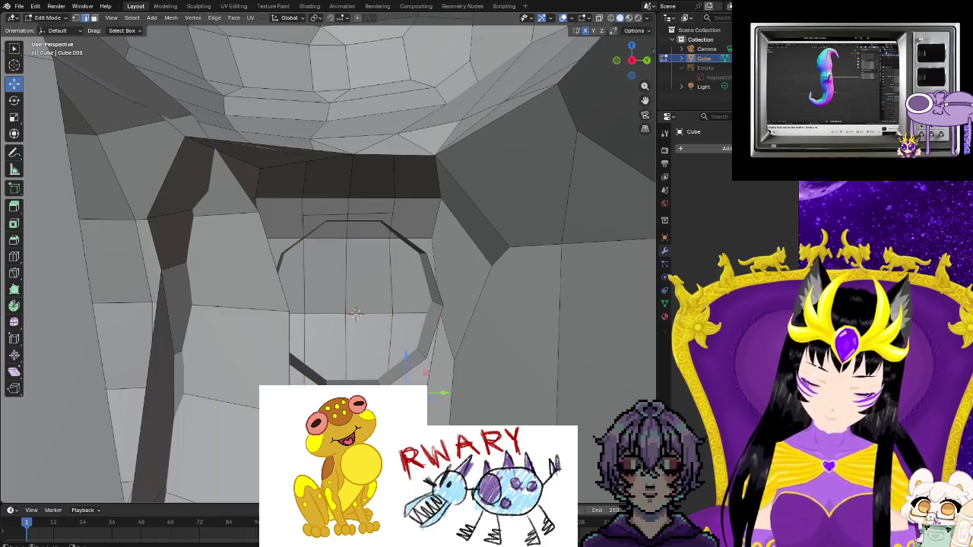
middle_drag(391, 372, 414, 357)
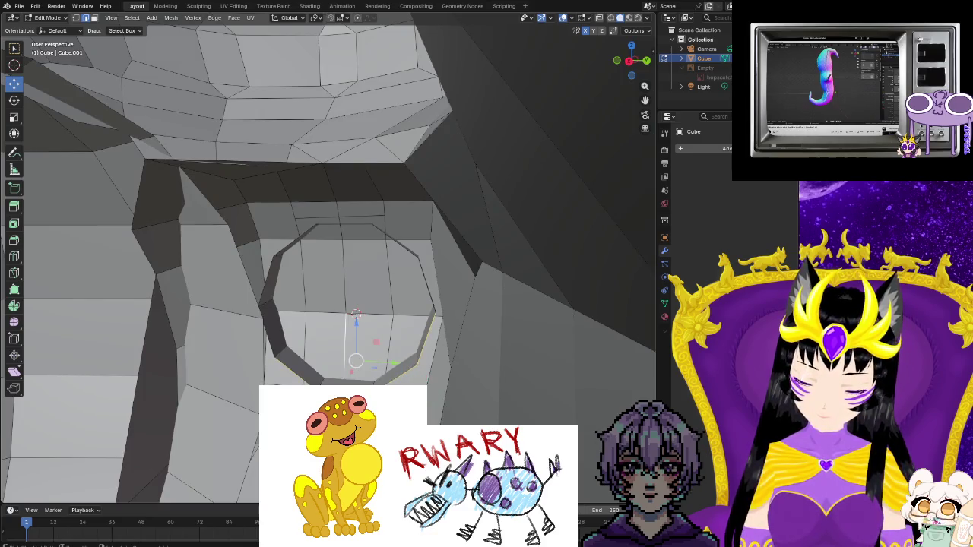
middle_drag(356, 311, 228, 343)
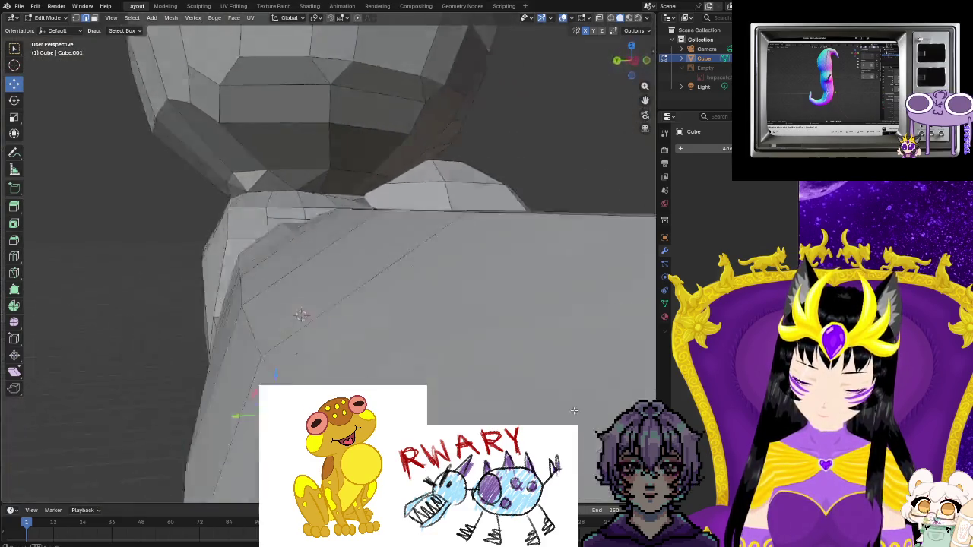
scroll(352, 383, down, 6)
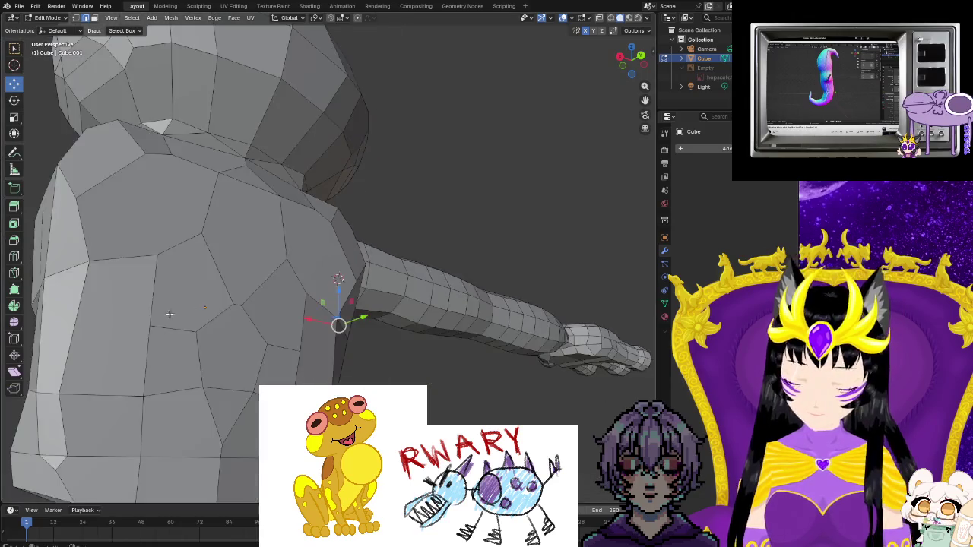
middle_drag(352, 382, 358, 367)
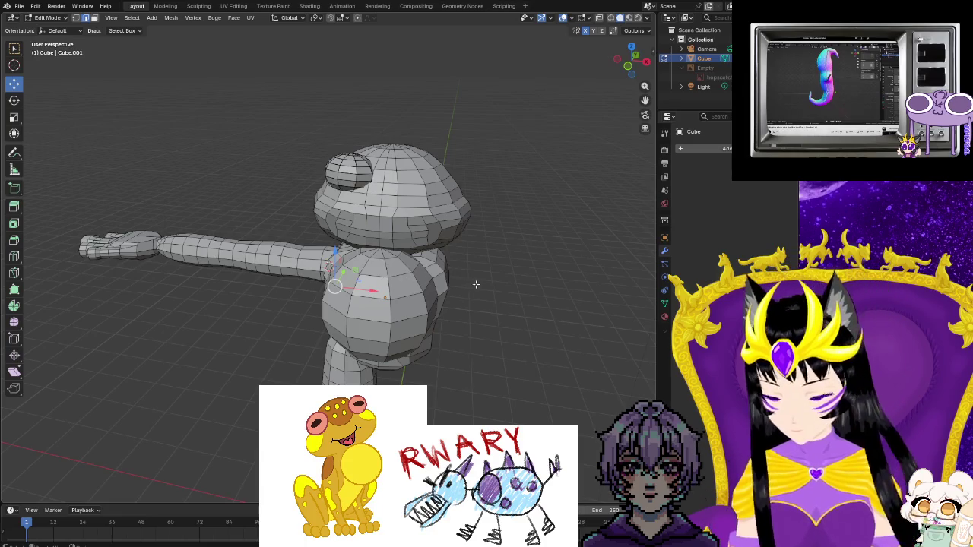
- Add a Mirror modifier (merge 0.001 m) to the whole mesh, duplicating the arm and eye
key(a)
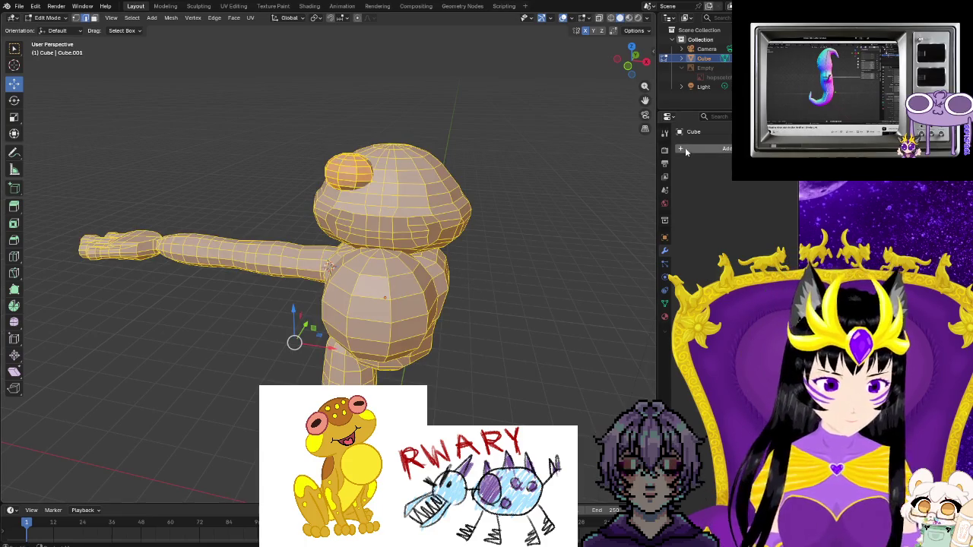
click(685, 147)
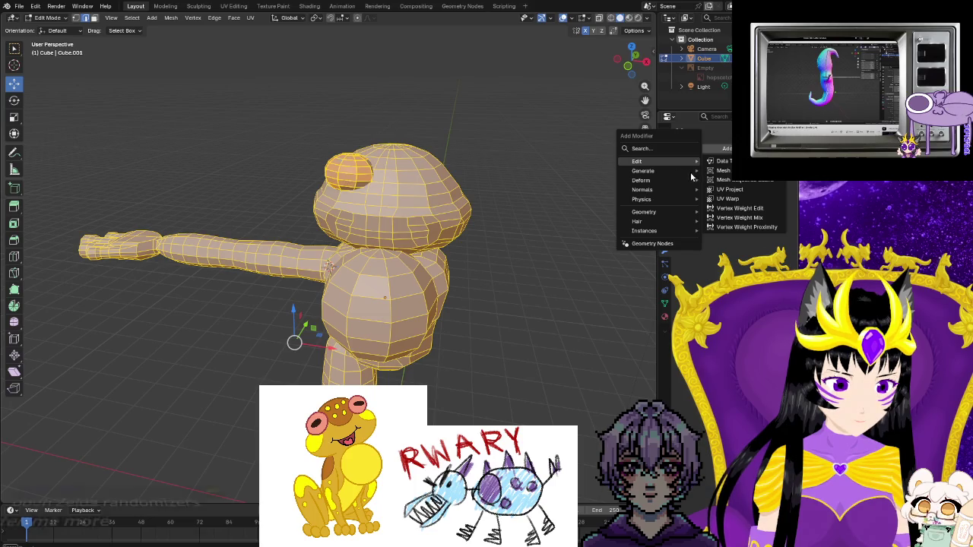
mouse_move(643, 170)
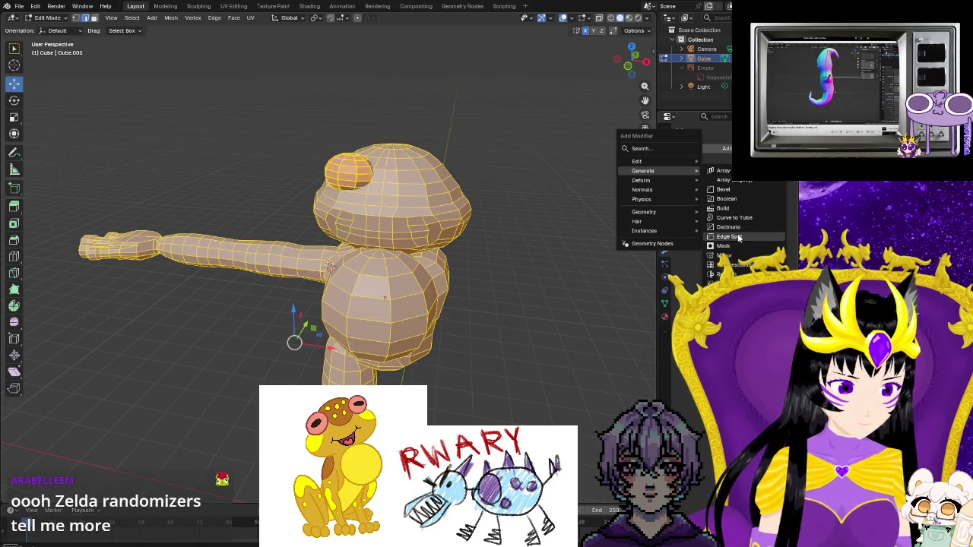
click(726, 255)
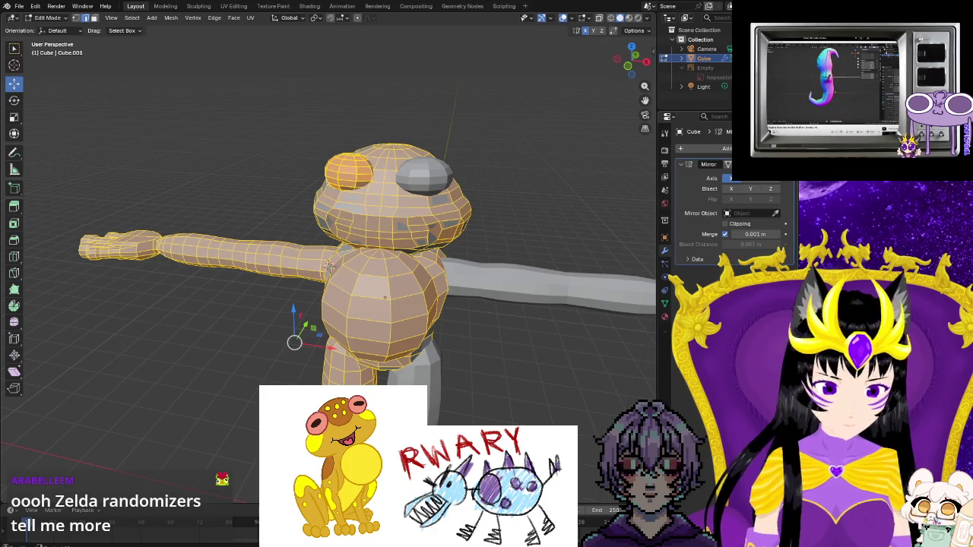
key(alt+a)
mouse_move(499, 361)
middle_down()
mouse_move(589, 346)
mouse_move(425, 351)
mouse_move(478, 337)
mouse_move(532, 345)
mouse_move(449, 352)
middle_up()
scroll(411, 349, up, 3)
scroll(406, 348, up, 2)
scroll(532, 346, down, 5)
scroll(422, 369, up, 3)
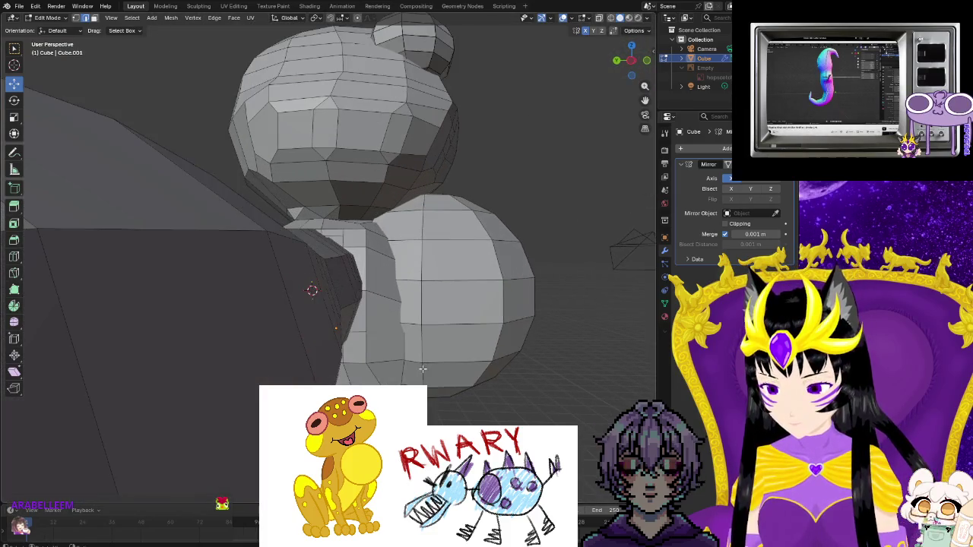
scroll(423, 370, up, 3)
mouse_move(423, 369)
middle_down()
mouse_move(387, 358)
mouse_move(598, 371)
middle_up()
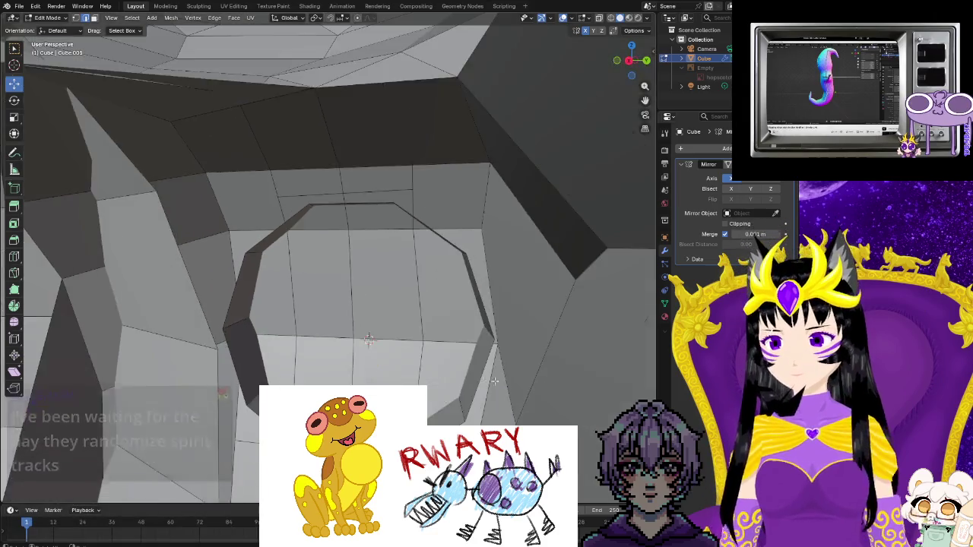
- Cut a single new edge loop through the frog's body, viewed from the back
scroll(590, 368, down, 3)
scroll(353, 357, down, 3)
scroll(433, 368, down, 3)
mouse_move(434, 368)
middle_down()
mouse_move(638, 346)
mouse_move(160, 396)
mouse_move(443, 397)
mouse_move(445, 346)
mouse_move(396, 384)
middle_up()
scroll(443, 398, down, 3)
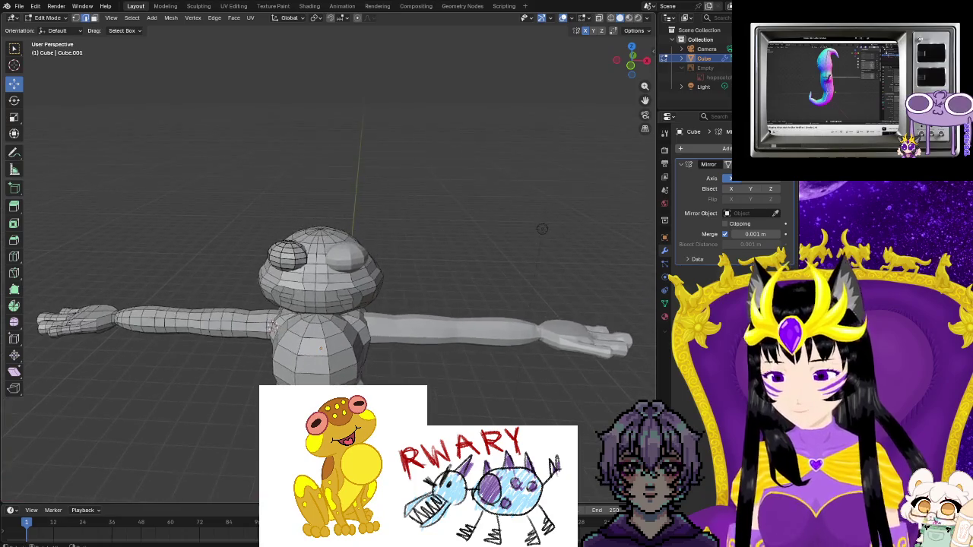
scroll(397, 384, up, 2)
scroll(396, 384, up, 2)
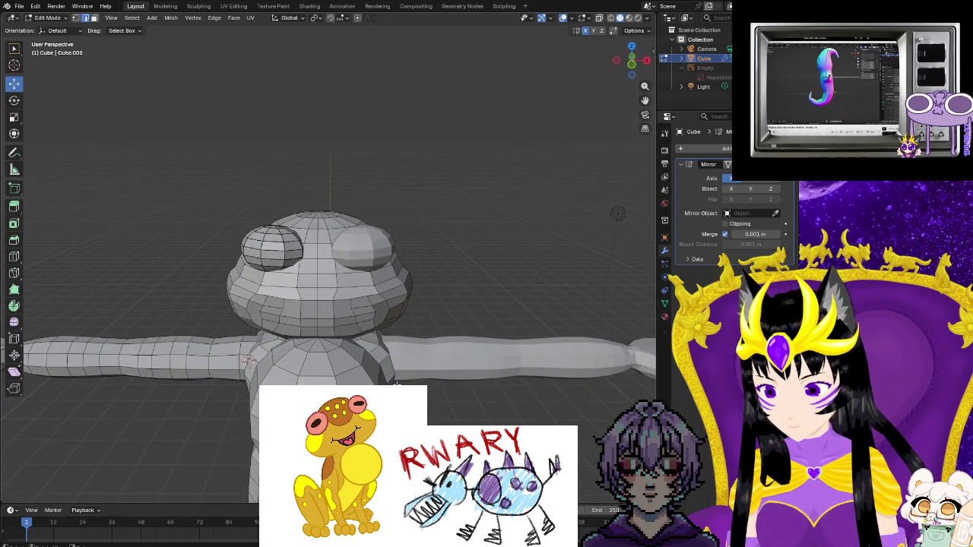
click(14, 256)
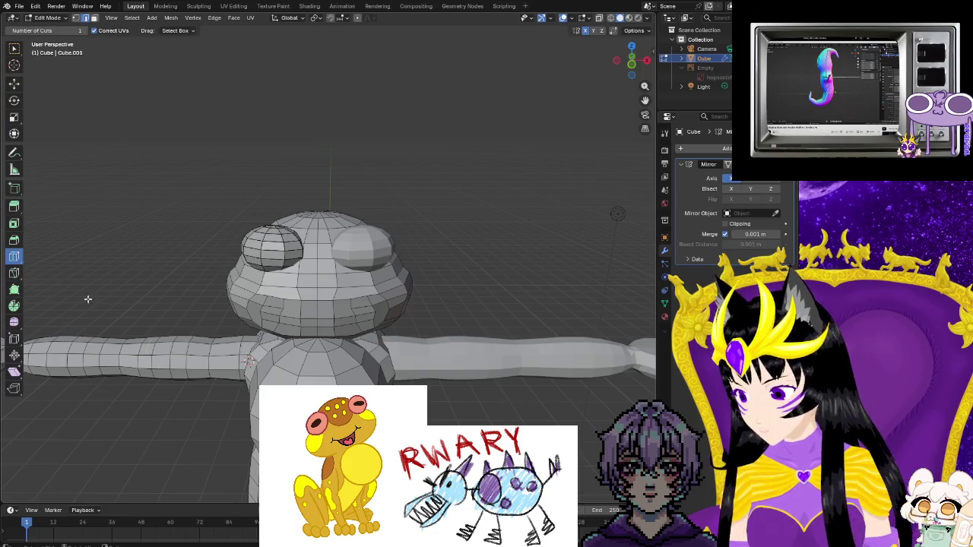
click(249, 360)
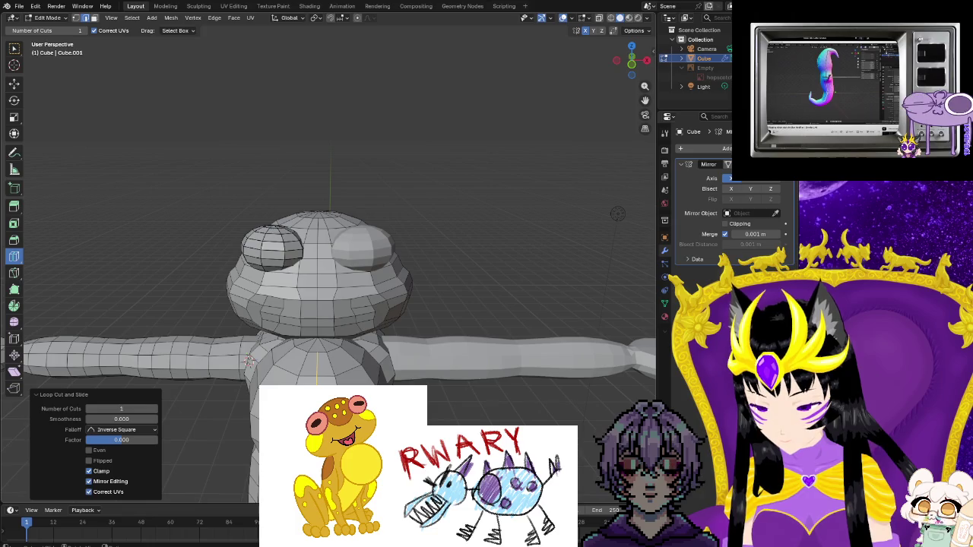
- Orbit round to view the mirrored frog from the front and reselect the Move tool
middle_drag(249, 360, 325, 369)
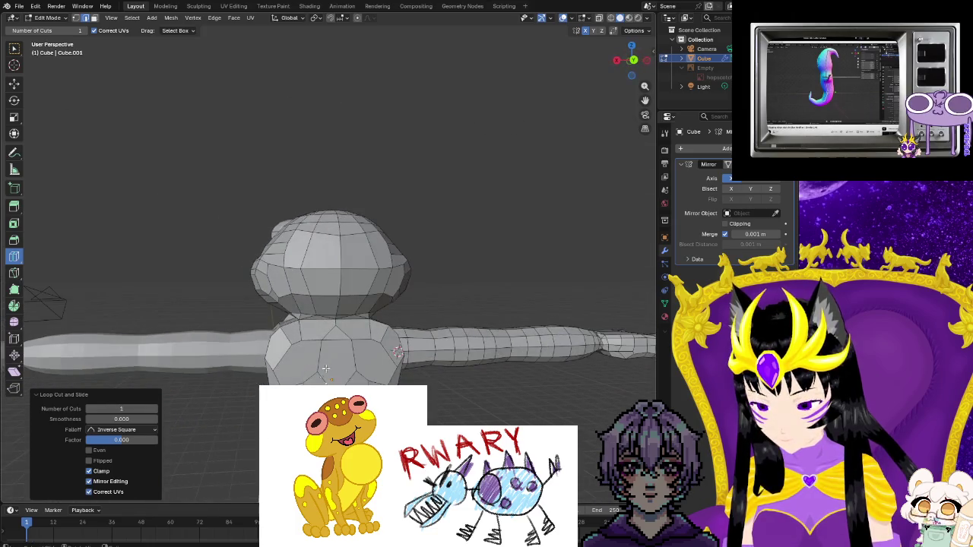
mouse_move(397, 351)
middle_down()
mouse_move(357, 275)
mouse_move(440, 213)
middle_up()
right_click(441, 213)
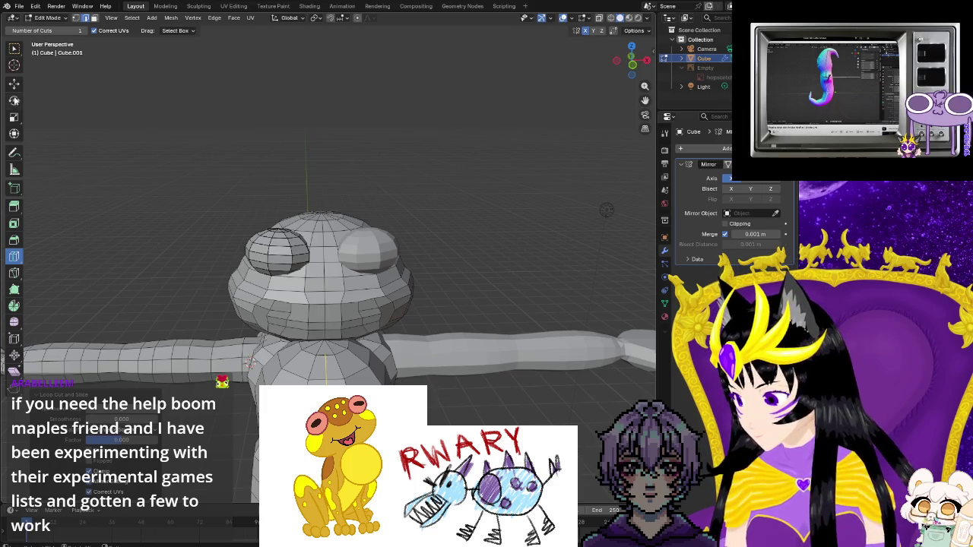
middle_drag(223, 168, 195, 172)
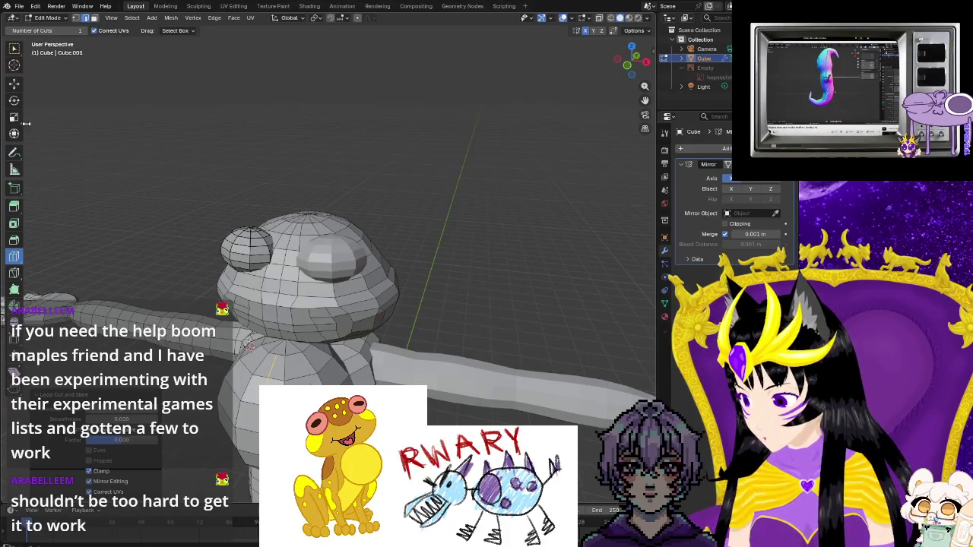
middle_drag(32, 98, 87, 113)
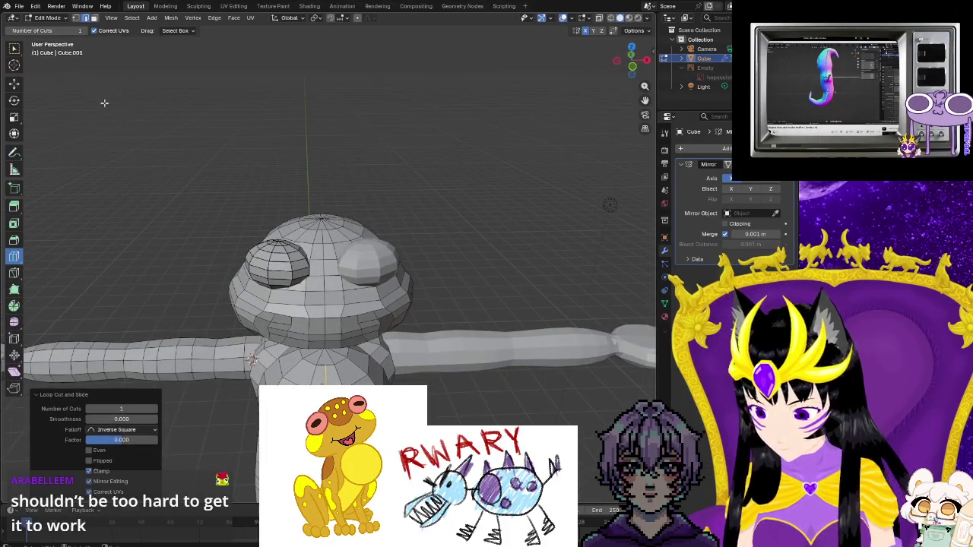
click(15, 85)
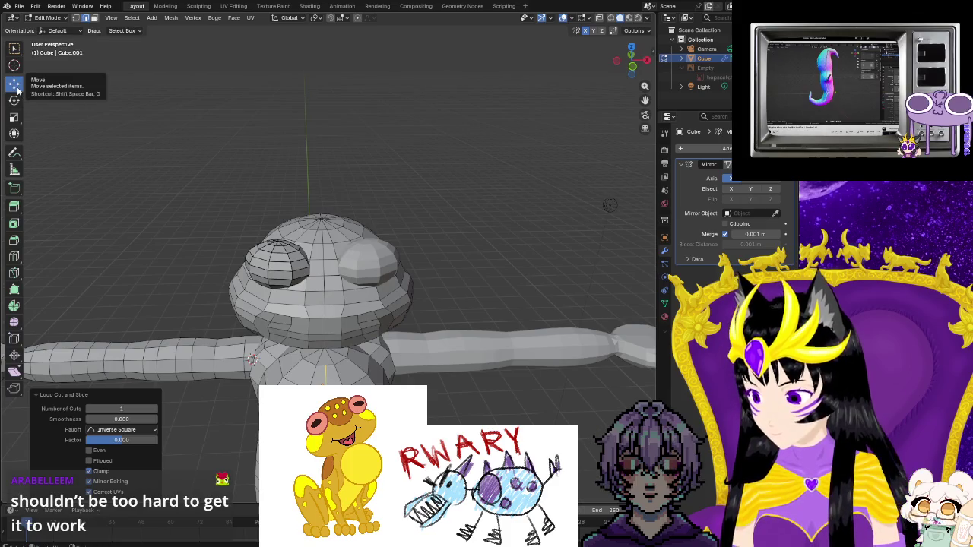
- Dissolve the extra edges beside the frog's right eye
drag(331, 183, 414, 327)
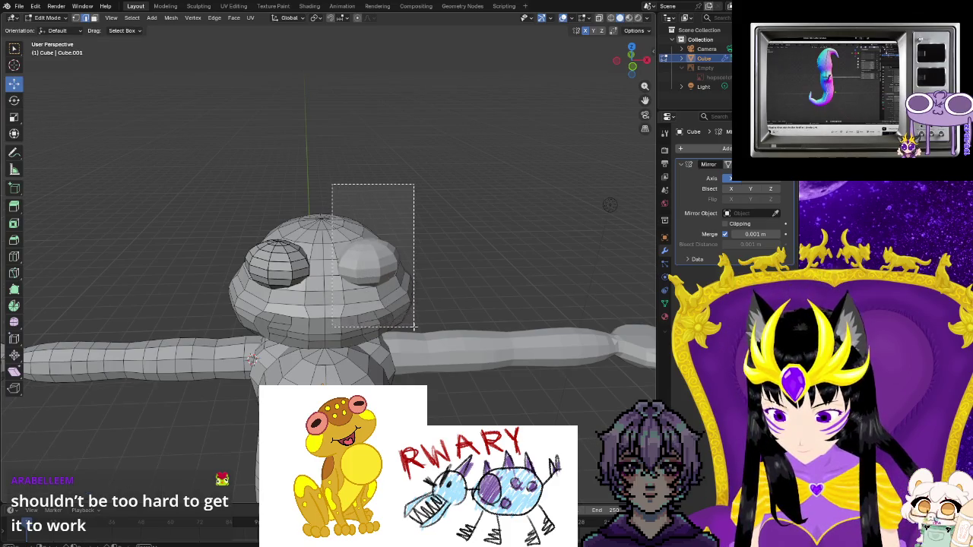
mouse_move(414, 324)
middle_down()
mouse_move(418, 304)
mouse_move(357, 295)
middle_up()
right_click(357, 295)
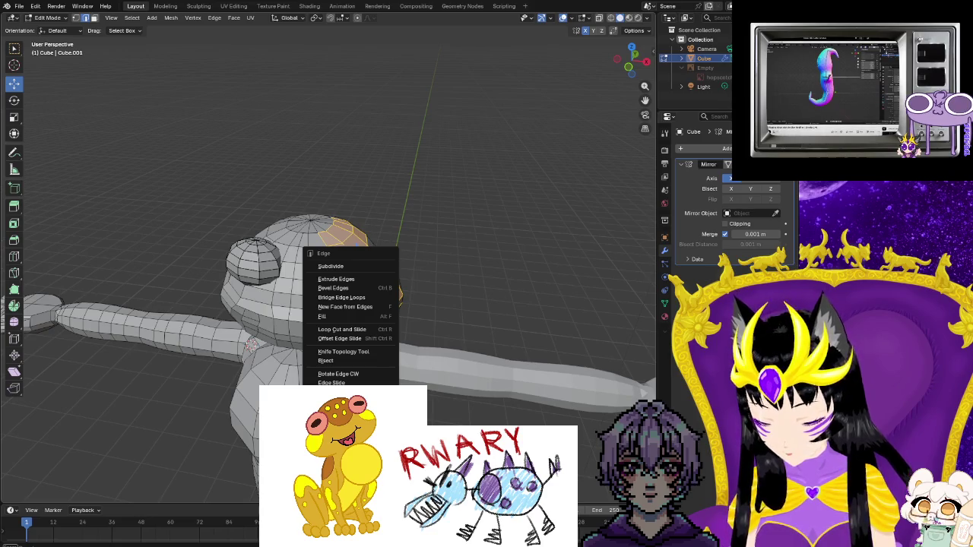
click(357, 296)
middle_drag(358, 296, 623, 217)
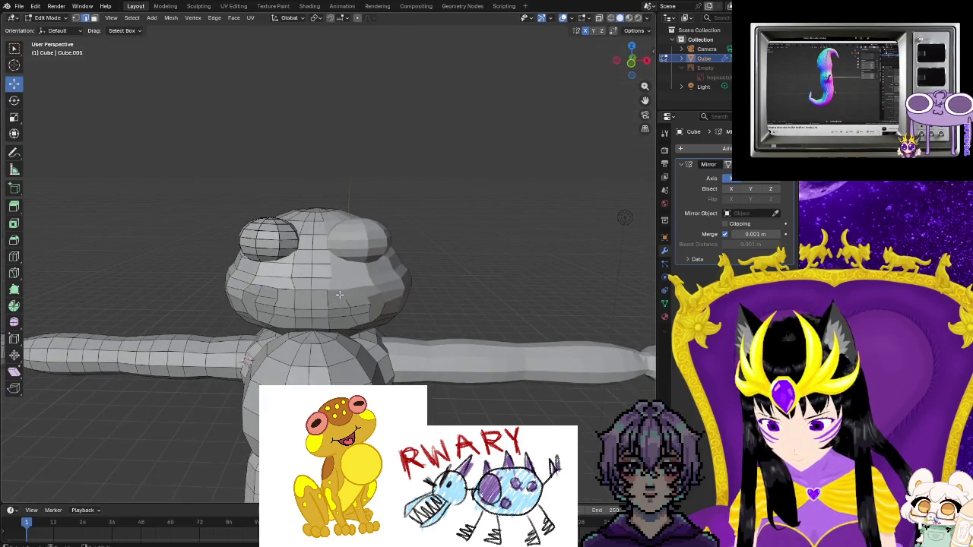
- Dissolve the vertical edges running down the middle of the face, using Ctrl+E for the last batch
drag(394, 332, 415, 334)
right_click(379, 333)
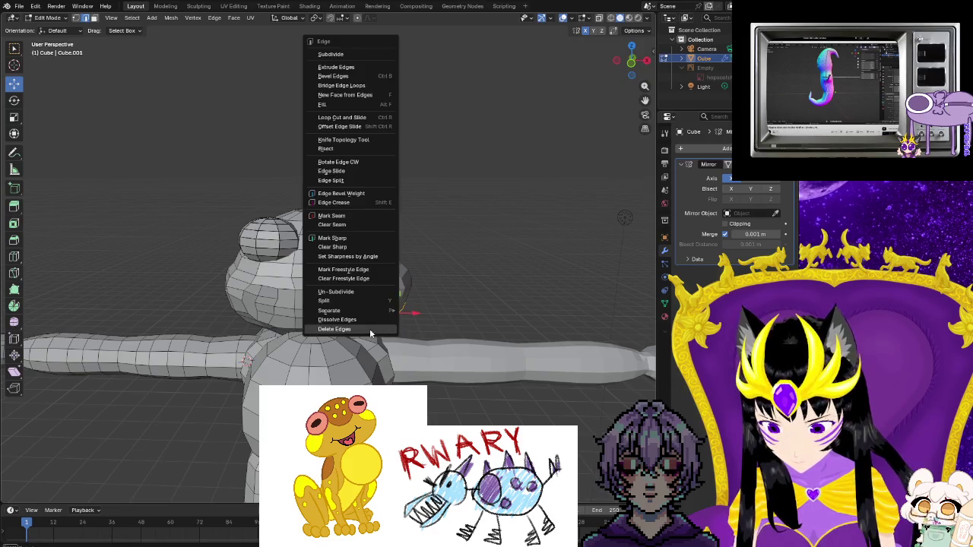
click(370, 333)
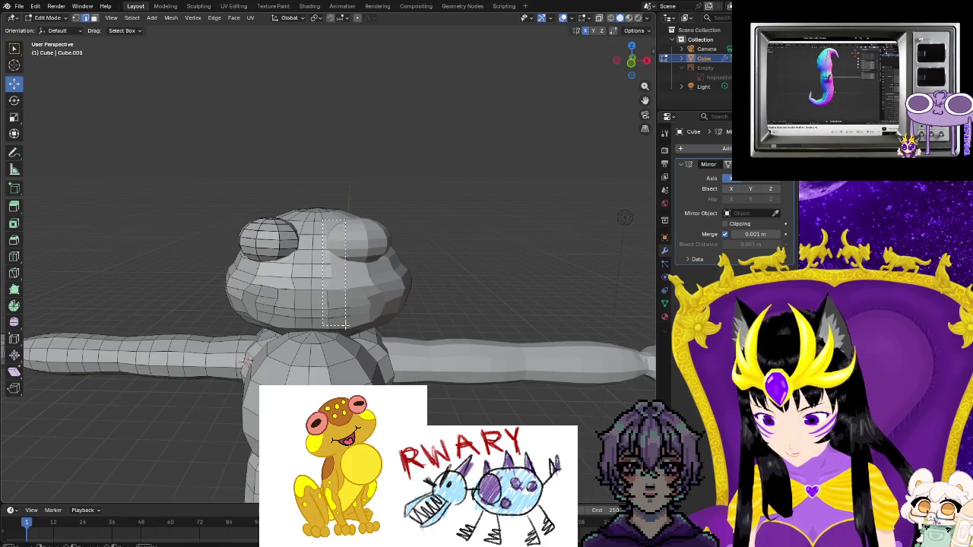
right_click(346, 322)
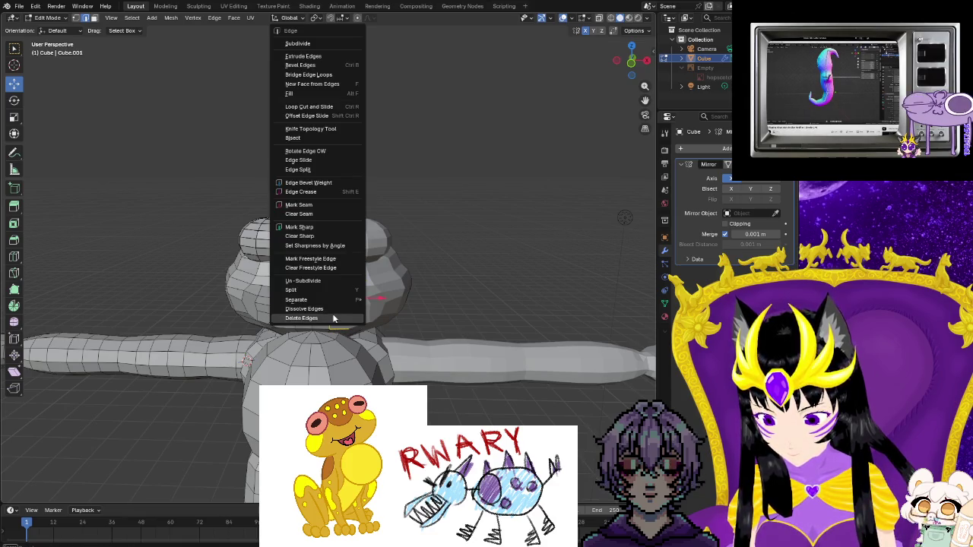
click(332, 310)
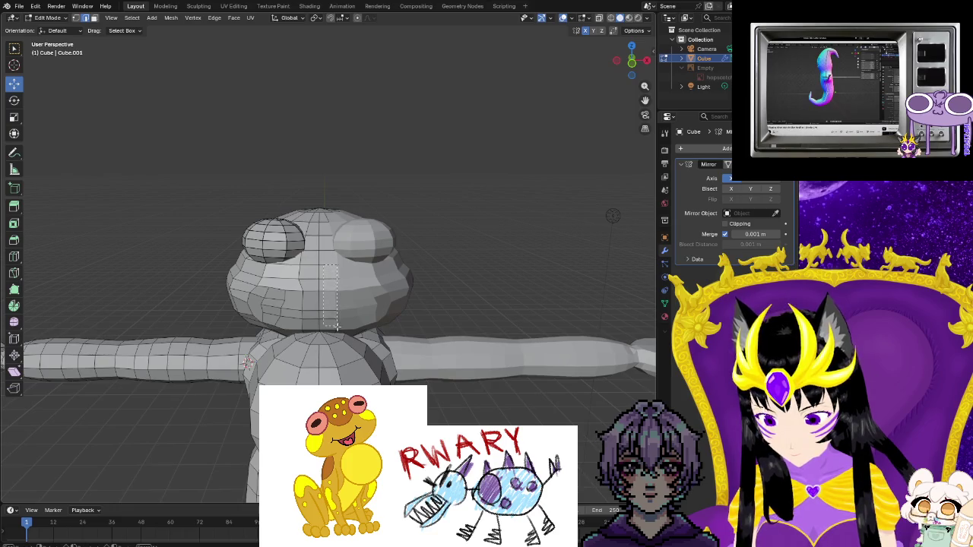
right_click(335, 317)
key(Escape)
middle_drag(335, 313, 336, 314)
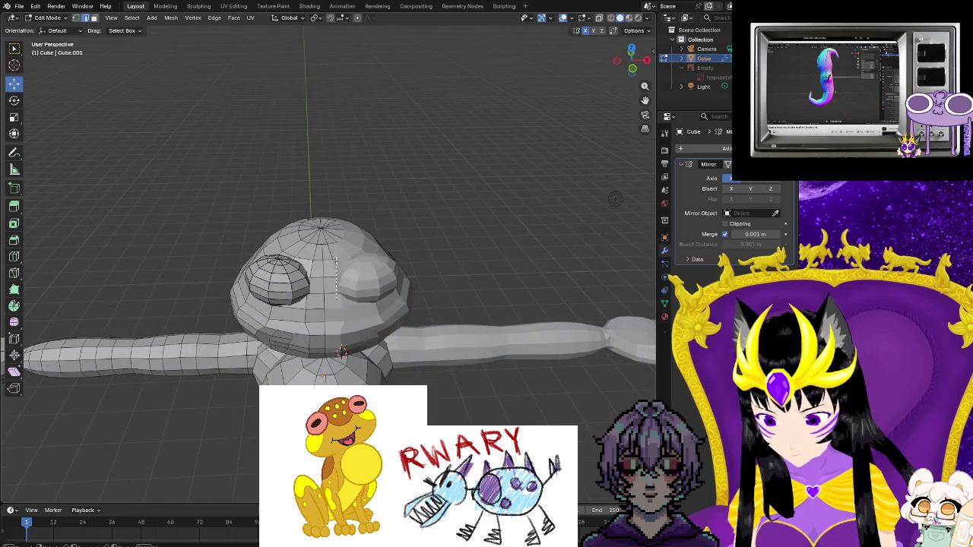
key(ctrl+e)
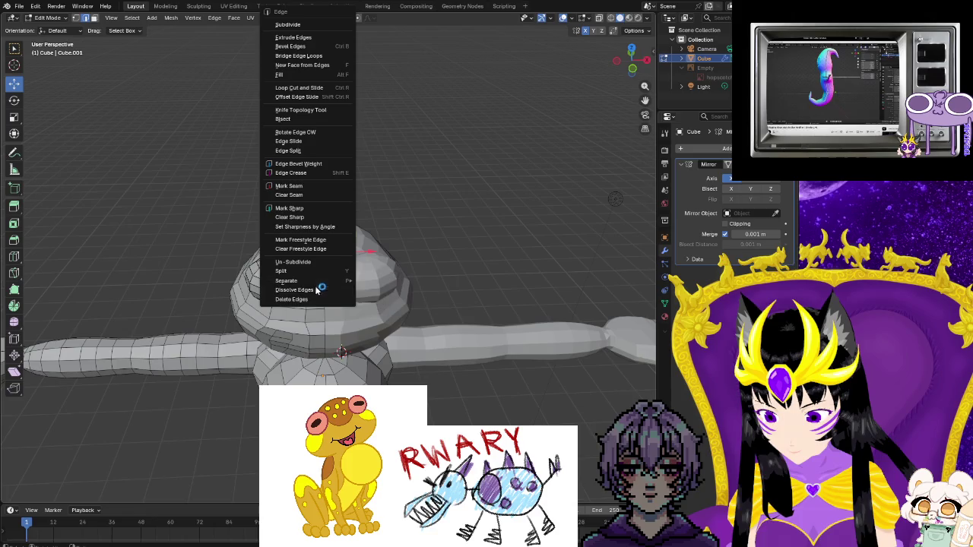
click(317, 290)
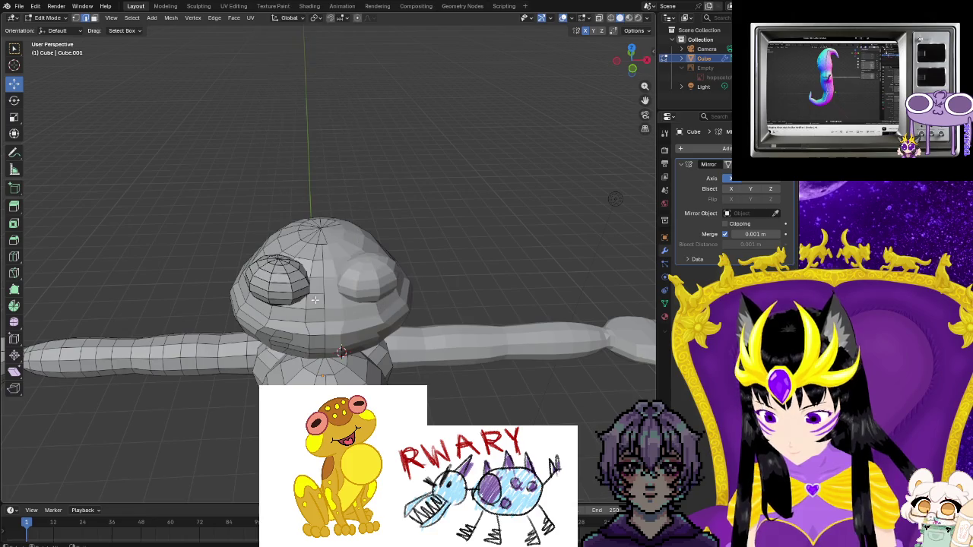
middle_drag(317, 289, 344, 325)
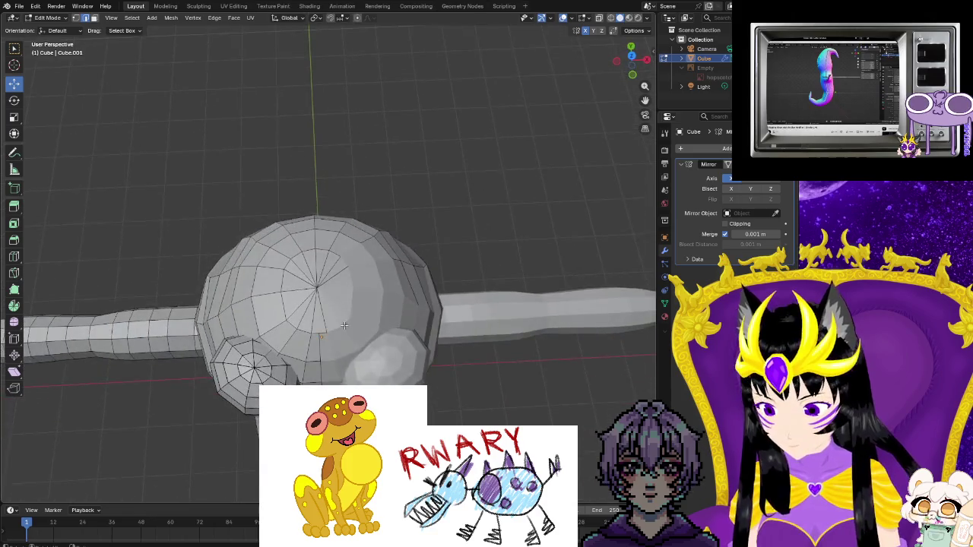
scroll(344, 325, up, 2)
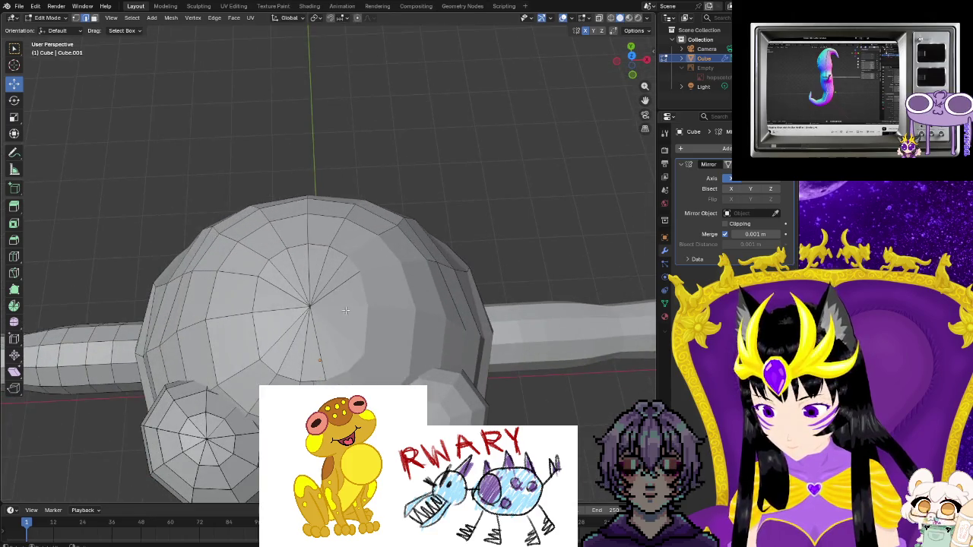
- Dissolve the redundant edges on the right side and top of the frog's head
drag(348, 295, 534, 311)
key(ctrl+e)
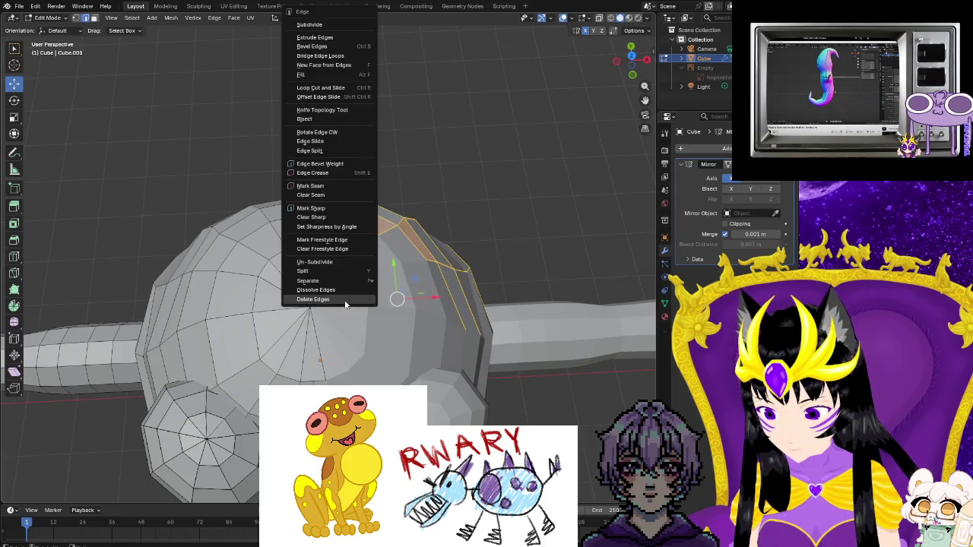
click(345, 301)
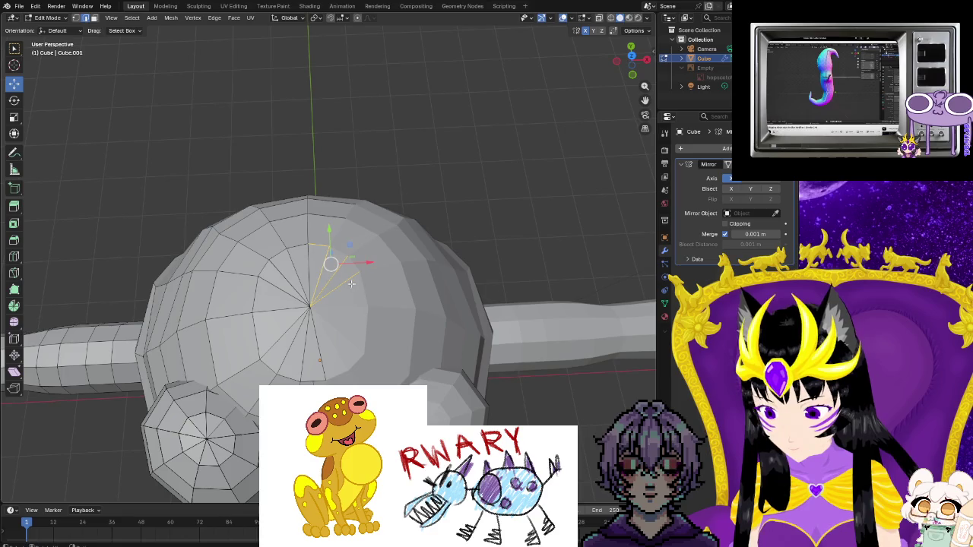
middle_drag(288, 294, 387, 251)
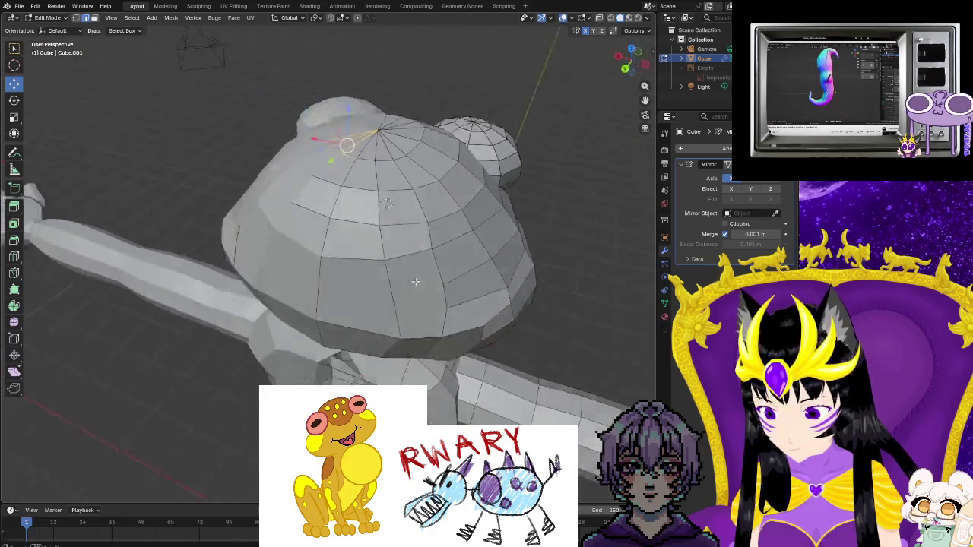
right_click(320, 171)
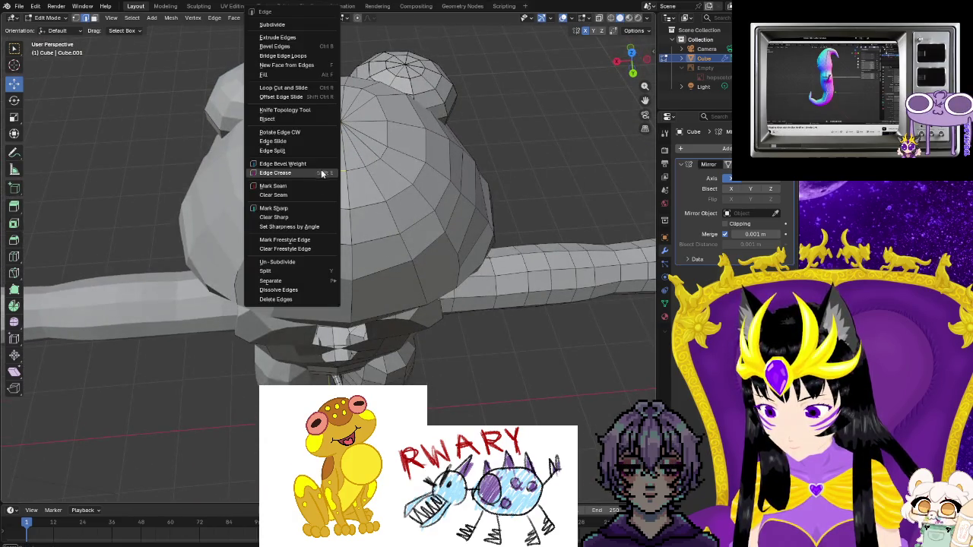
click(293, 298)
- Dissolve two more groups of head edges seen from other angles
mouse_move(294, 318)
middle_down()
mouse_move(304, 277)
mouse_move(169, 234)
middle_up()
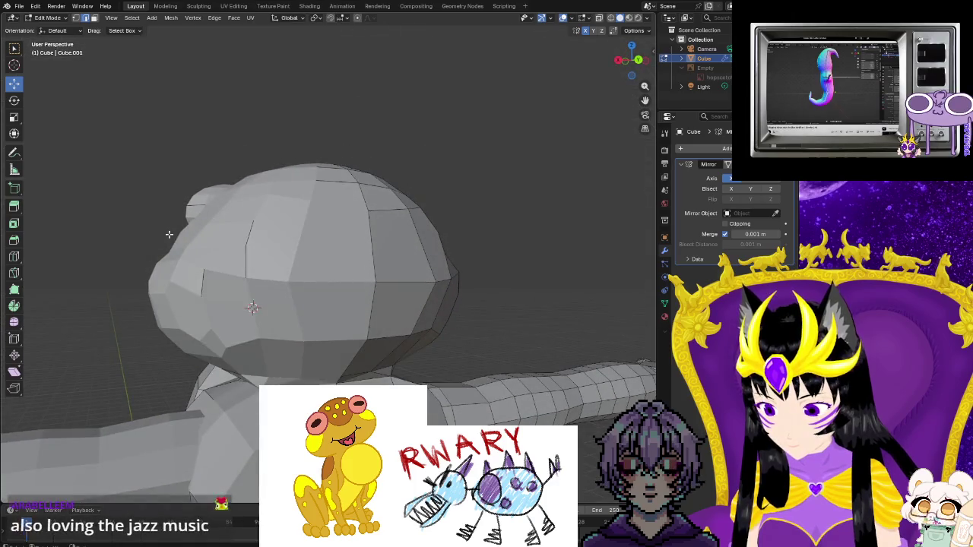
key(ctrl+e)
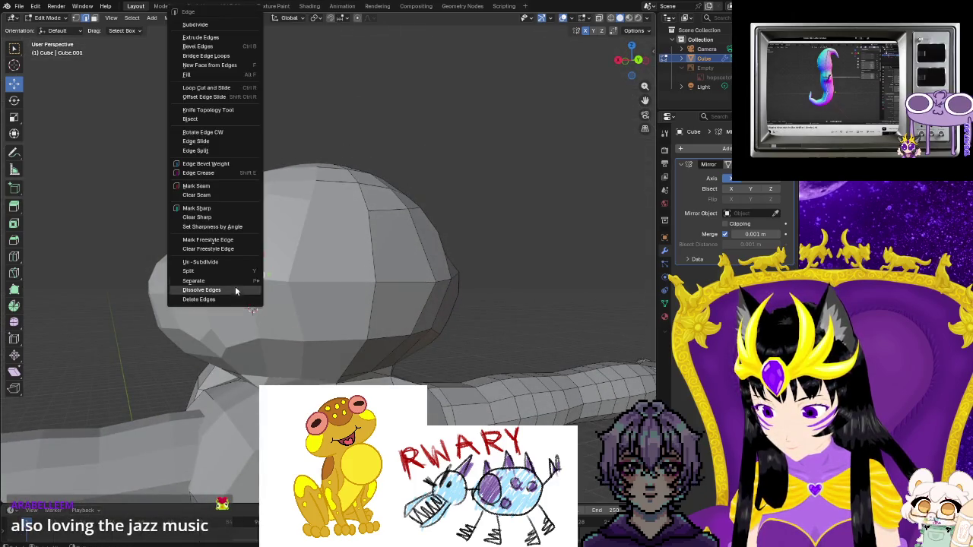
click(225, 302)
key(ctrl+e)
click(251, 281)
mouse_move(251, 281)
middle_down()
mouse_move(329, 319)
mouse_move(369, 311)
mouse_move(256, 348)
middle_up()
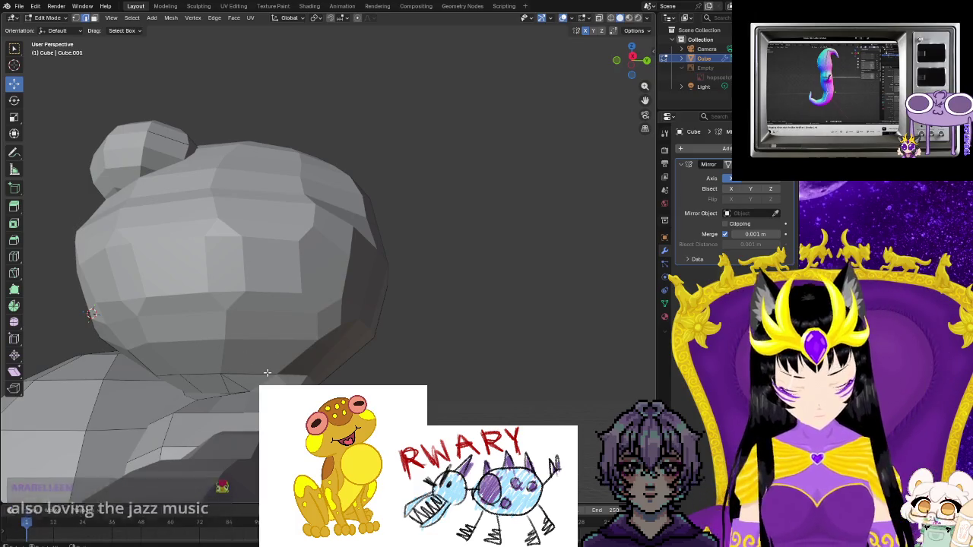
middle_drag(267, 373, 313, 380)
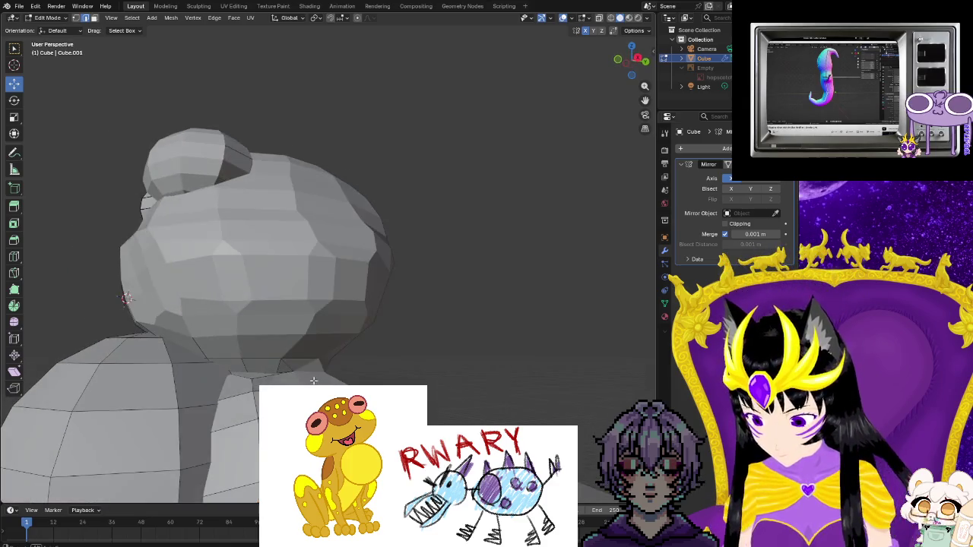
- Dissolve the edges where the back of the head meets the neck
drag(310, 334, 189, 424)
right_click(189, 423)
click(194, 403)
mouse_move(215, 448)
middle_down()
mouse_move(231, 448)
mouse_move(398, 314)
middle_up()
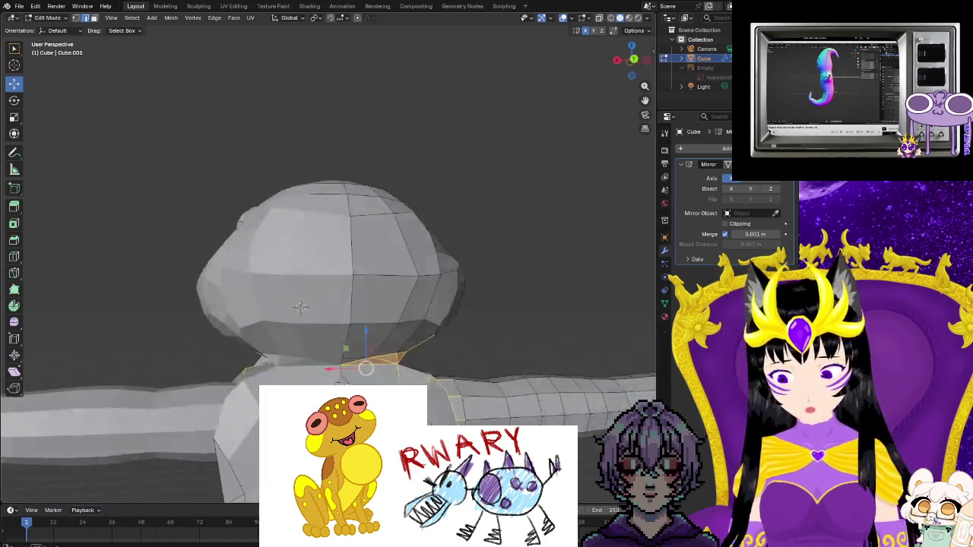
middle_drag(286, 374, 286, 374)
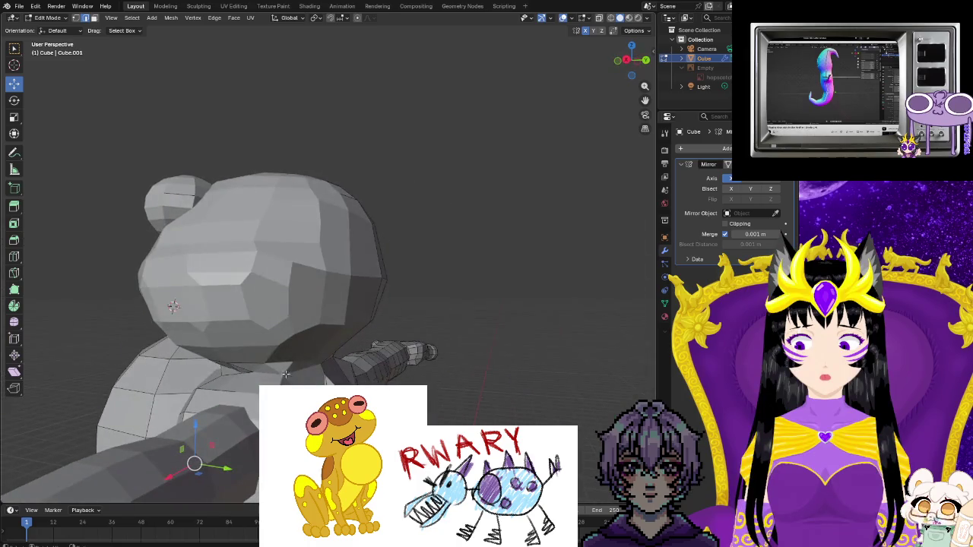
mouse_move(250, 413)
middle_down()
mouse_move(455, 414)
mouse_move(561, 219)
middle_up()
scroll(548, 236, down, 3)
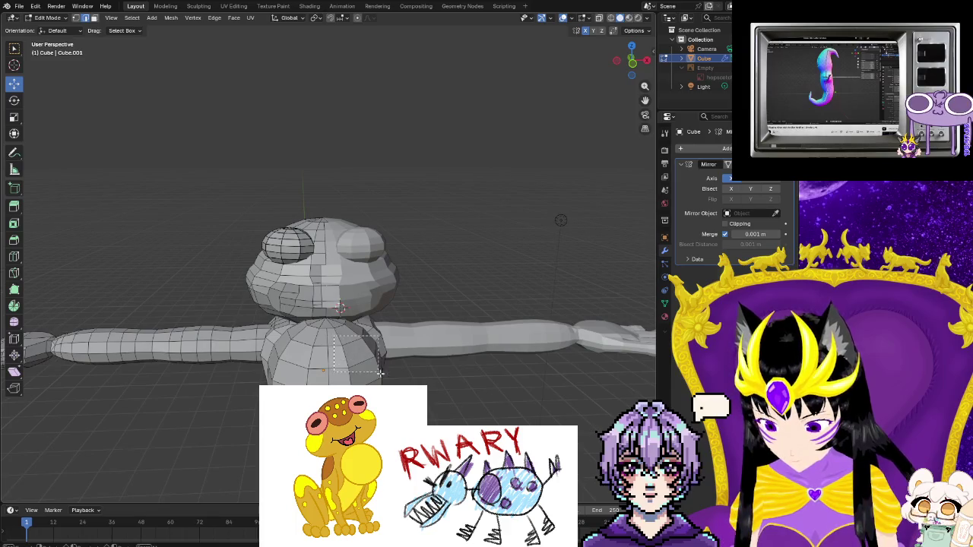
- Dissolve the upper torso edges and the edges down the centre of the chest
drag(380, 373, 405, 389)
right_click(371, 365)
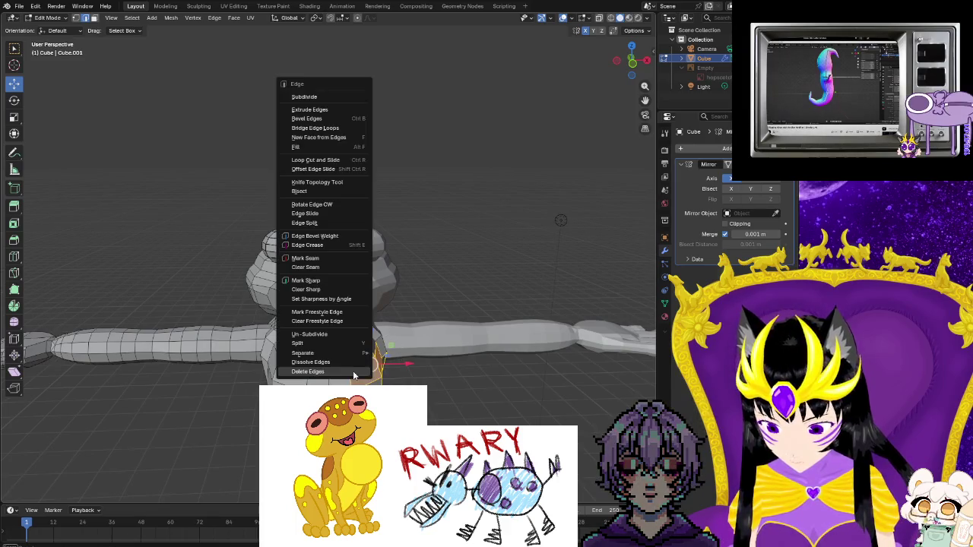
click(355, 372)
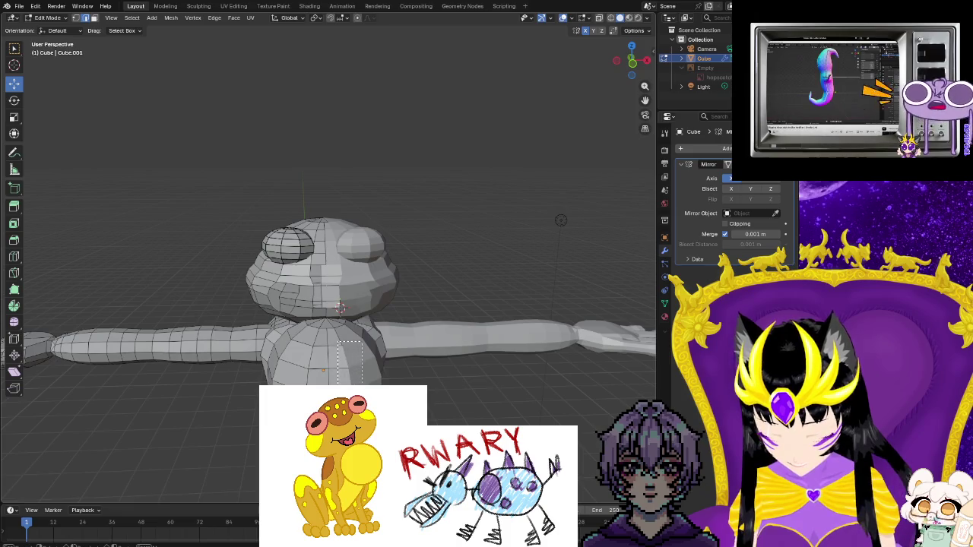
drag(335, 335, 341, 382)
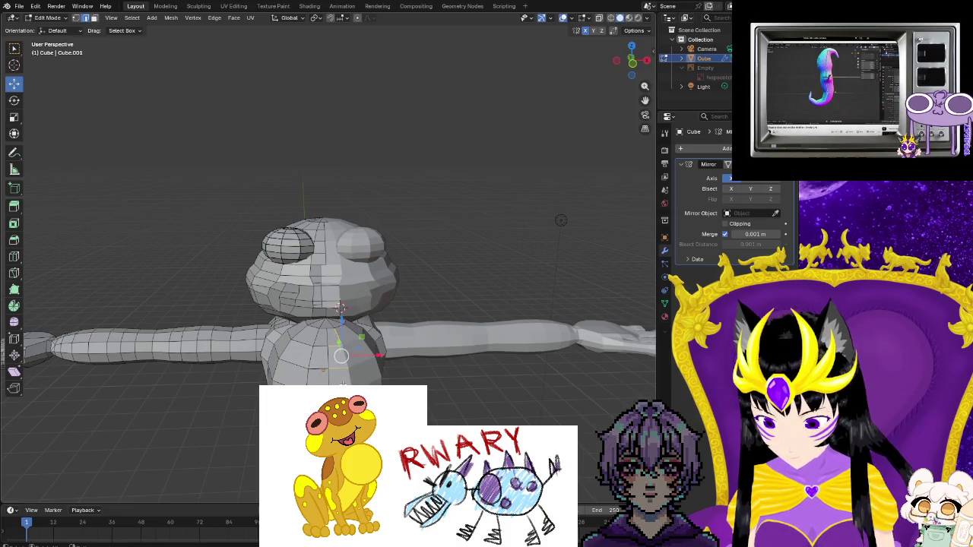
right_click(340, 380)
click(335, 372)
middle_drag(353, 377, 353, 370)
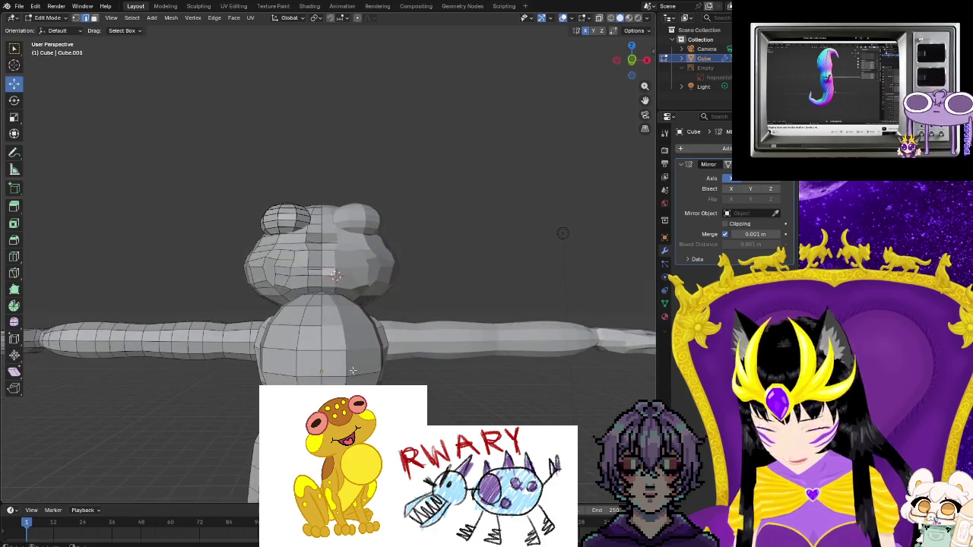
right_click(341, 380)
click(339, 380)
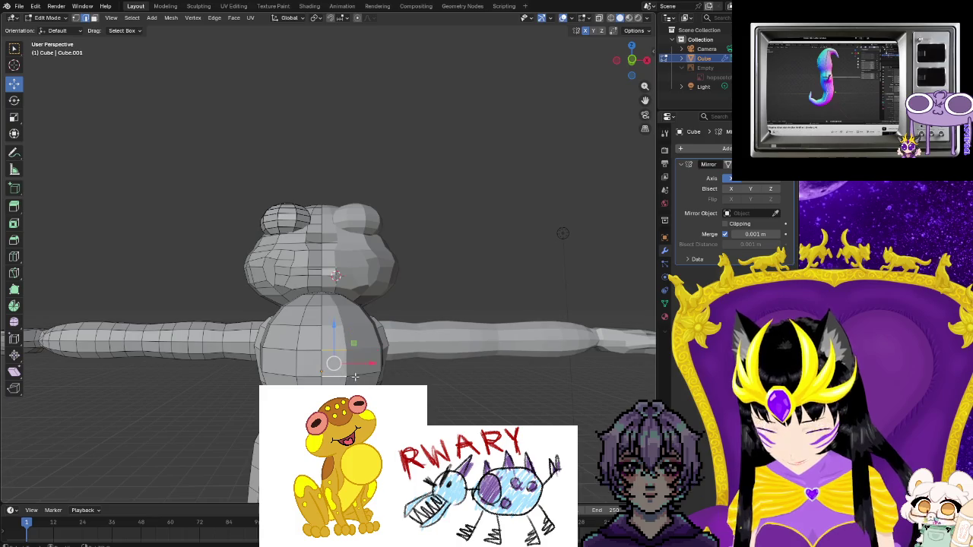
- Dissolve the remaining selected torso and chest geometry
right_click(346, 382)
click(344, 380)
middle_drag(343, 380, 352, 361)
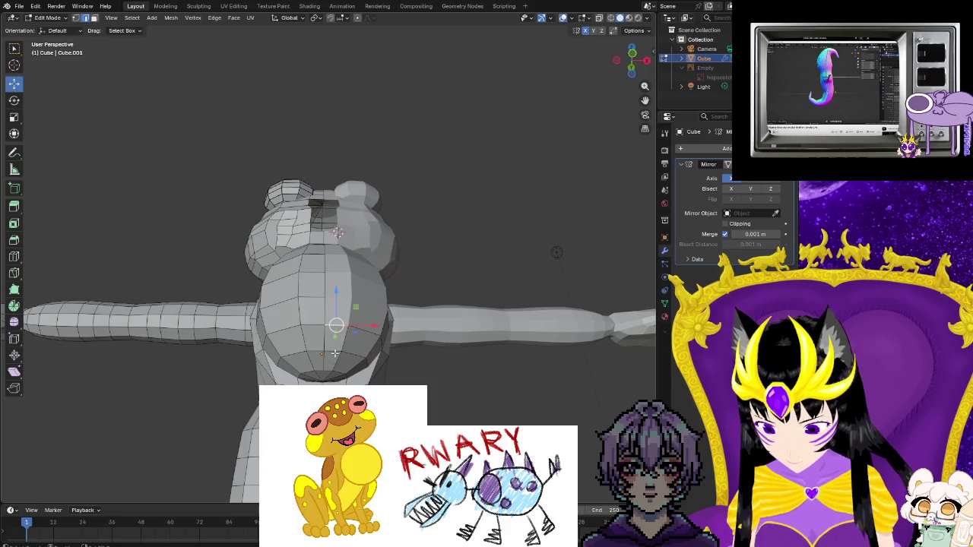
right_click(343, 342)
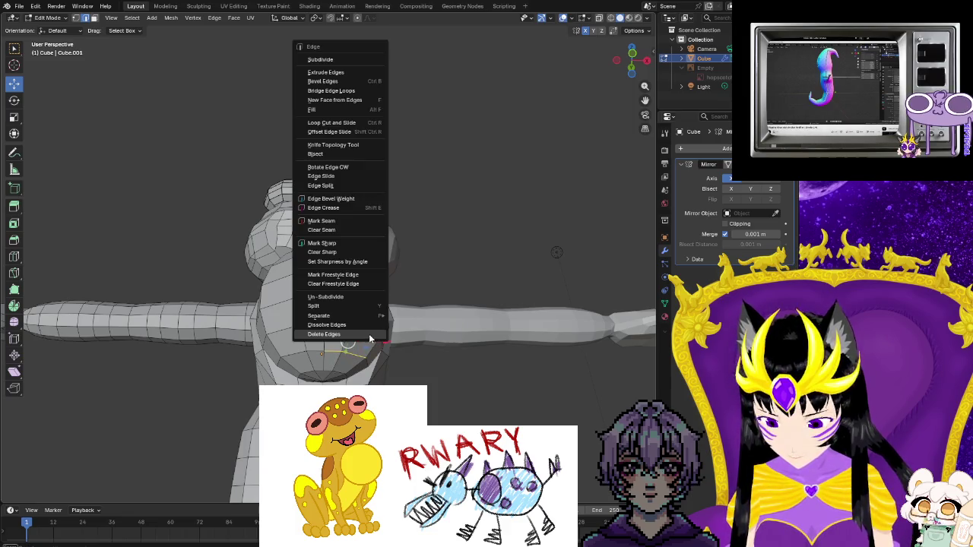
click(343, 344)
right_click(333, 367)
click(335, 365)
- Dissolve the vertex under the frog's chin so edges converge there
middle_drag(334, 365, 336, 351)
click(325, 294)
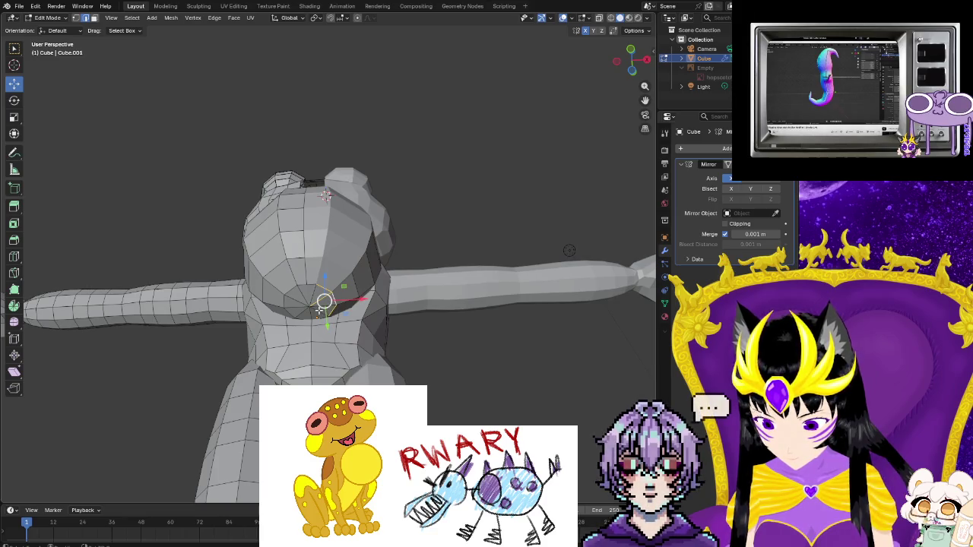
right_click(323, 303)
click(319, 306)
- Delete the selected edges on the frog's head with Ctrl+E > Delete Edges
mouse_move(319, 306)
middle_down()
mouse_move(371, 313)
mouse_move(277, 325)
middle_up()
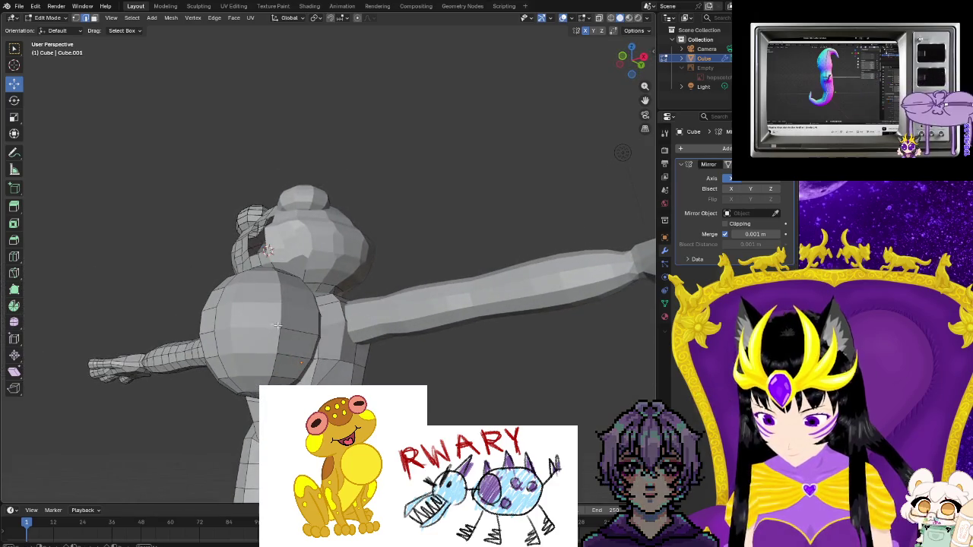
right_click(278, 371)
key(Escape)
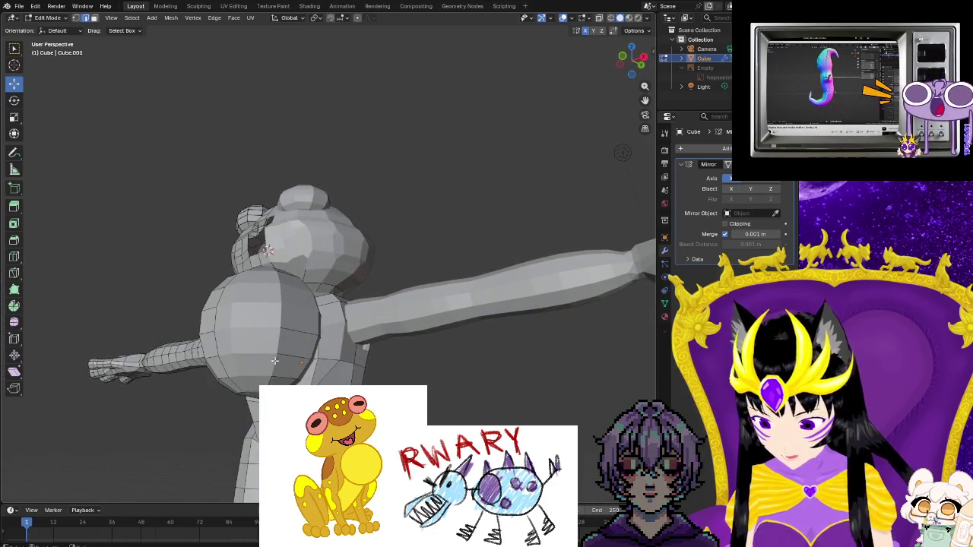
right_click(291, 363)
key(Escape)
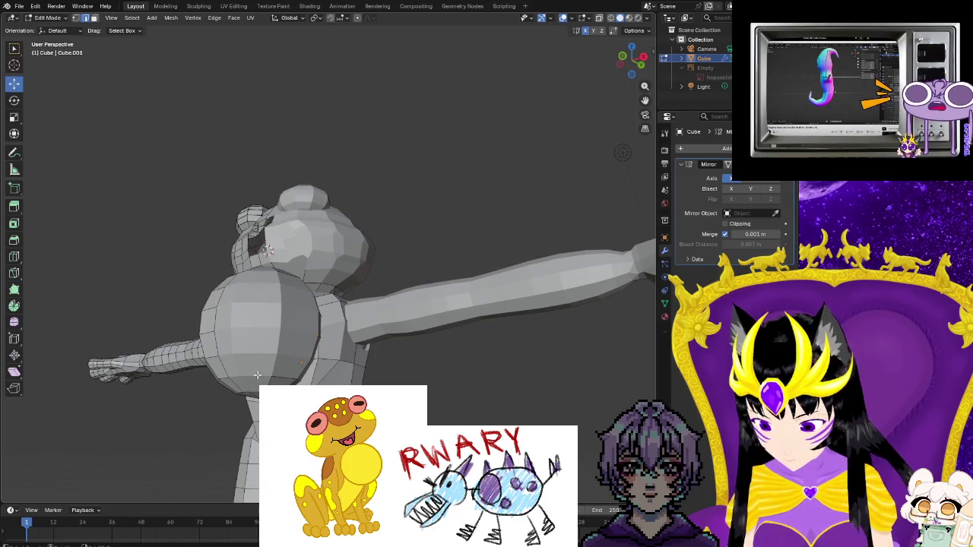
key(ctrl+e)
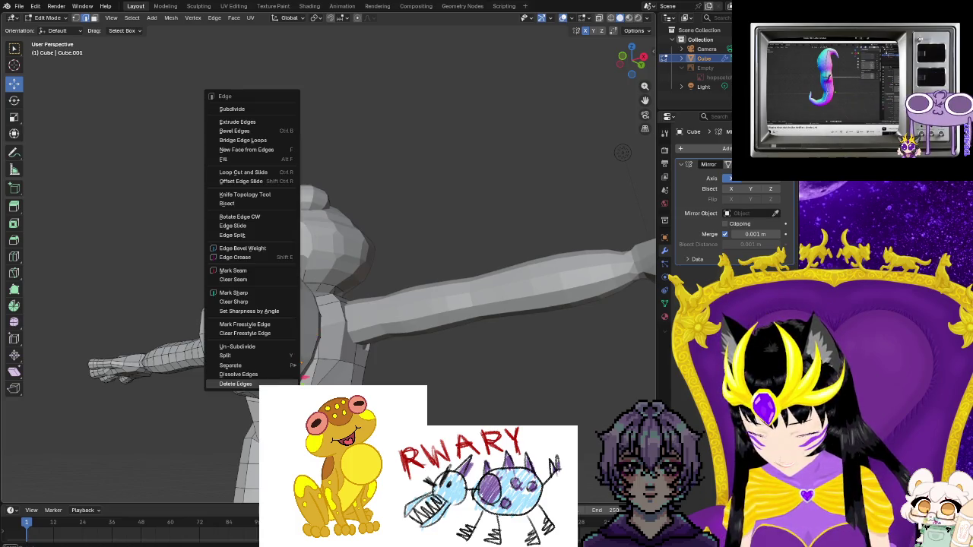
click(268, 383)
- Select neighbouring edges on the front of the head
mouse_move(268, 385)
middle_down()
mouse_move(353, 332)
mouse_move(467, 408)
mouse_move(262, 299)
middle_up()
click(315, 292)
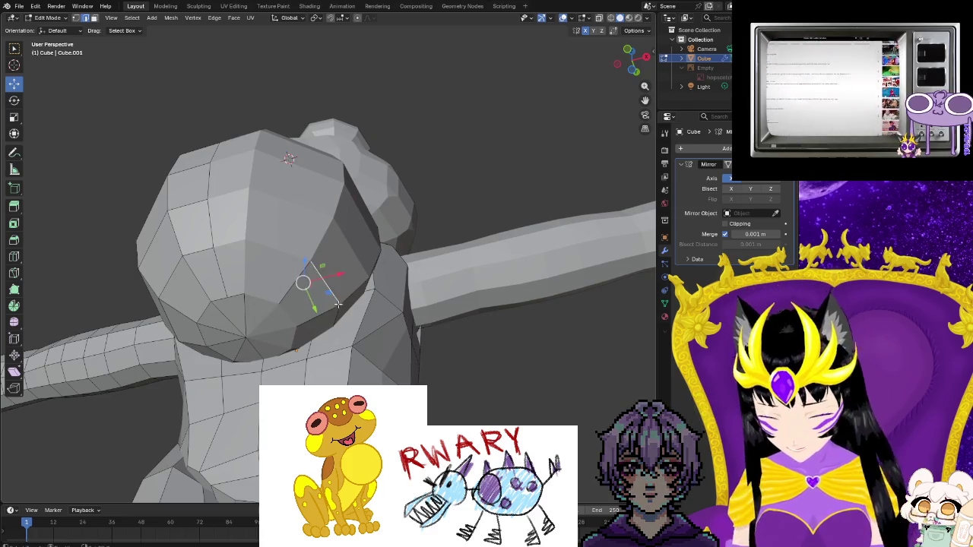
right_click(336, 313)
click(284, 296)
right_click(284, 296)
- Box-select and delete the shoulder edges, then check the front view
mouse_move(304, 298)
middle_down()
mouse_move(249, 405)
mouse_move(182, 319)
middle_up()
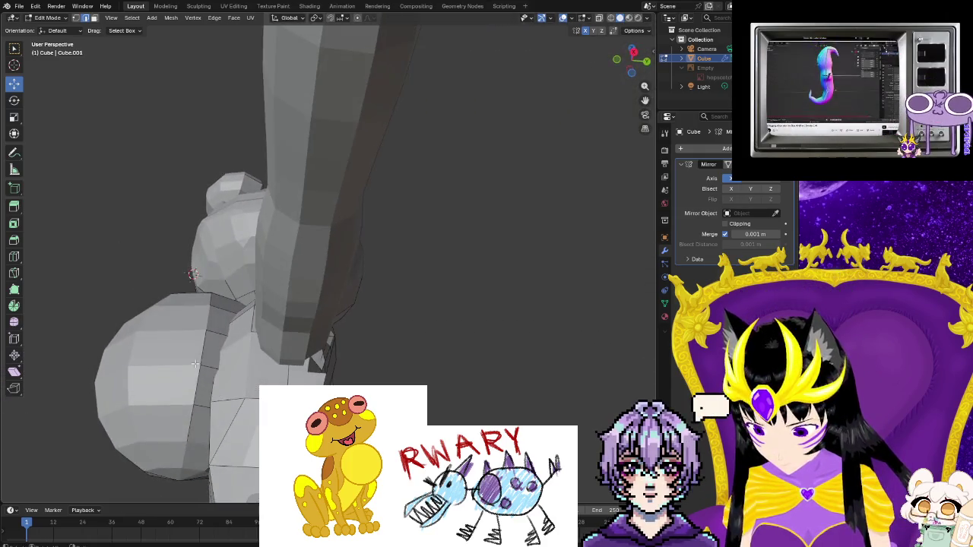
drag(183, 319, 240, 425)
right_click(192, 397)
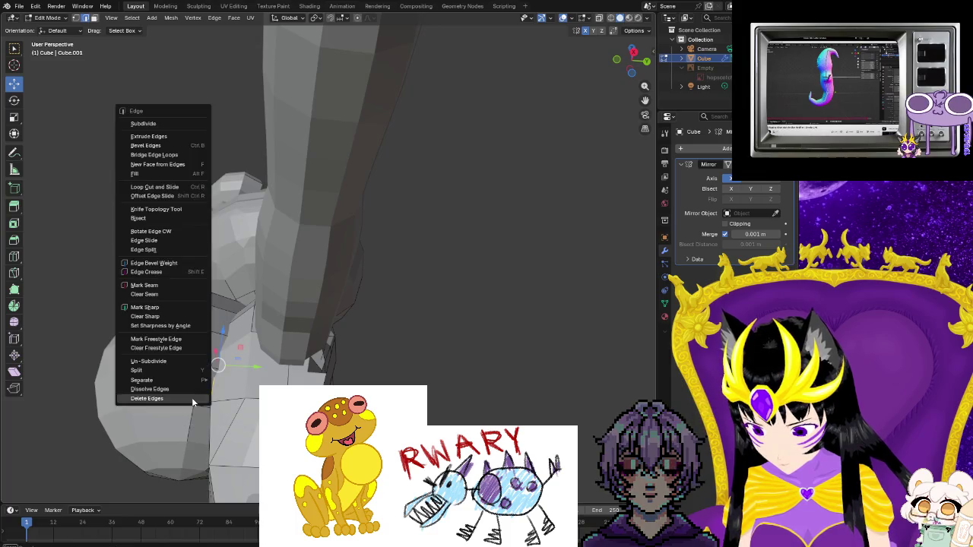
click(191, 398)
mouse_move(188, 401)
middle_down()
mouse_move(250, 334)
mouse_move(206, 440)
mouse_move(255, 393)
mouse_move(167, 408)
middle_up()
middle_drag(434, 406, 392, 404)
- Select a shortest edge path on the side of the torso
click(380, 351)
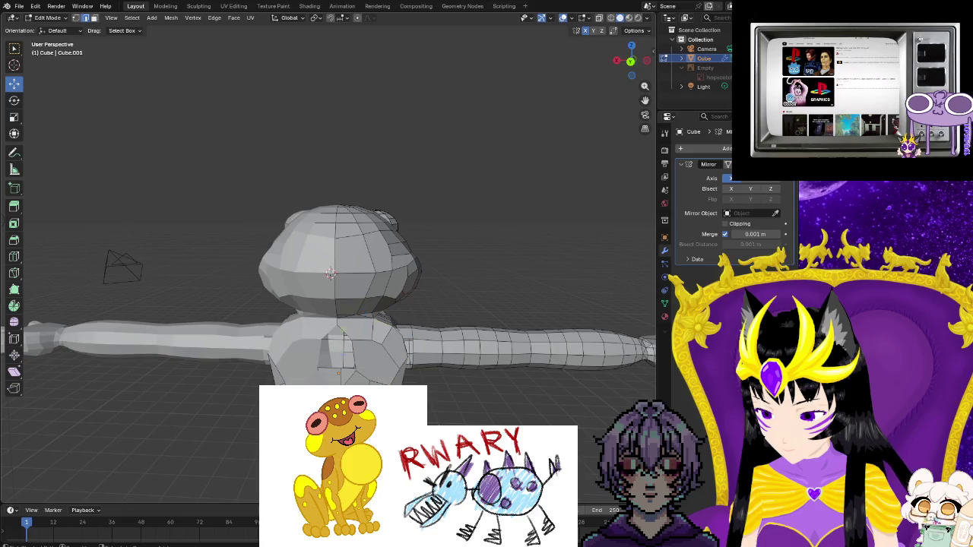
middle_drag(429, 437, 428, 416)
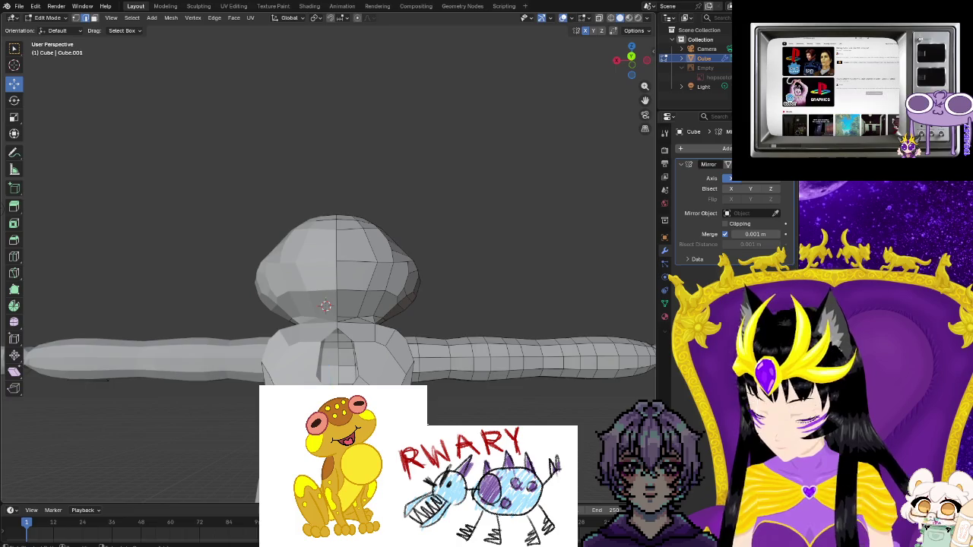
middle_drag(428, 416, 45, 226)
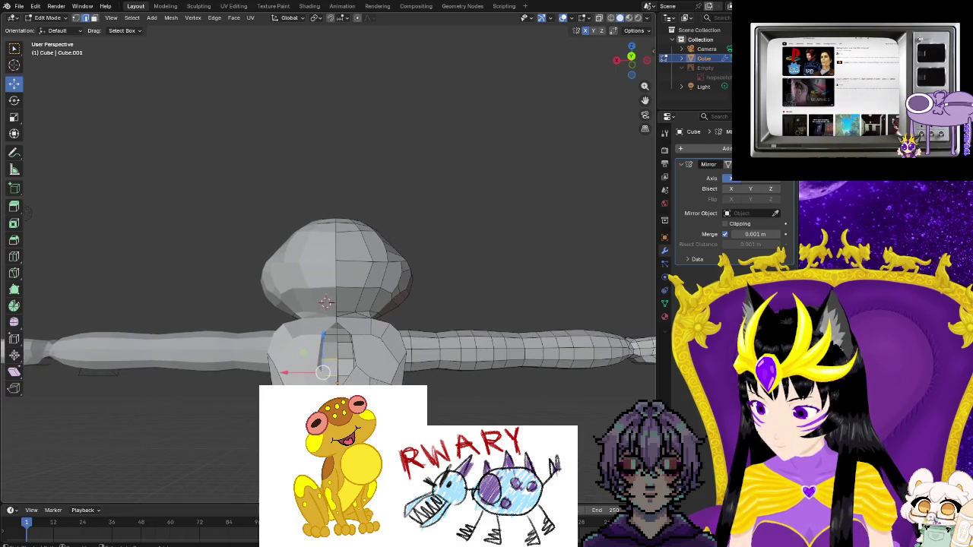
scroll(328, 274, up, 2)
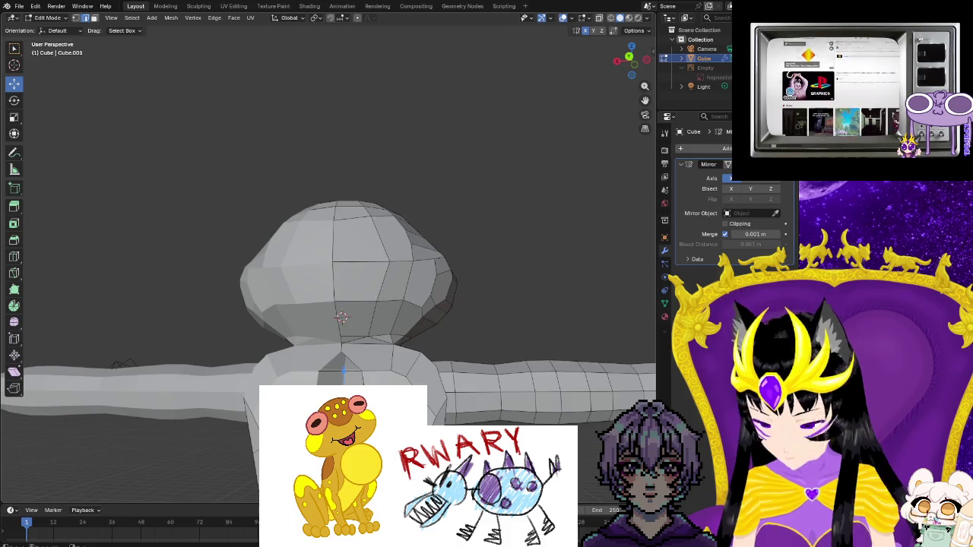
mouse_move(328, 273)
middle_down()
mouse_move(273, 198)
mouse_move(242, 408)
middle_up()
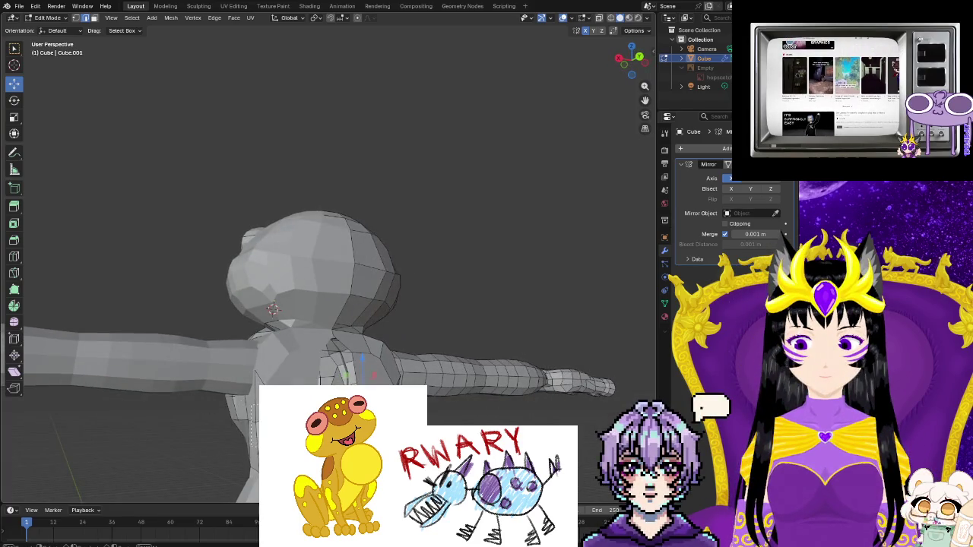
right_click(251, 401)
click(251, 401)
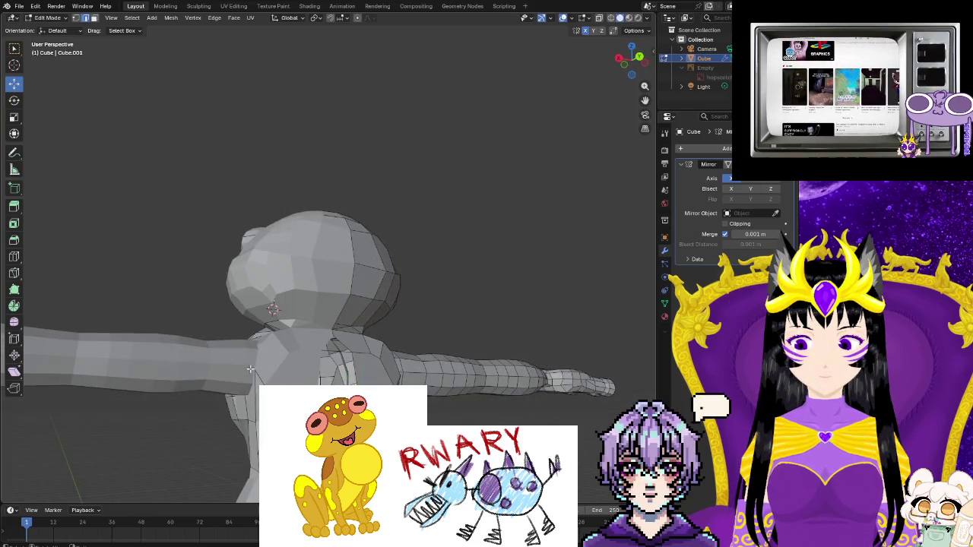
right_click(251, 410)
mouse_move(251, 411)
middle_down()
mouse_move(243, 327)
mouse_move(240, 424)
middle_up()
ctrl+click(241, 424)
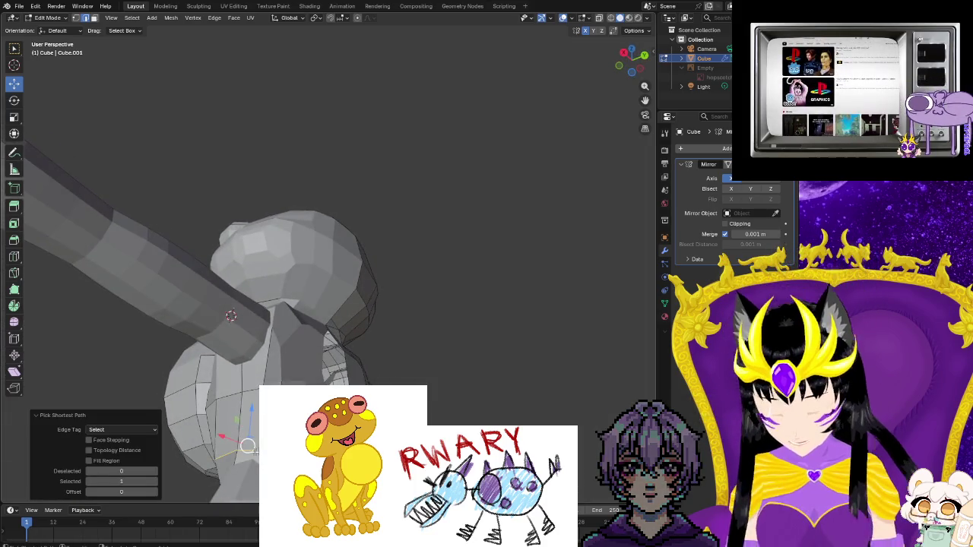
ctrl+click(256, 406)
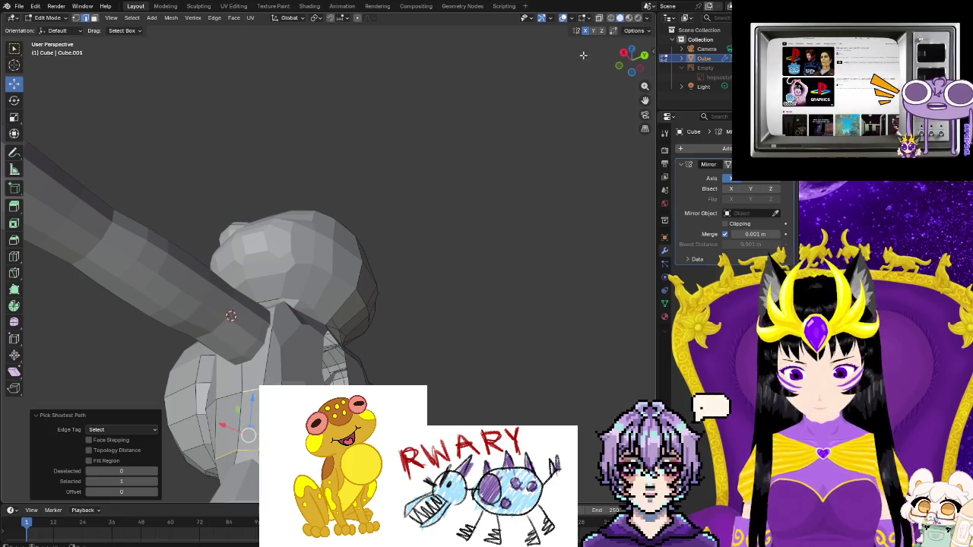
- Switch to wireframe, select edges at the arm joint and remove the Mirror modifier
click(611, 20)
middle_drag(389, 261, 251, 274)
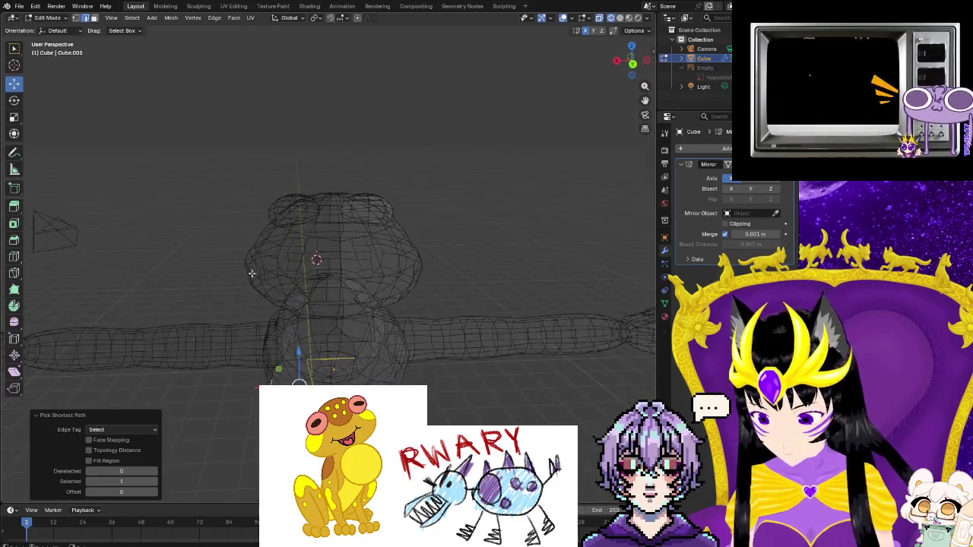
drag(249, 283, 292, 385)
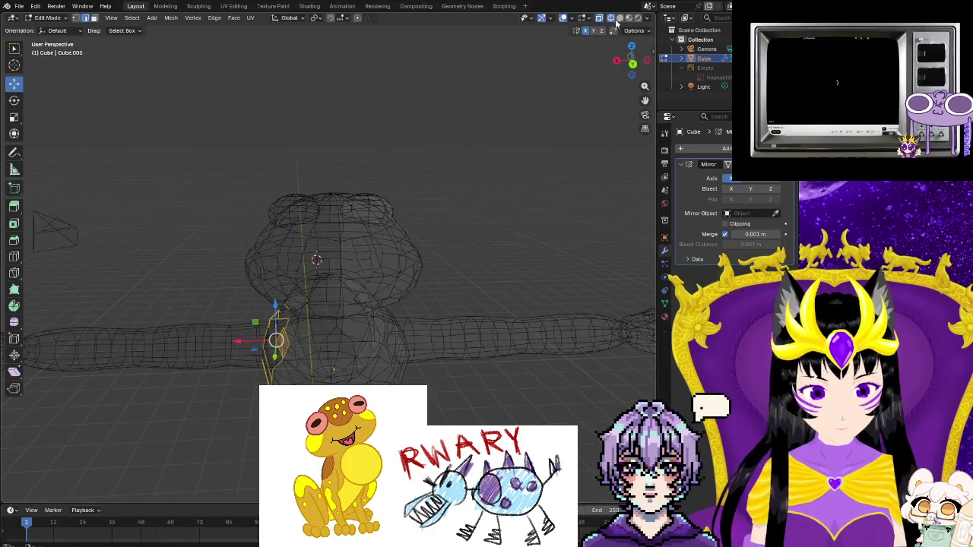
middle_drag(532, 228, 608, 224)
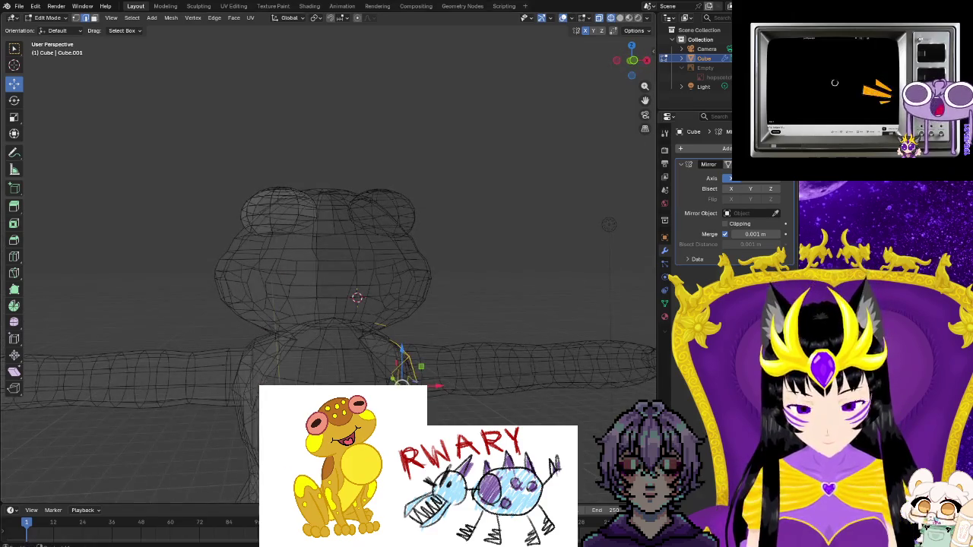
key(ctrl+z)
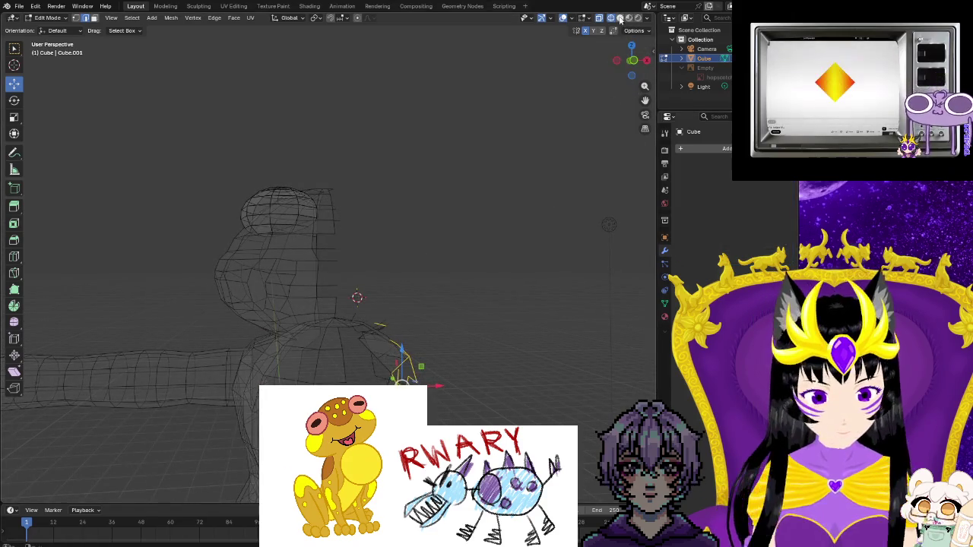
- Return to solid shading and zoom in on the half mesh
click(619, 17)
mouse_move(456, 359)
middle_down()
mouse_move(473, 354)
mouse_move(364, 311)
mouse_move(497, 317)
mouse_move(321, 382)
mouse_move(305, 360)
mouse_move(301, 371)
mouse_move(305, 357)
middle_up()
scroll(486, 324, up, 2)
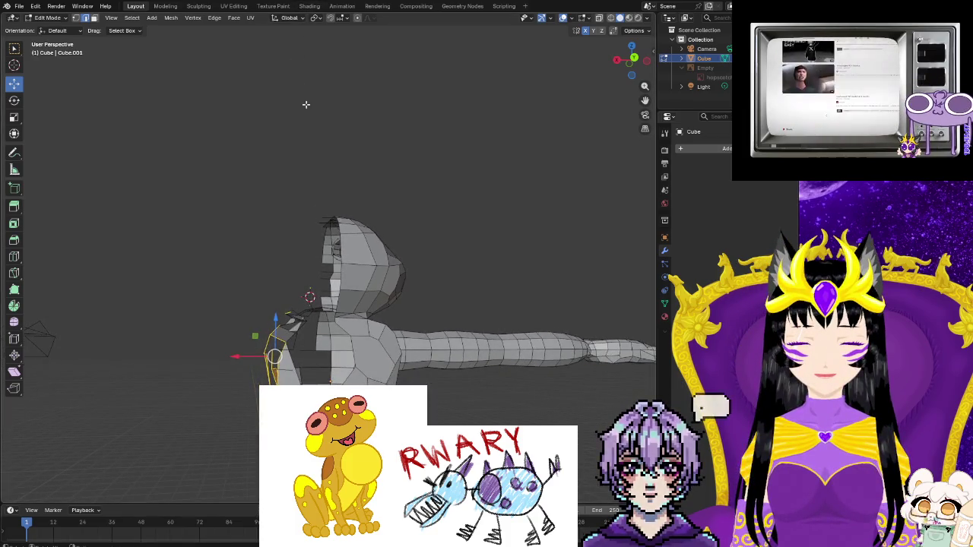
mouse_move(304, 101)
middle_down()
mouse_move(318, 256)
mouse_move(228, 126)
middle_up()
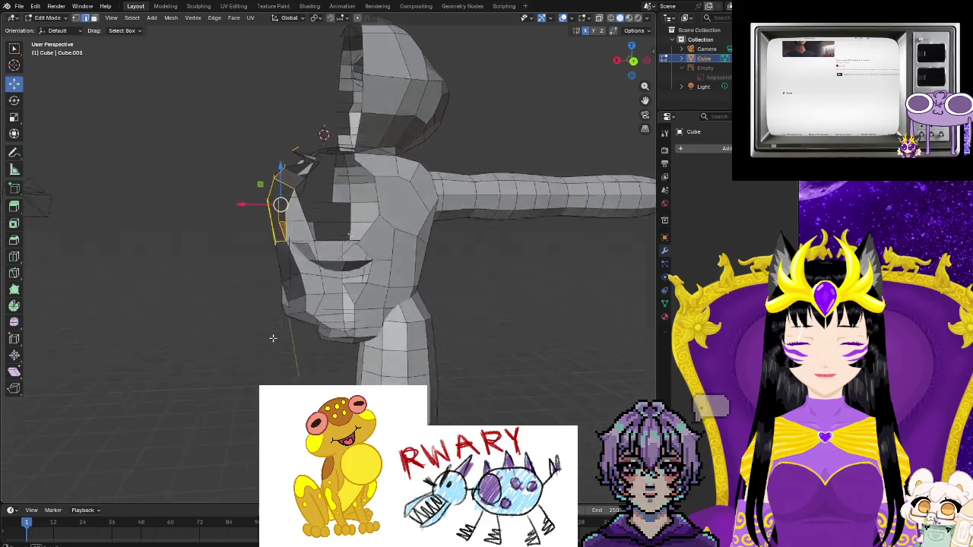
- Delete the edges along the body's open centre side
drag(223, 125, 309, 333)
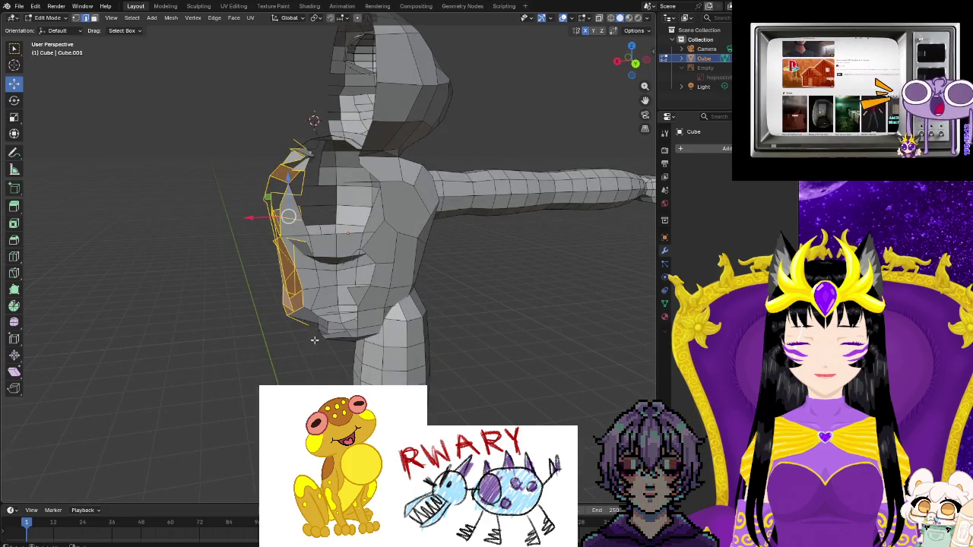
middle_drag(309, 335, 298, 355)
key(ctrl+e)
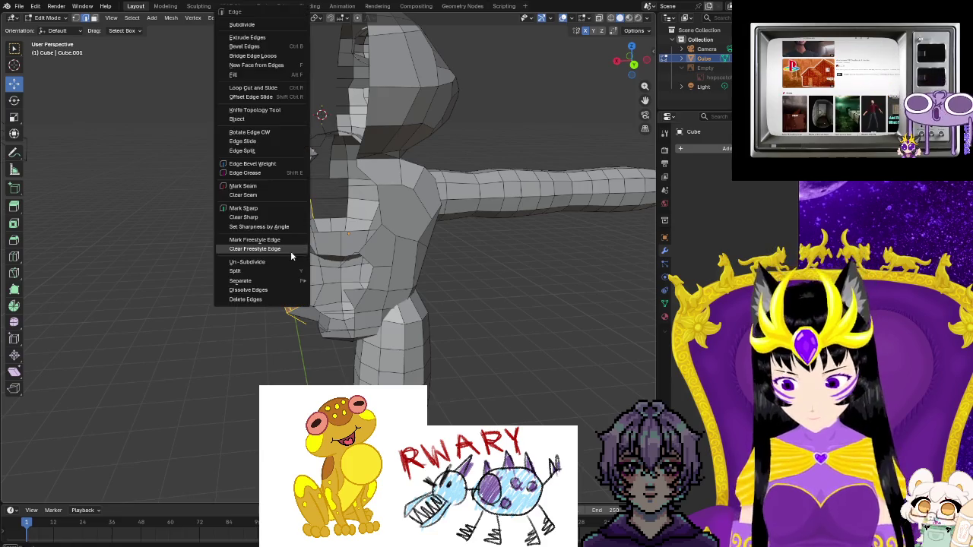
click(261, 300)
middle_drag(321, 354, 438, 377)
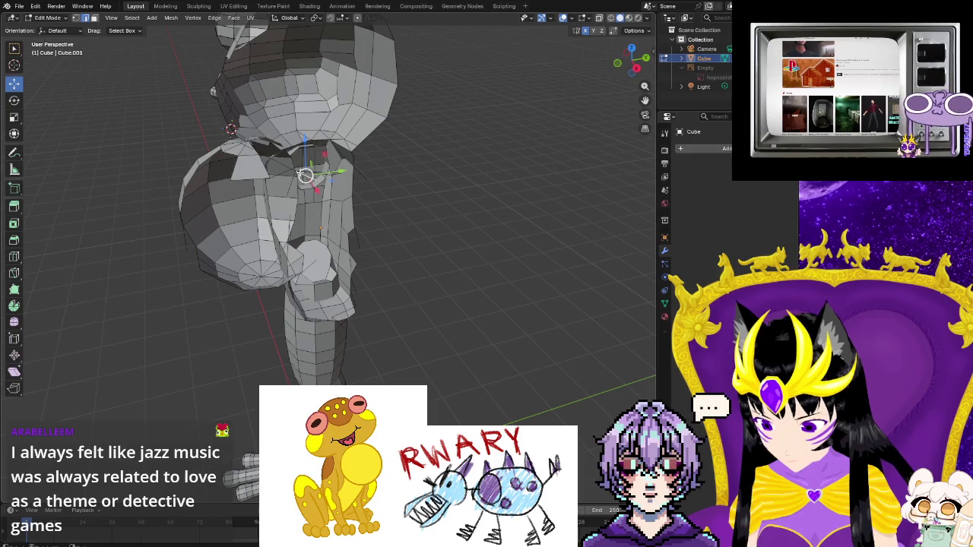
key(ctrl+e)
click(261, 278)
- Delete several groups of redundant edges around the neck
mouse_move(380, 270)
middle_down()
mouse_move(452, 296)
mouse_move(332, 206)
middle_up()
drag(326, 188, 361, 244)
key(ctrl+e)
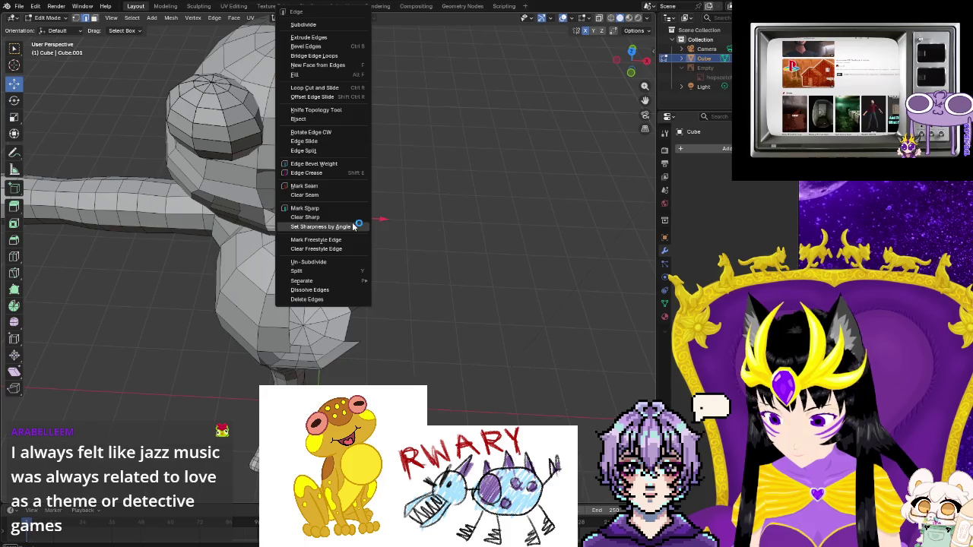
click(315, 299)
drag(332, 184, 344, 228)
key(ctrl+e)
click(330, 299)
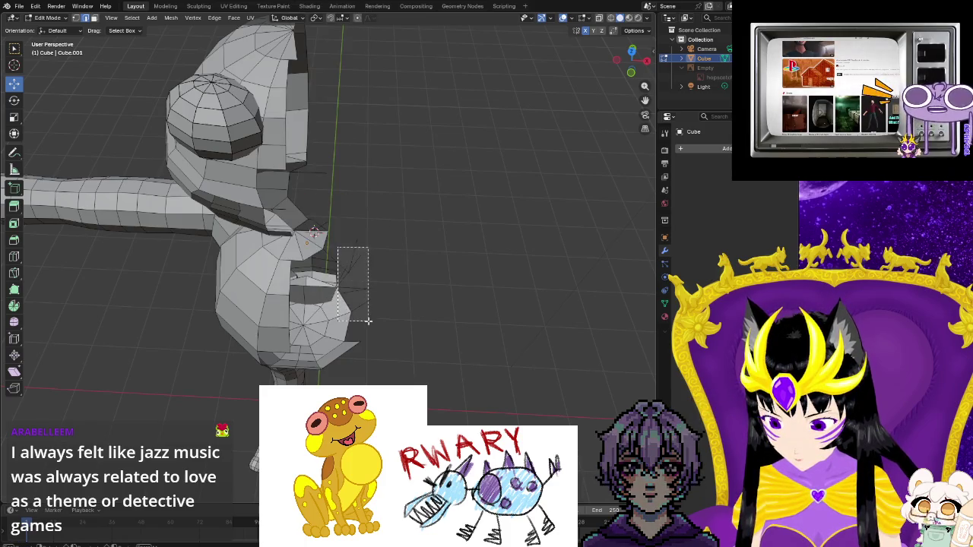
key(ctrl+e)
click(334, 298)
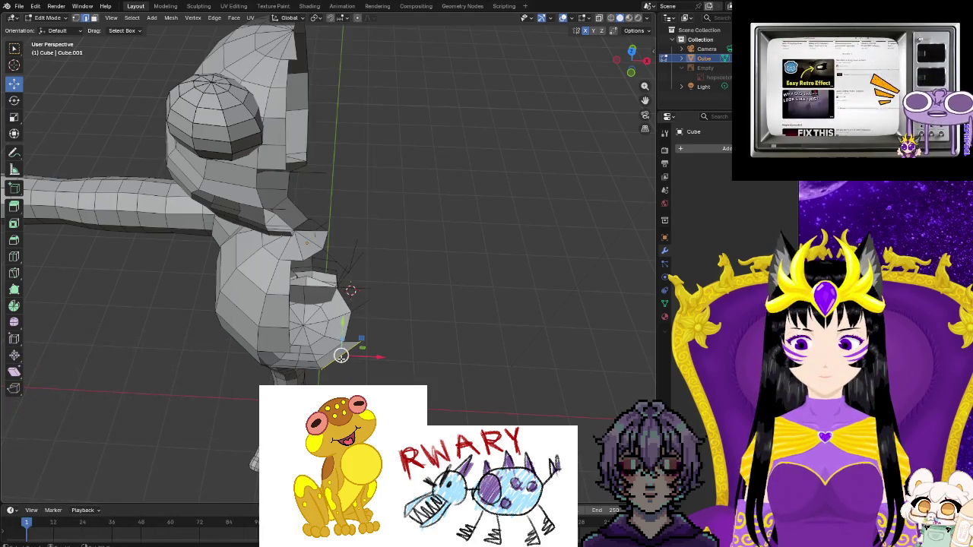
- Delete the chin edges and the chest and shoulder edges
key(ctrl+e)
click(340, 354)
middle_drag(355, 382, 316, 174)
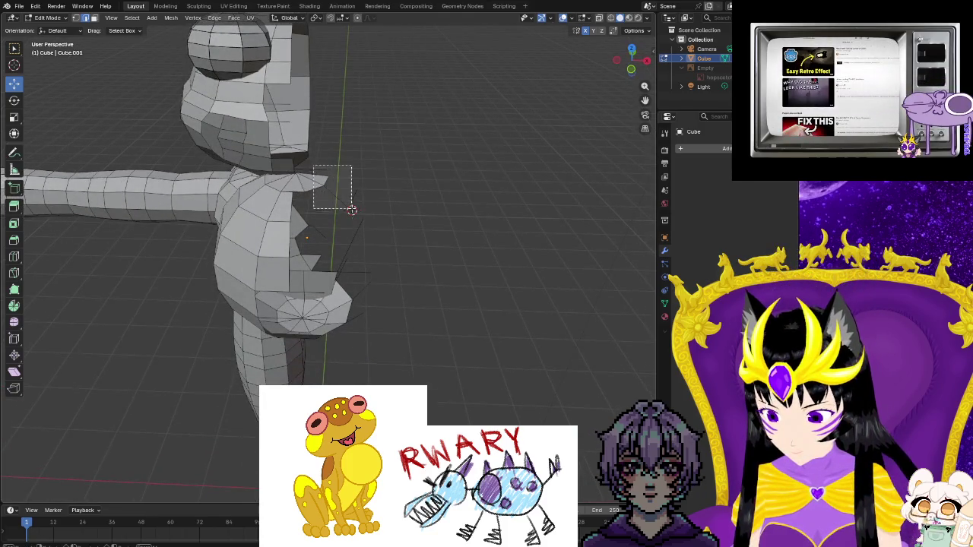
key(ctrl+e)
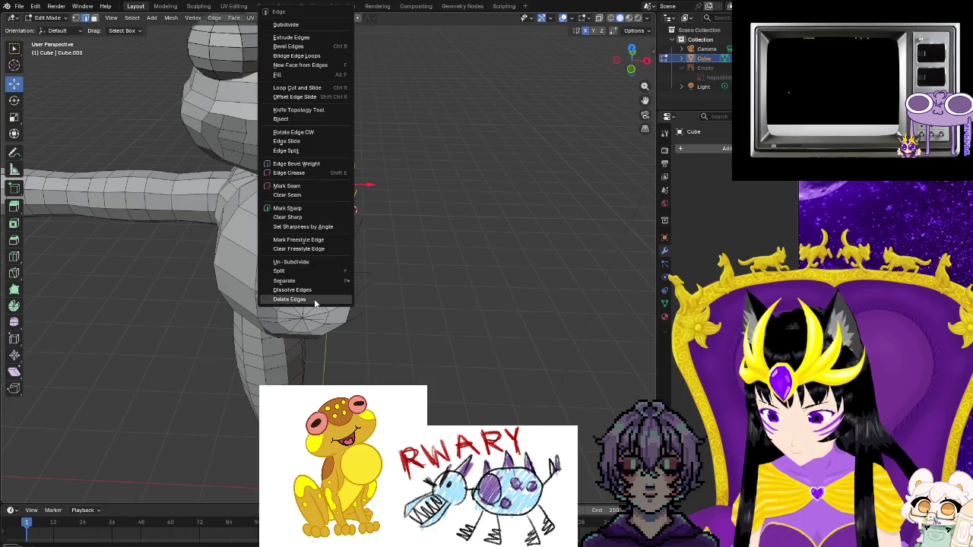
click(314, 299)
mouse_move(349, 228)
middle_down()
mouse_move(345, 267)
mouse_move(370, 214)
mouse_move(195, 234)
middle_up()
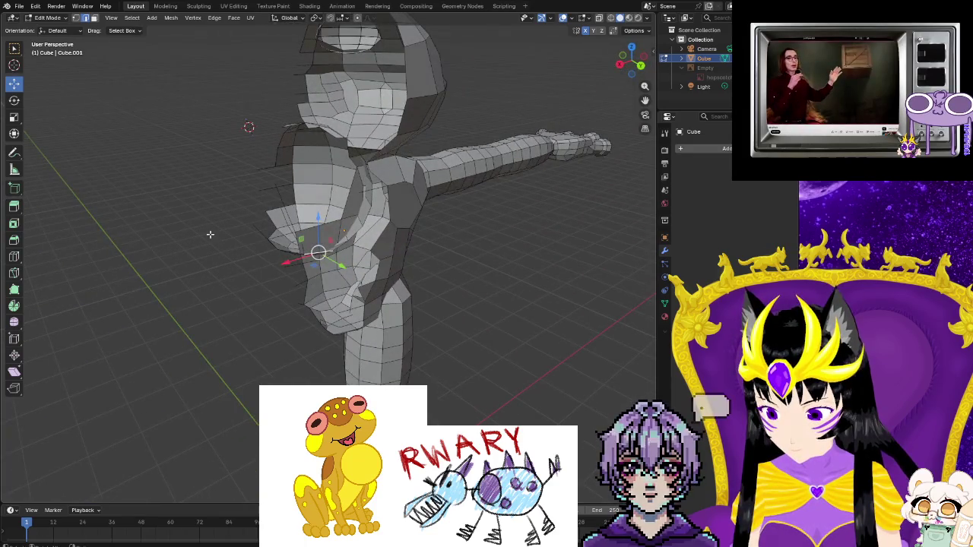